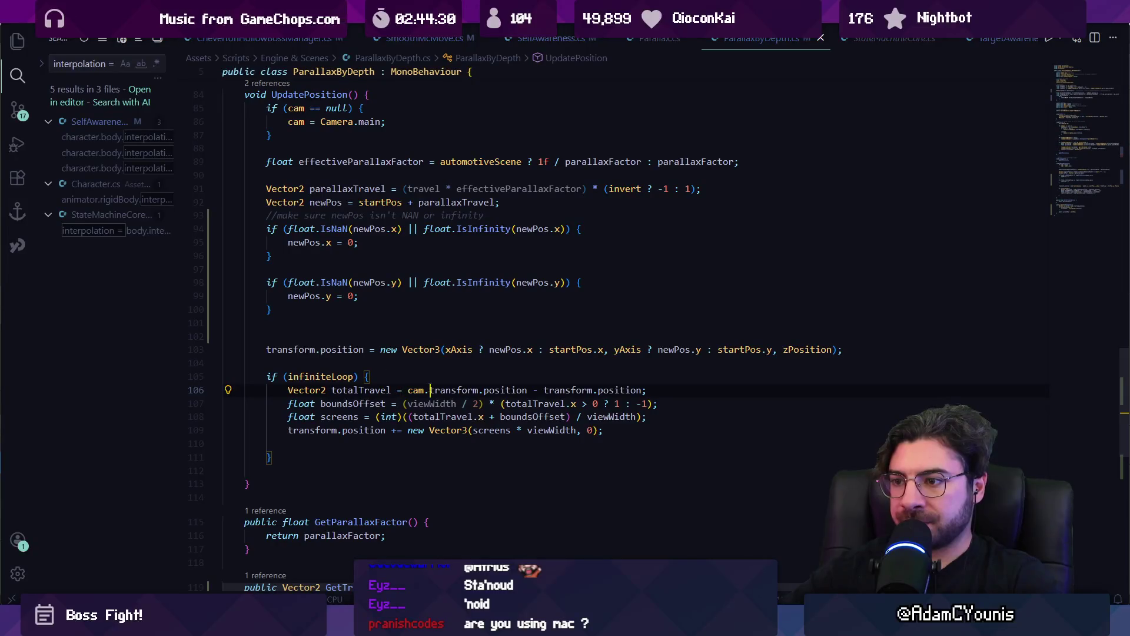
Change line 106 to travel - (Vector2)transform.position, keep the old expression commented, and save.
click(416, 390)
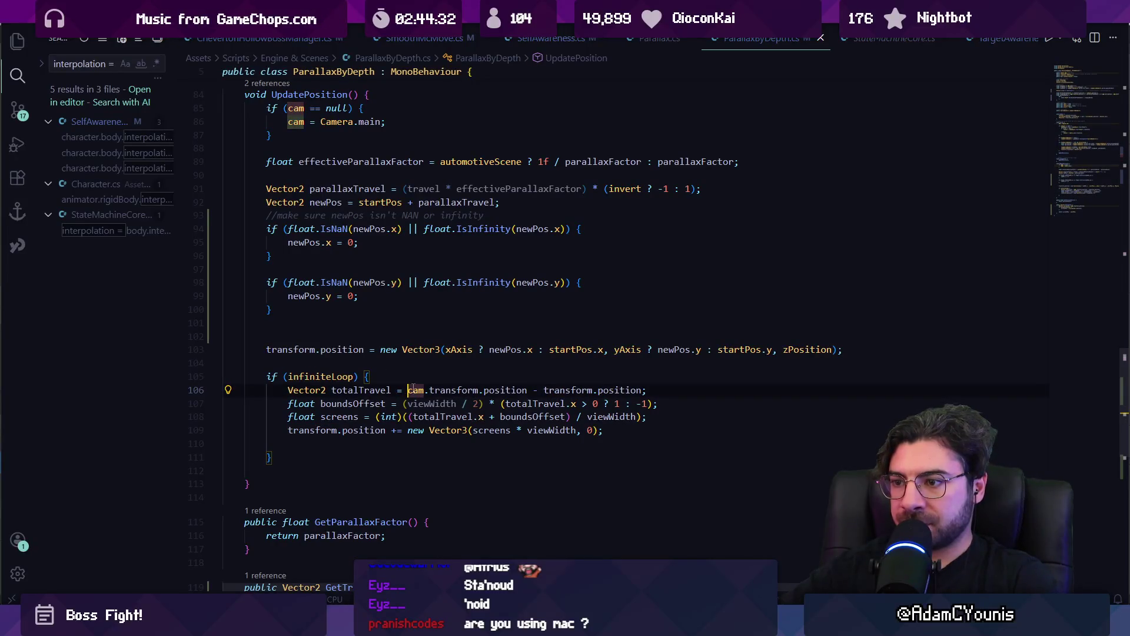
text(()
text(//)
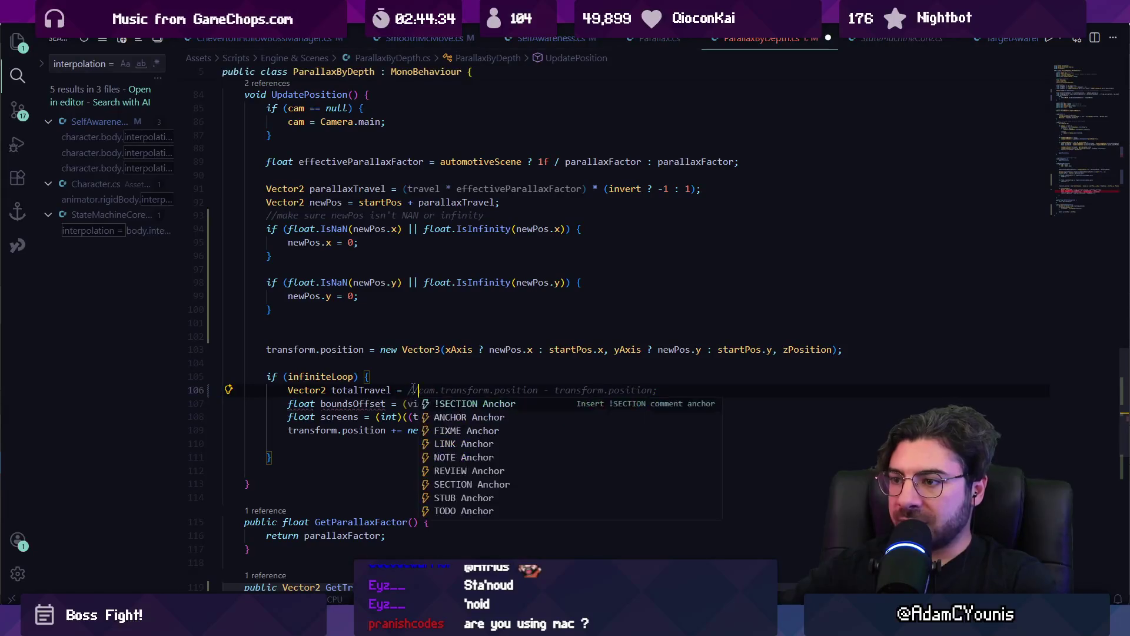
text(ravel)
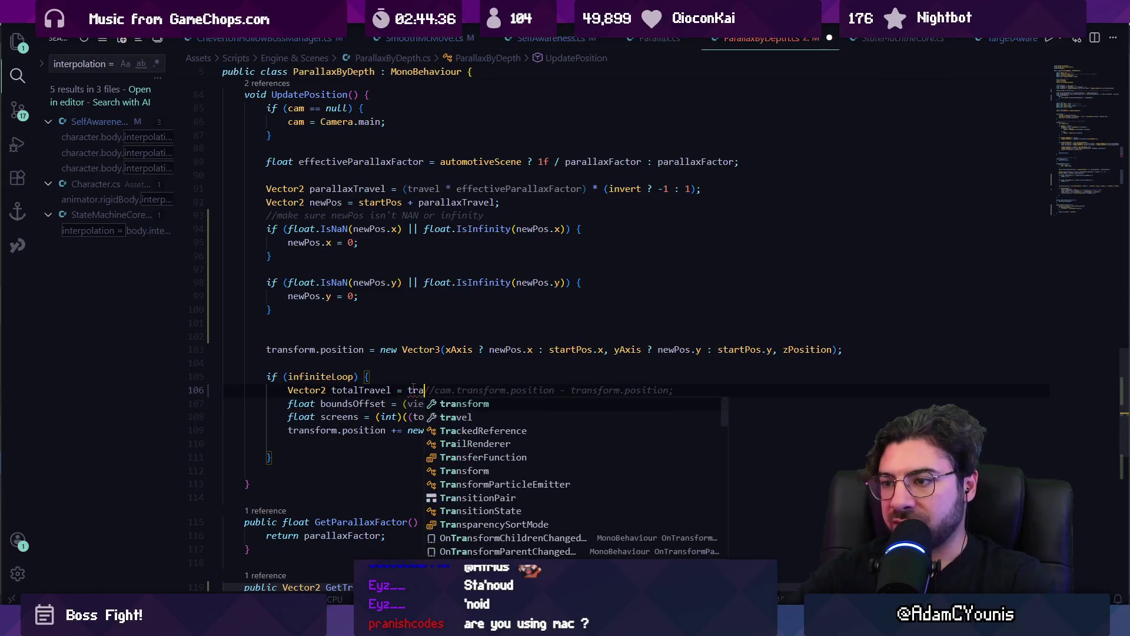
text( - transform)
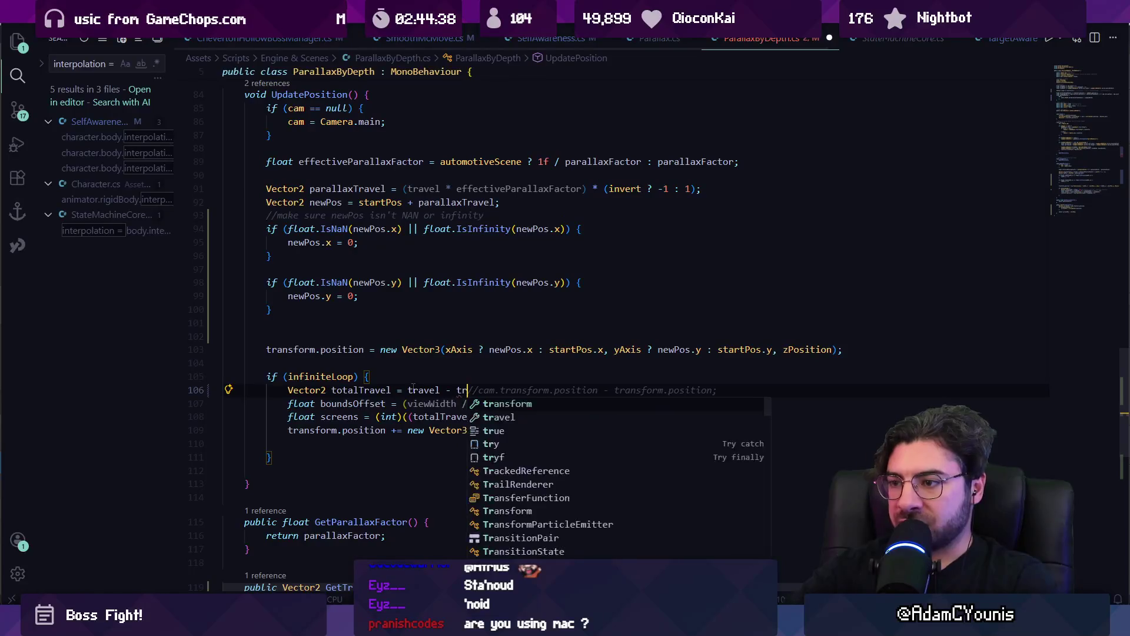
text(.position)
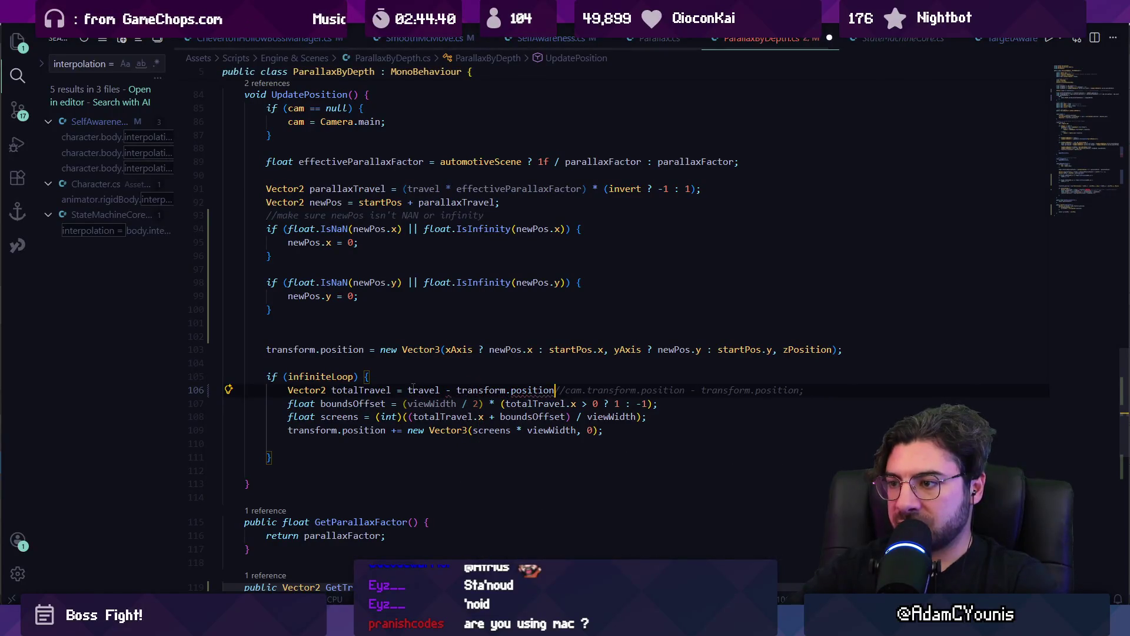
key(ctrl+shift+Left)
key(ctrl+shift+Left)
key(ctrl+shift+Left)
key(Left)
text((Vecor)
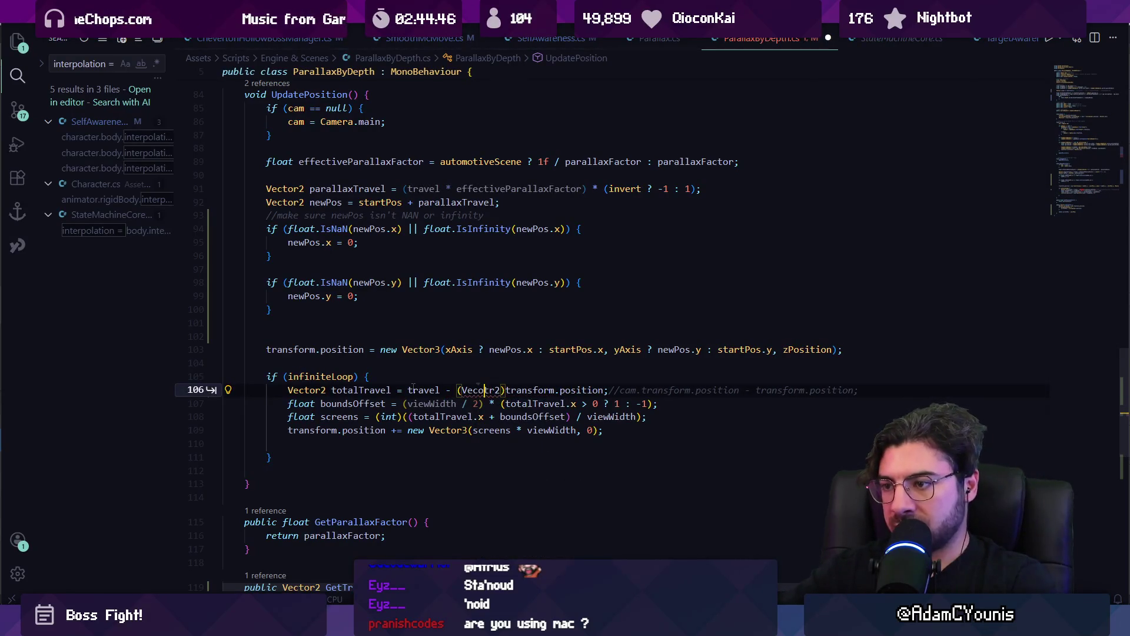
key(ctrl+Left)
key(Tab)
key(ctrl+s)
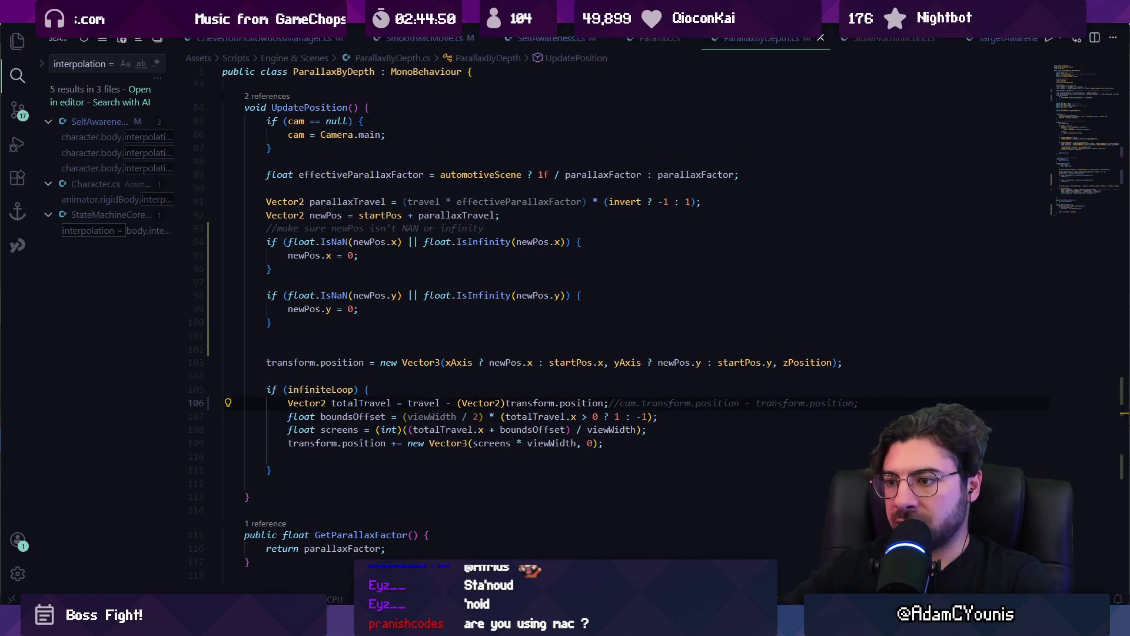
Playtest the parallax change briefly in Unity, then go back to searching the script.
key(alt+Tab)
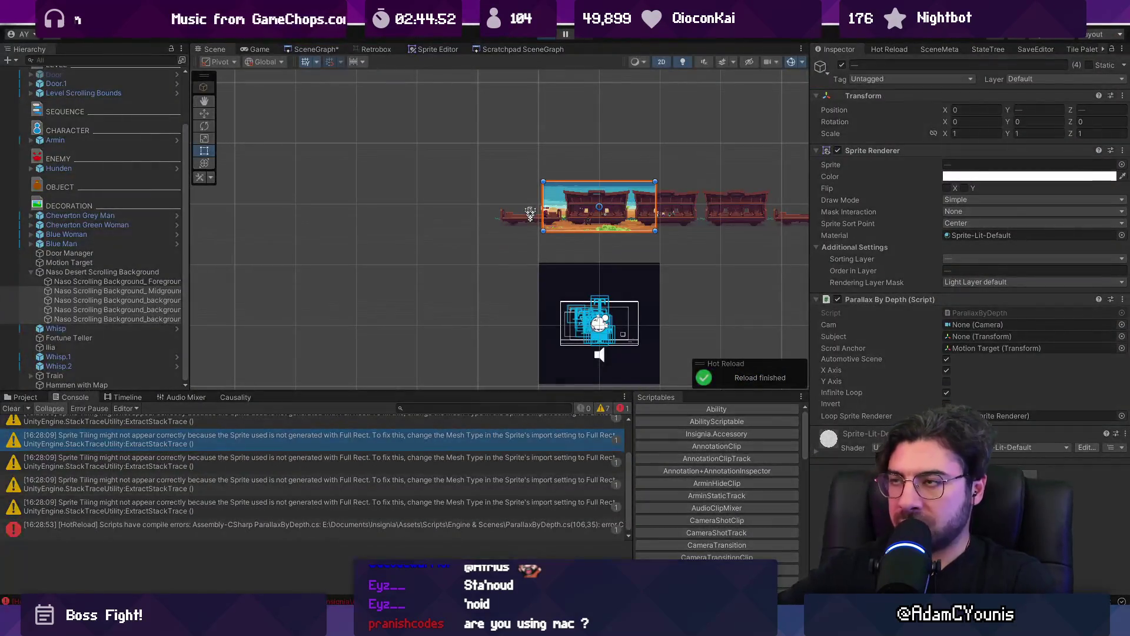
key(ctrl+p)
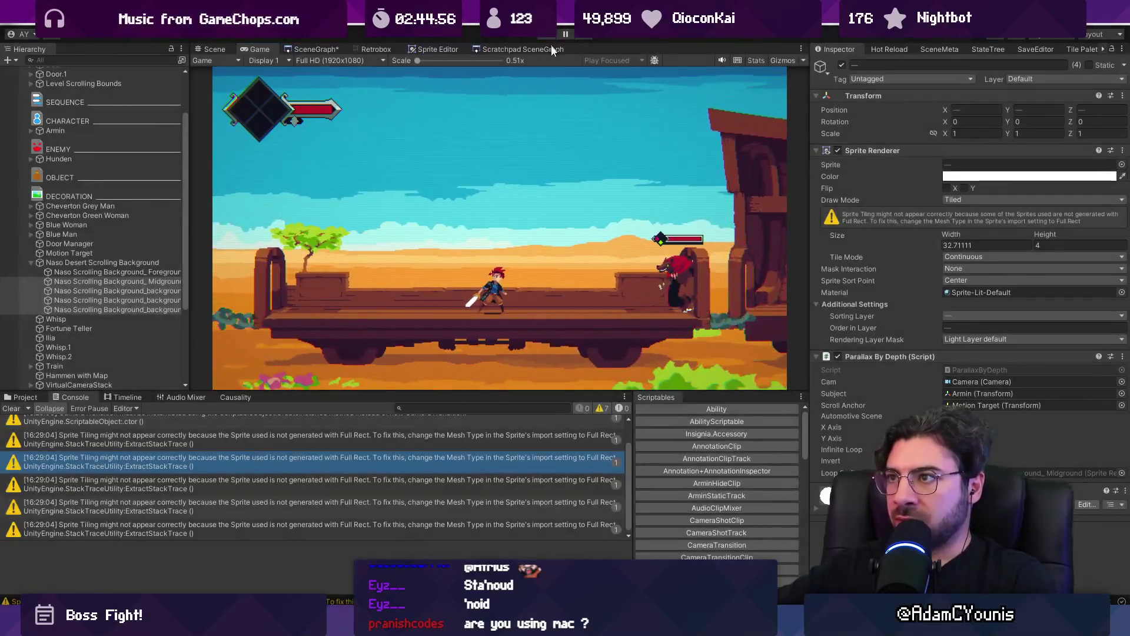
key(ctrl+p)
key(alt+Tab)
key(ctrl+f)
Search the script for cam.transform.position and review its three matches, including lines 106 and 120.
text(ca)
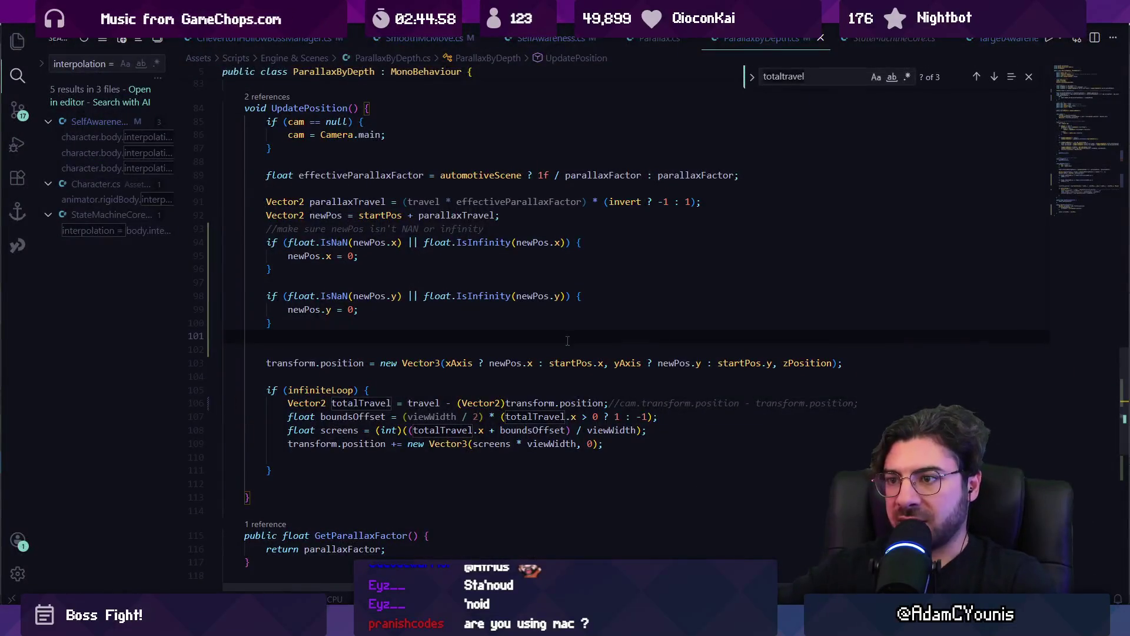
text(m.p[os)
key(BackSpace)
key(BackSpace)
key(BackSpace)
text(tn)
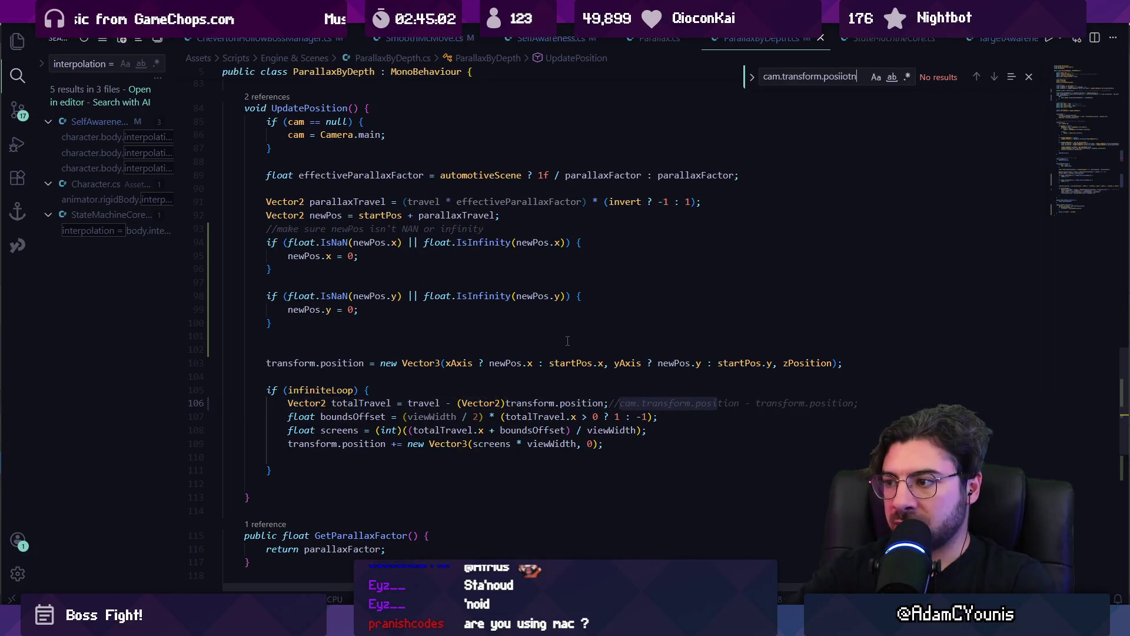
key(shift+Return)
key(Return)
key(Return)
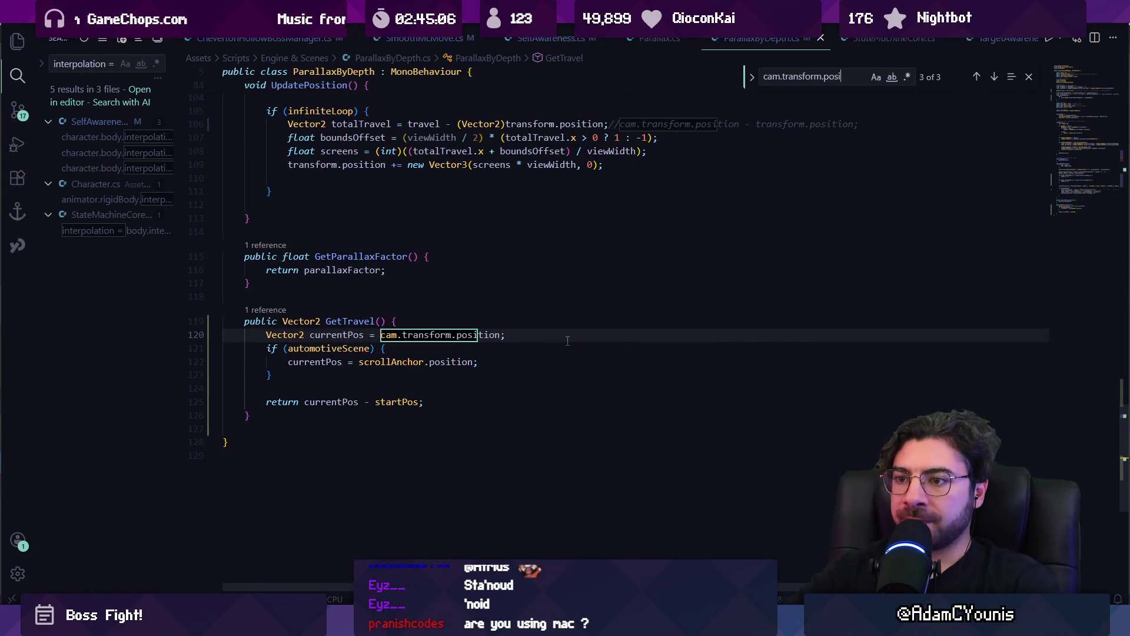
key(Return)
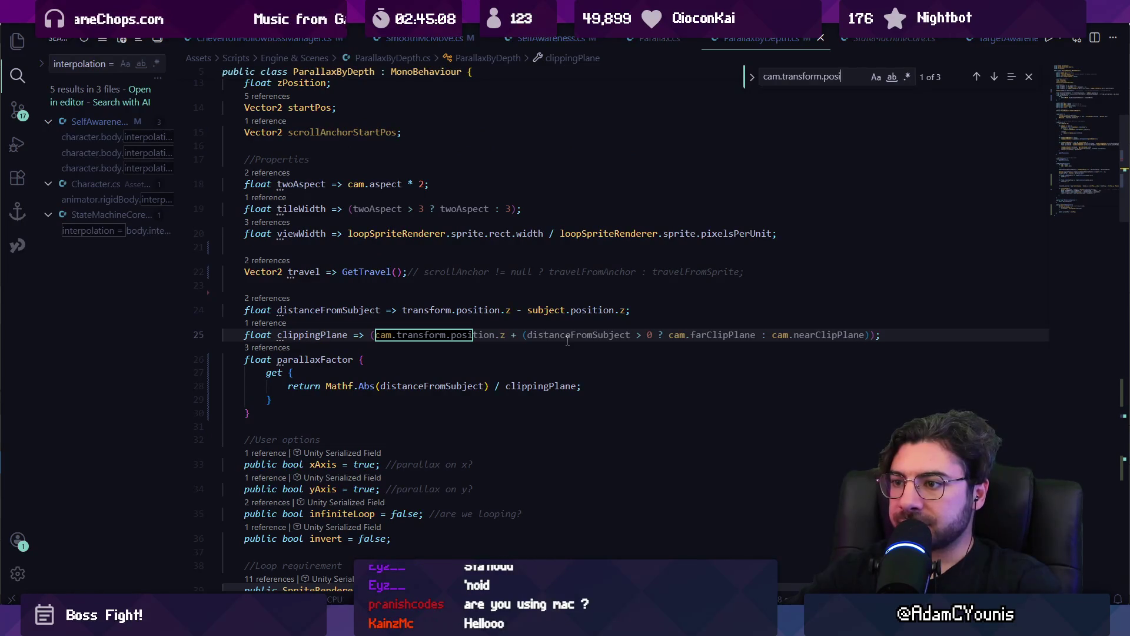
key(Return)
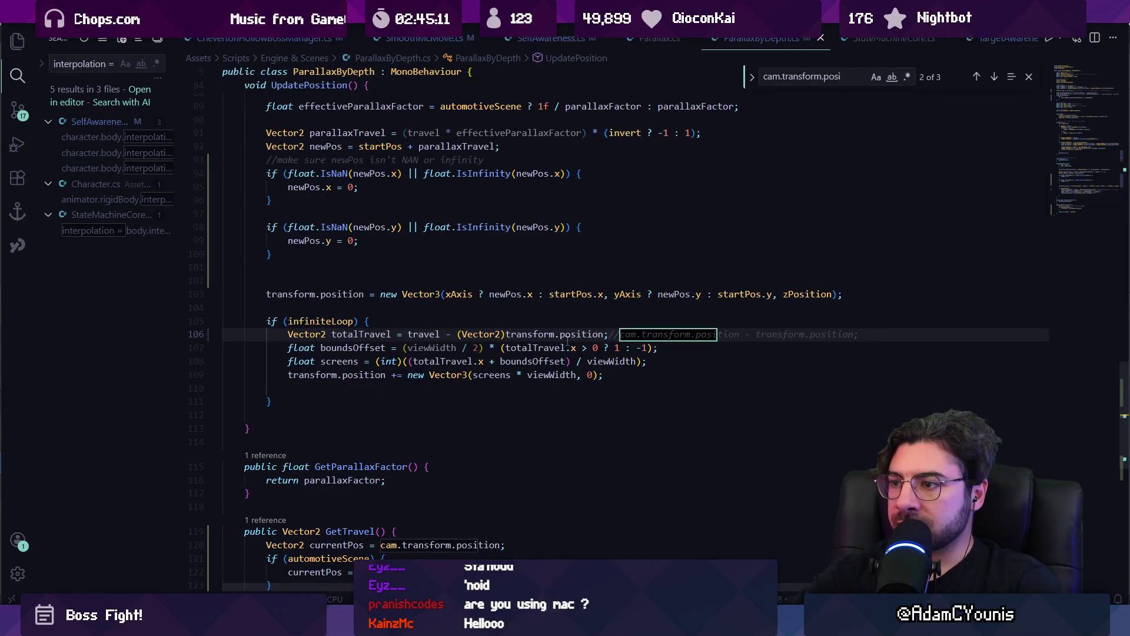
key(Return)
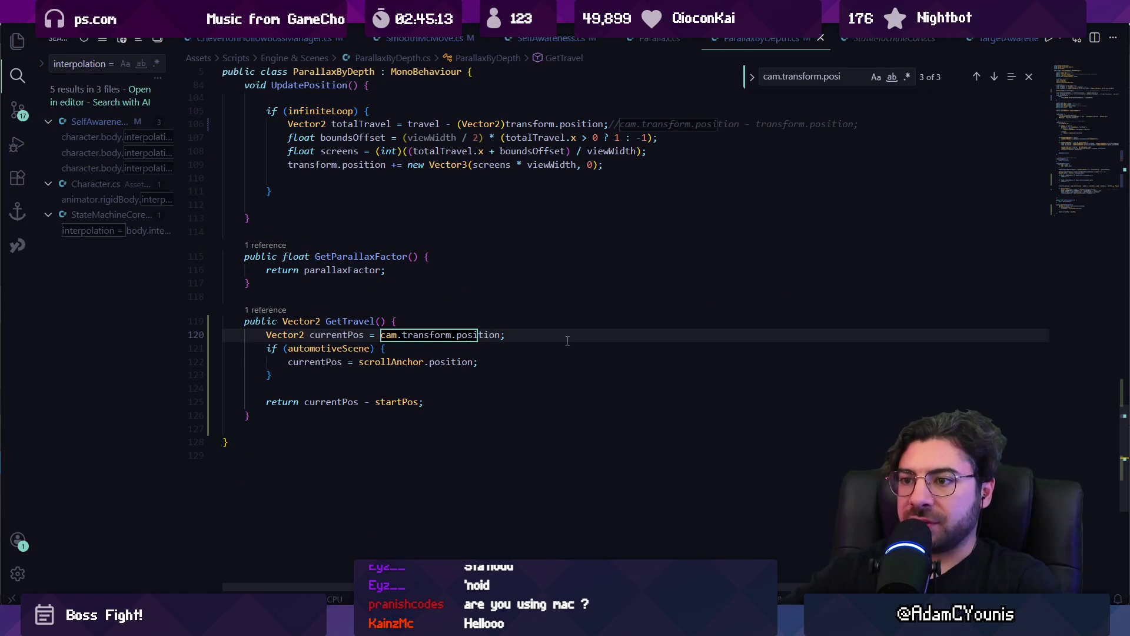
click(566, 349)
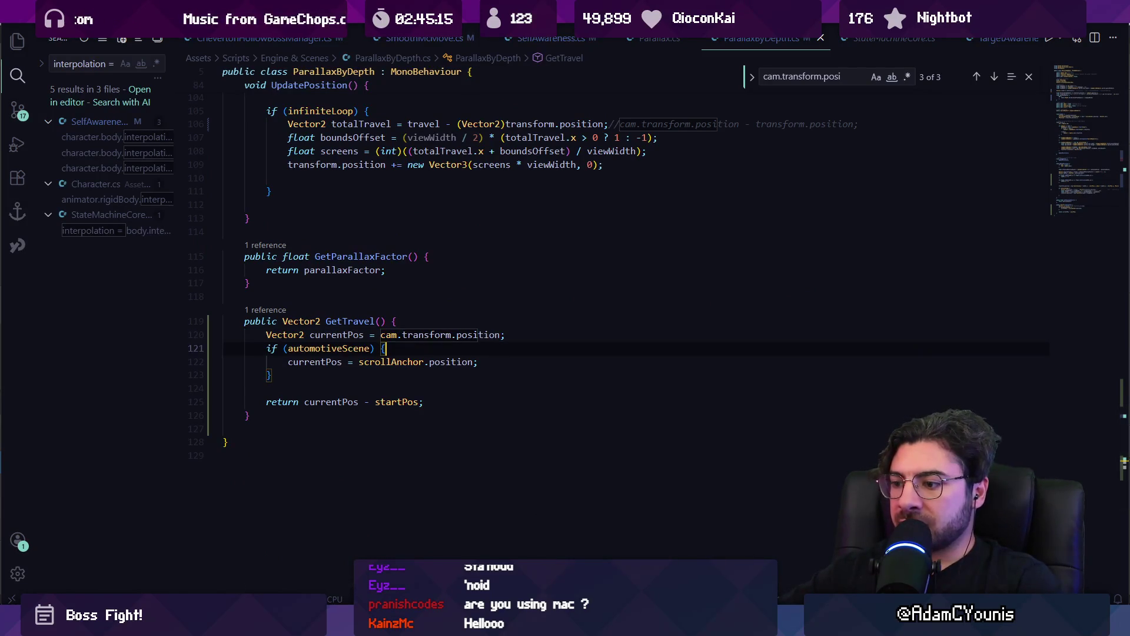
Select all five Naso Scrolling Background layers in Unity's Hierarchy.
key(alt+Tab)
shift+click(157, 286)
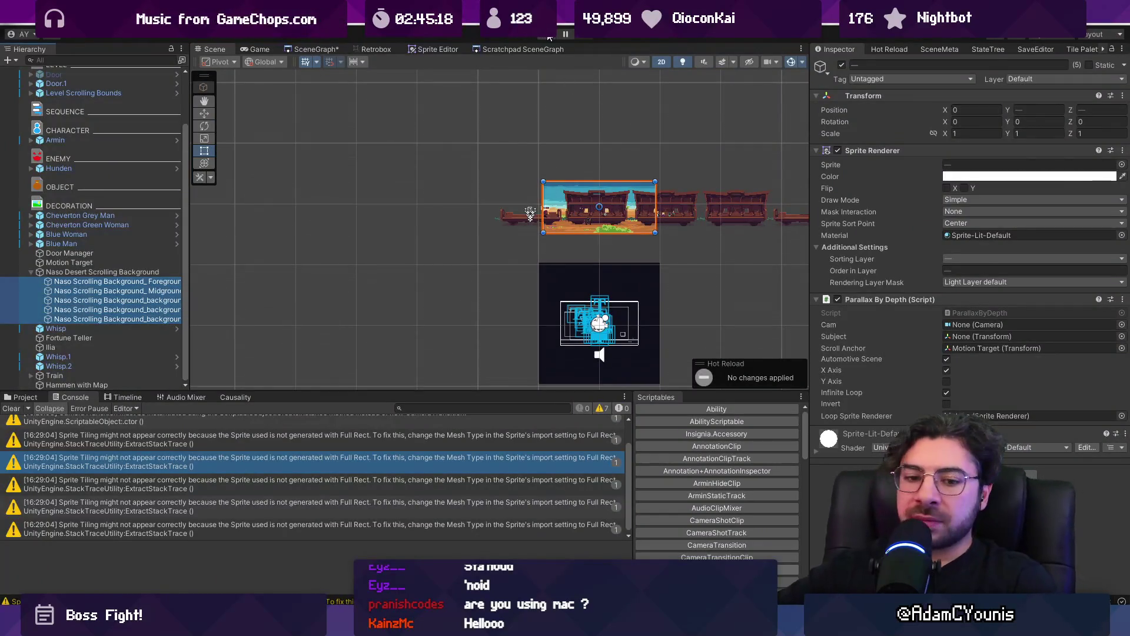
key(alt+Tab)
Inspect the distanceFromSubject definition on line 24 without editing it.
scroll(522, 273, up, 15)
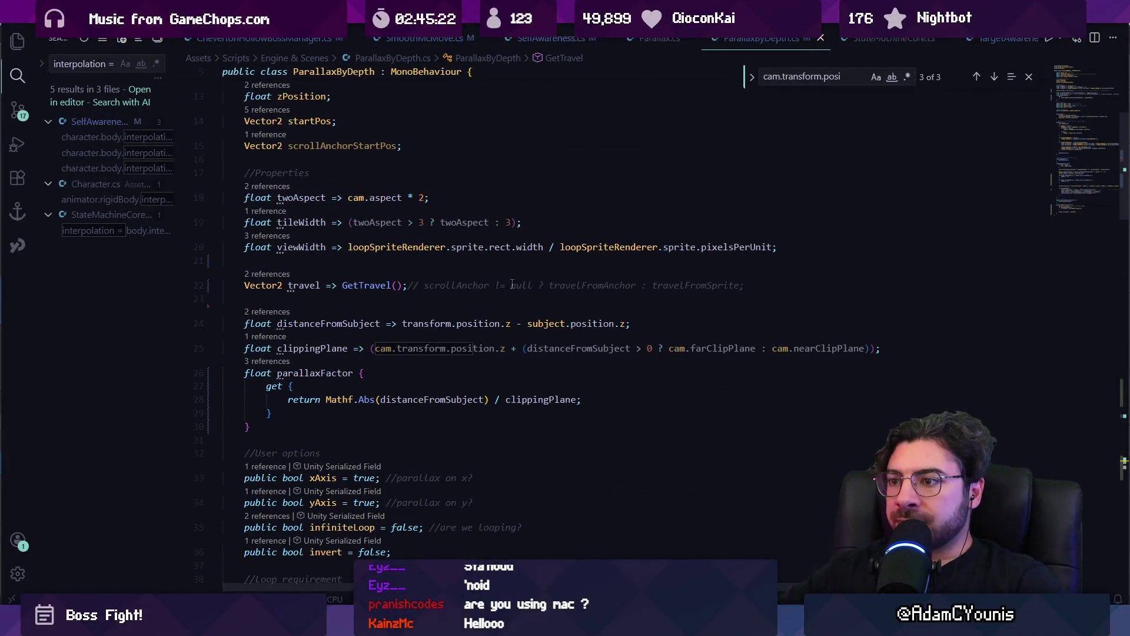
click(468, 400)
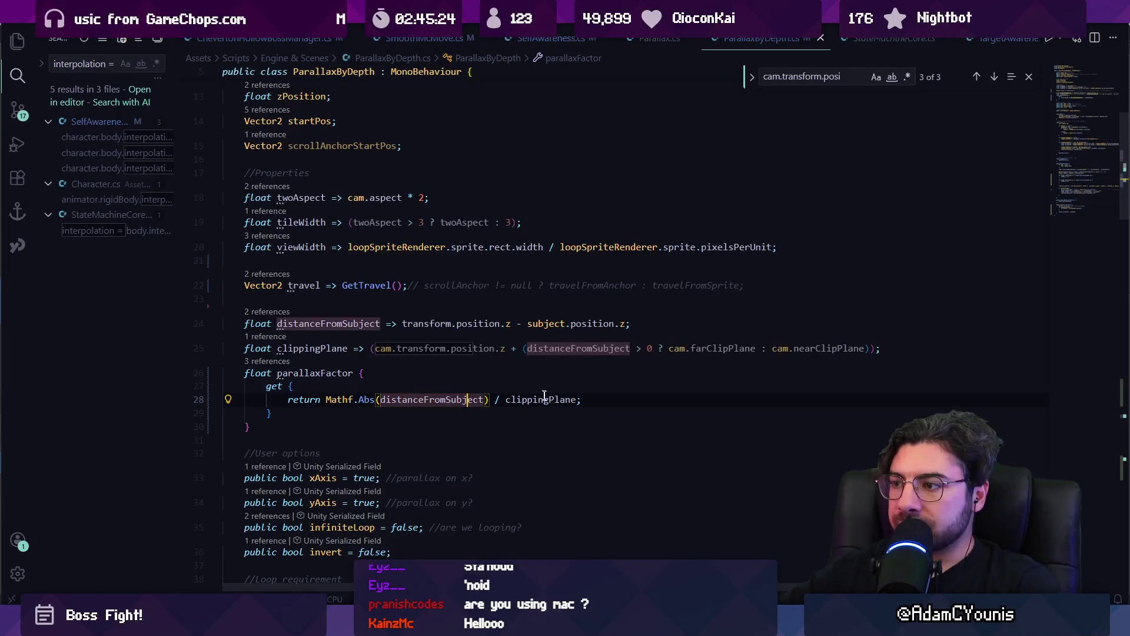
click(468, 323)
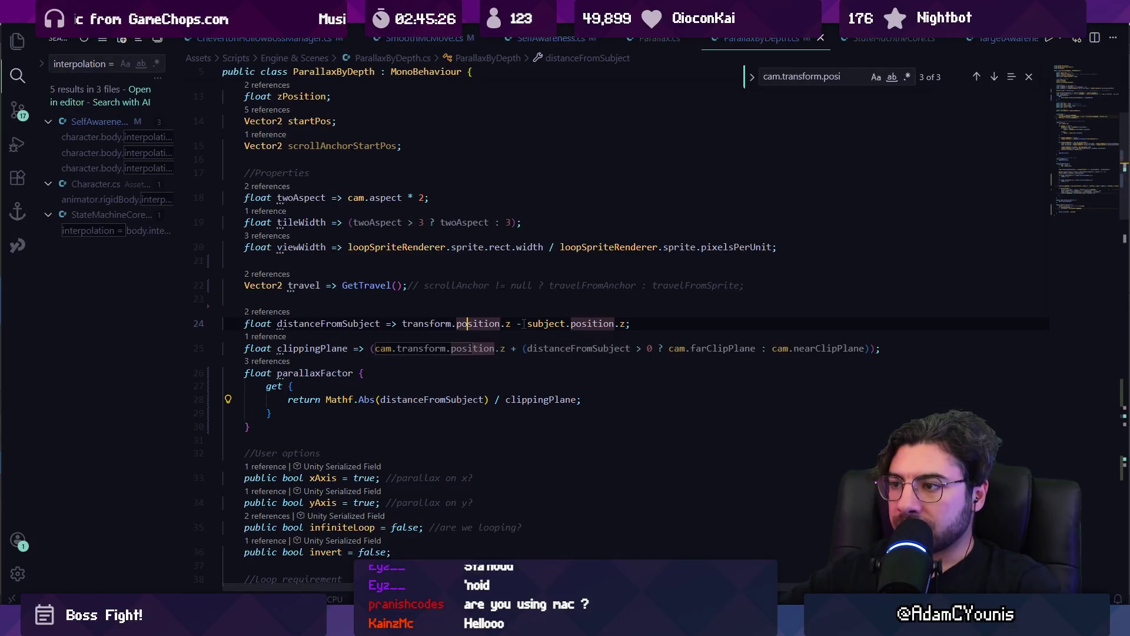
key(ctrl+Right)
click(474, 325)
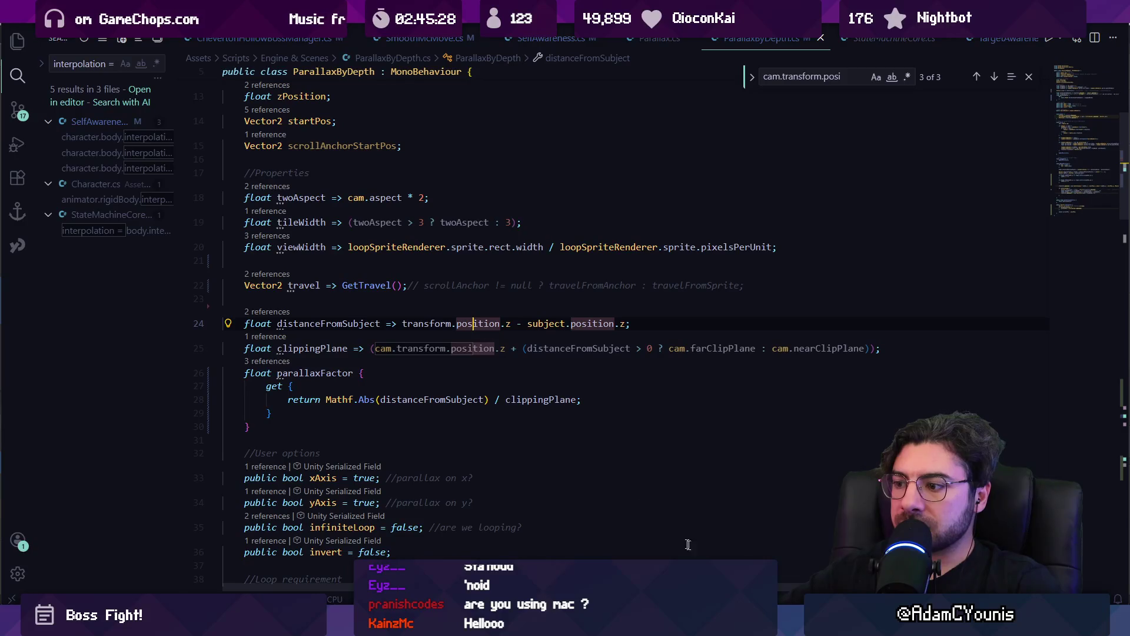
key(alt+Tab)
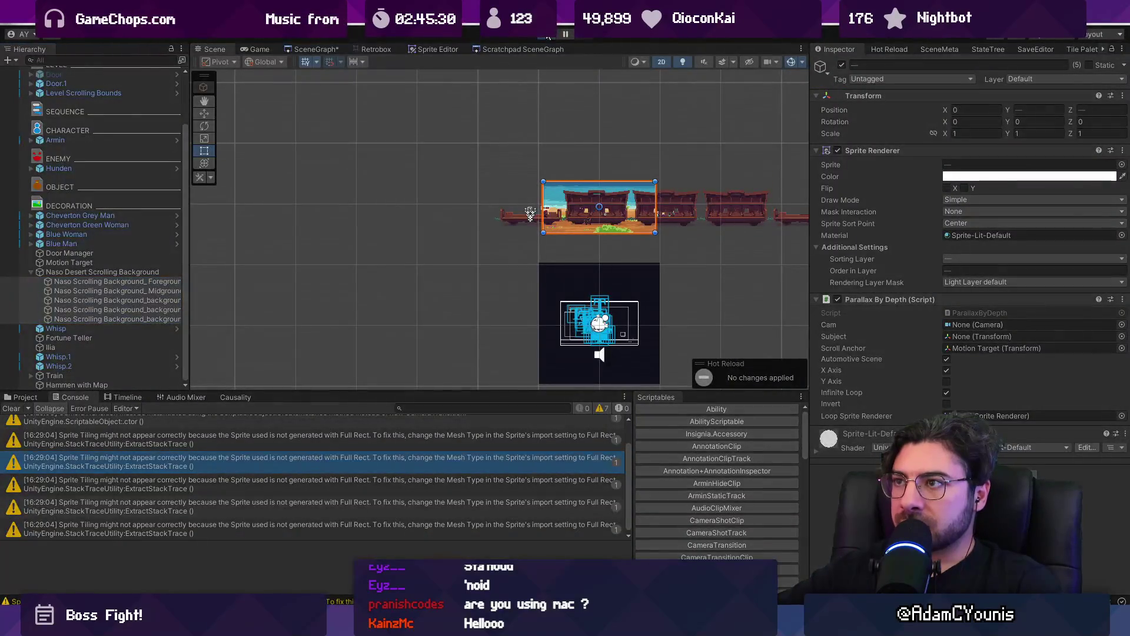
Playtest, frame Naso Desert Scrolling Background in 3D, and dock the Game view beside the Scene view.
key(ctrl+p)
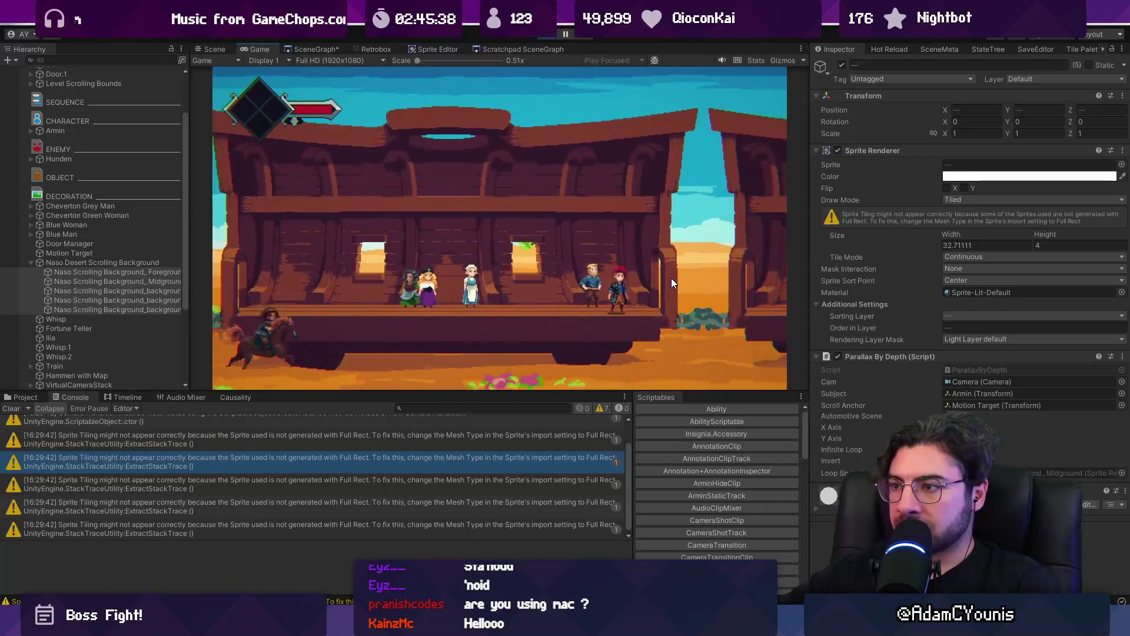
key(ctrl+p)
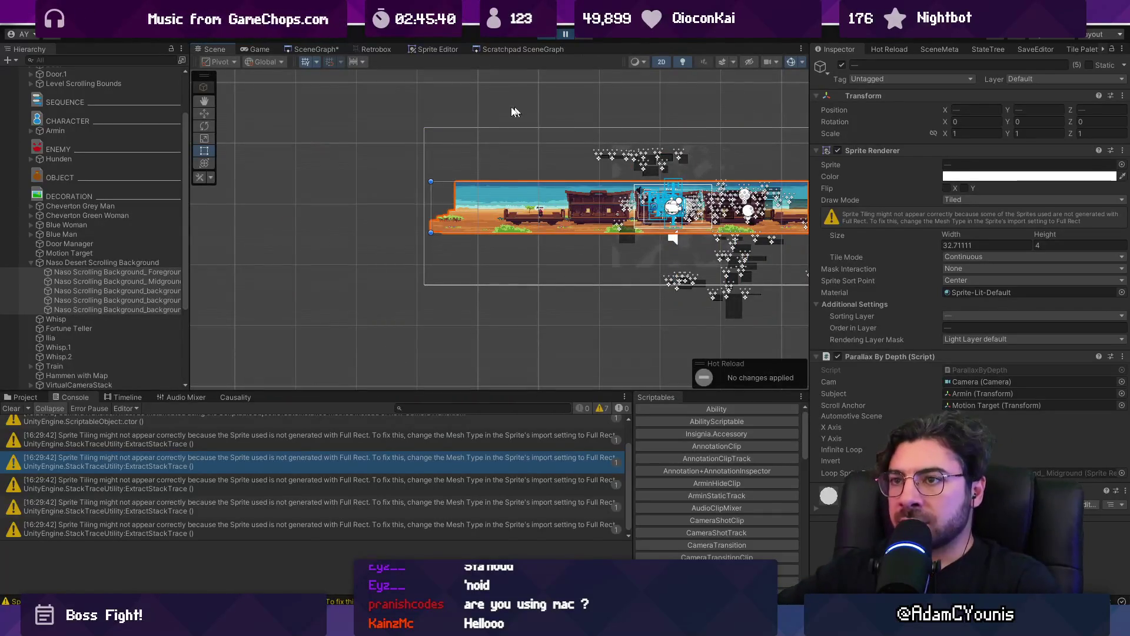
click(102, 263)
key(f)
key(2)
click(555, 34)
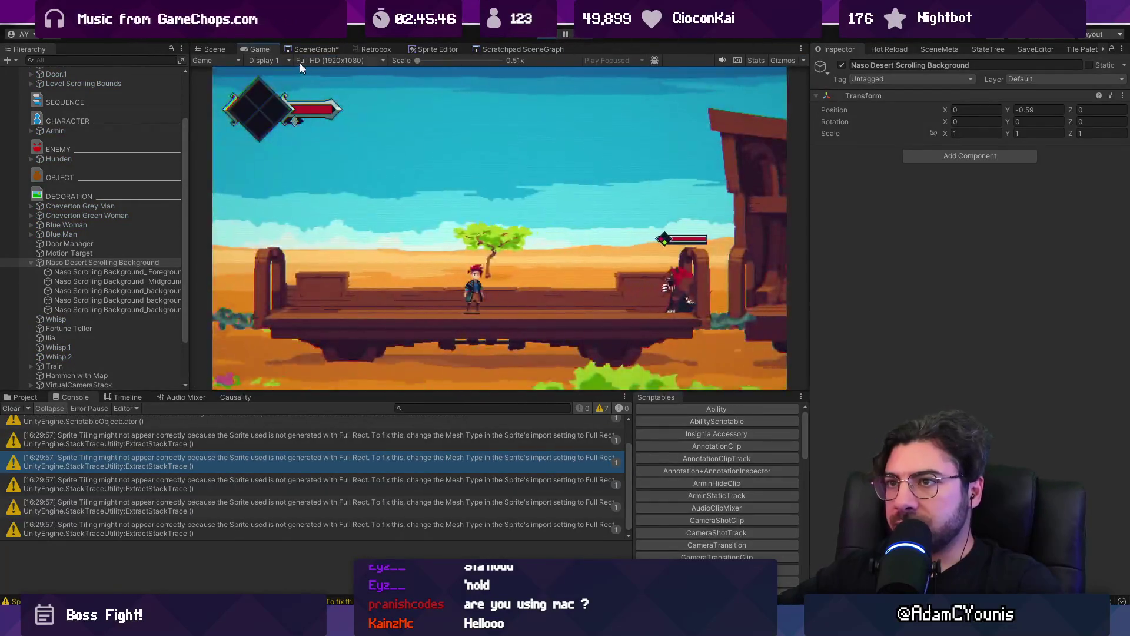
mouse_move(257, 48)
mouse_down()
mouse_move(766, 65)
mouse_move(856, 79)
mouse_move(885, 170)
mouse_up()
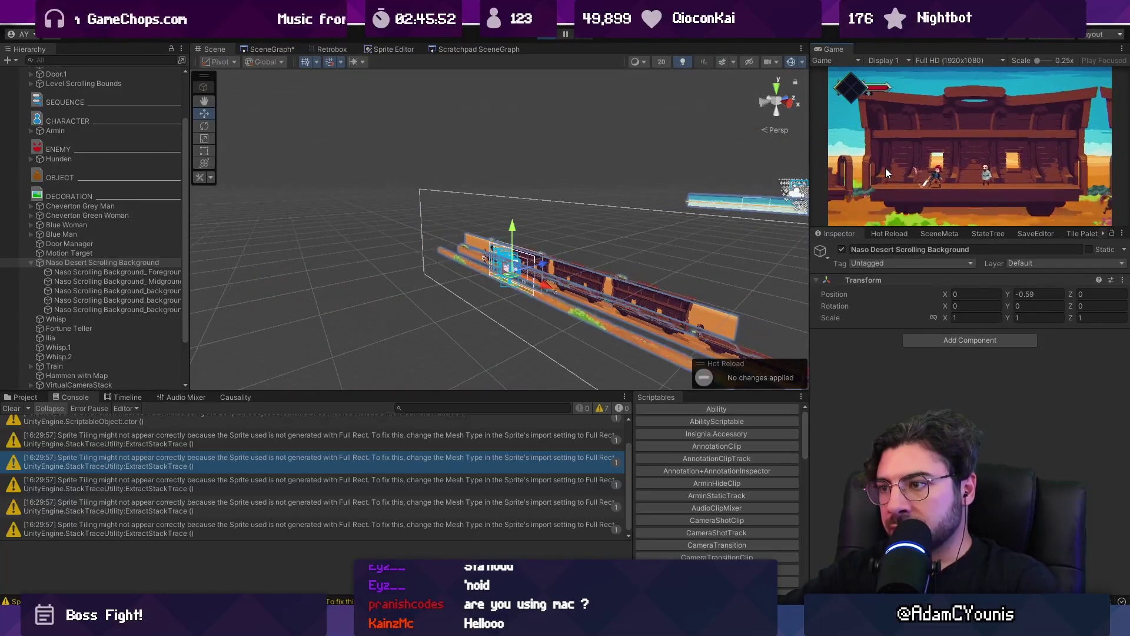
Pause the game and inspect the screen fader, desert background and foreground layers, and Motion Target.
click(567, 36)
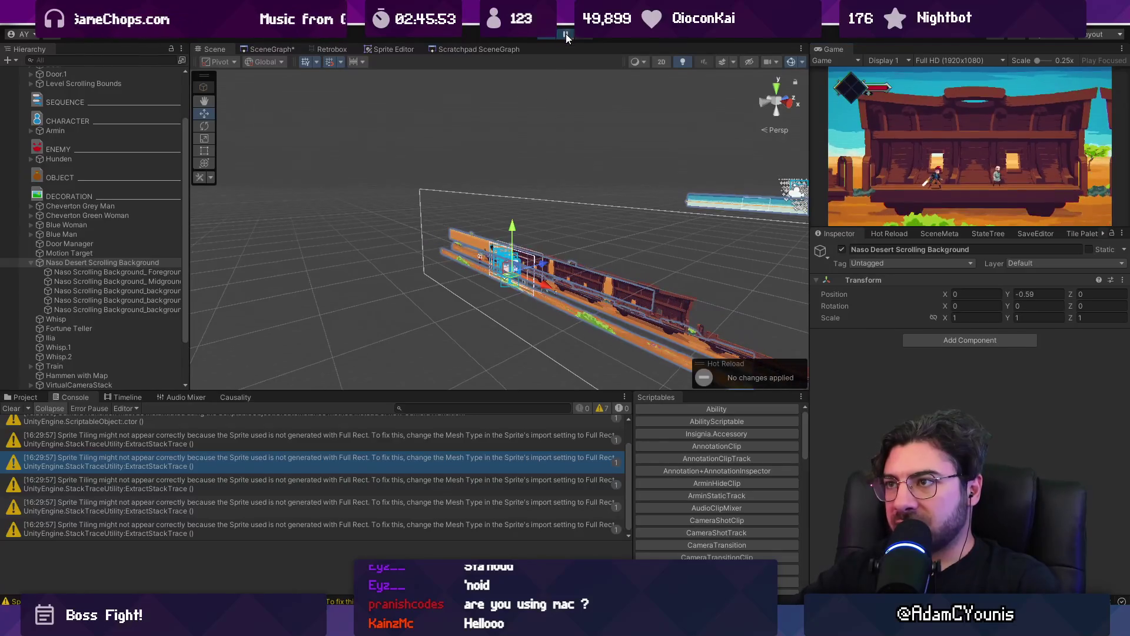
click(472, 193)
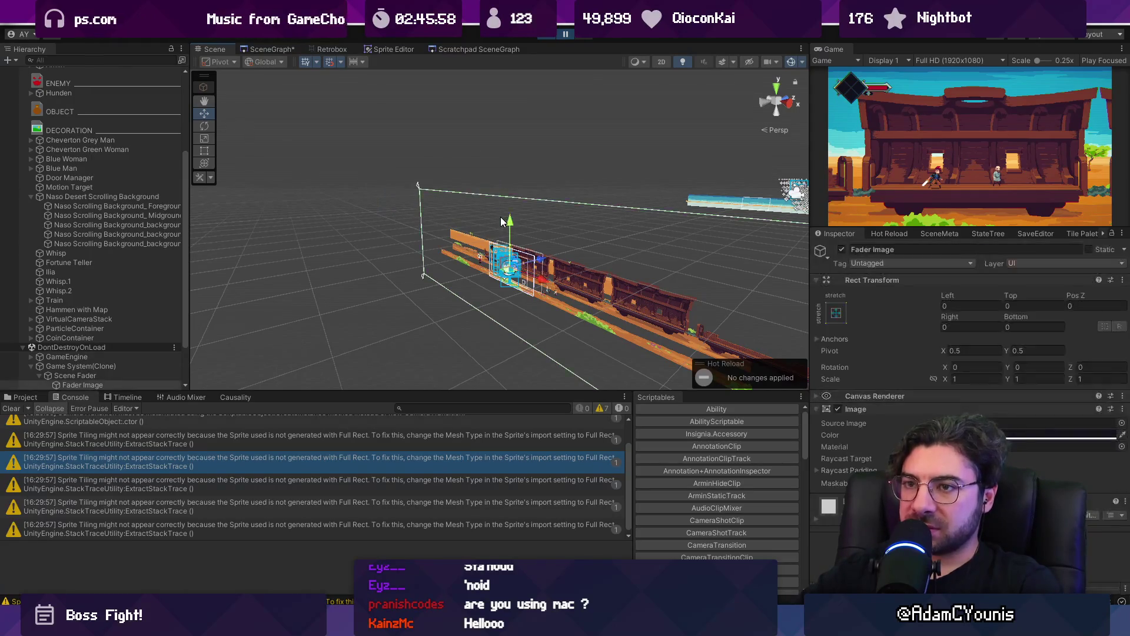
scroll(165, 236, up, 5)
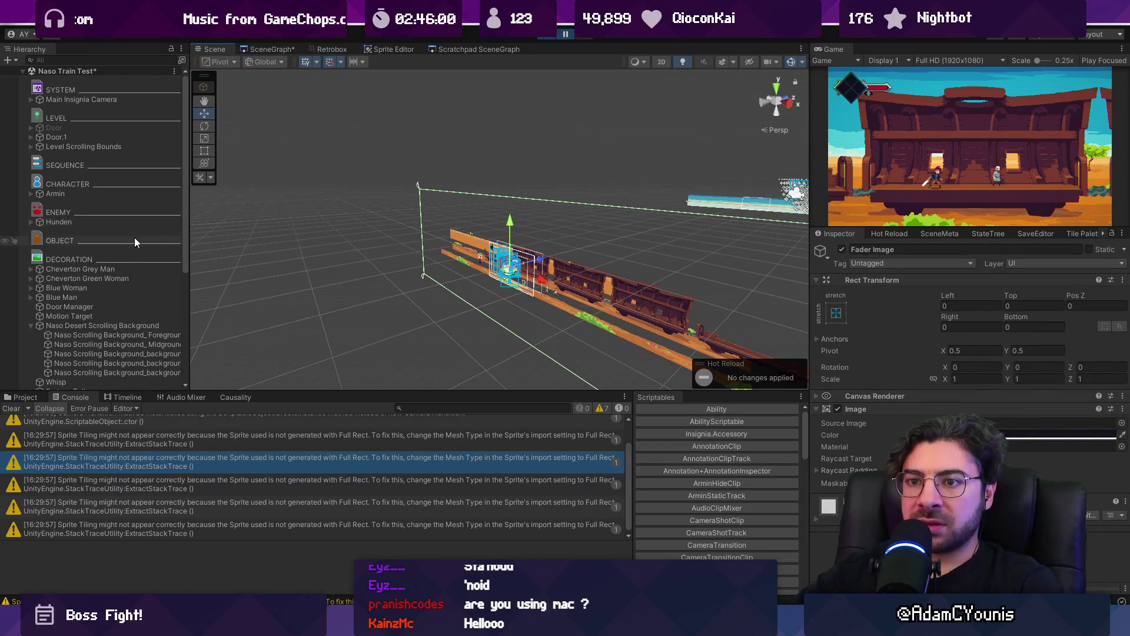
click(134, 325)
scroll(104, 286, down, 6)
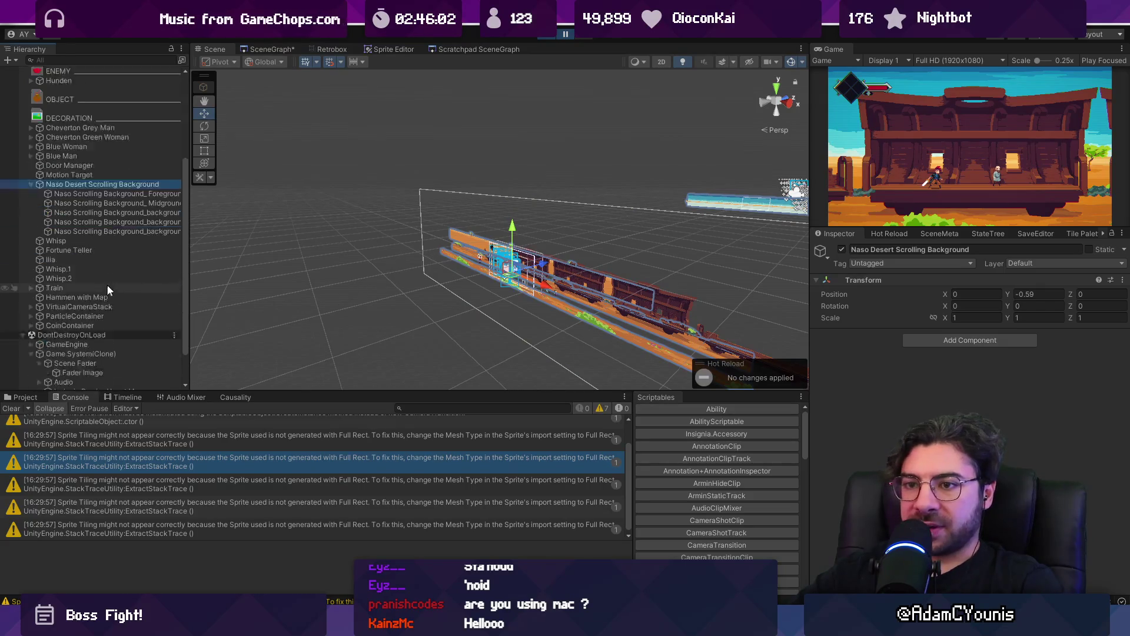
click(132, 159)
key(Down)
key(Down)
key(Down)
scroll(131, 157, up, 3)
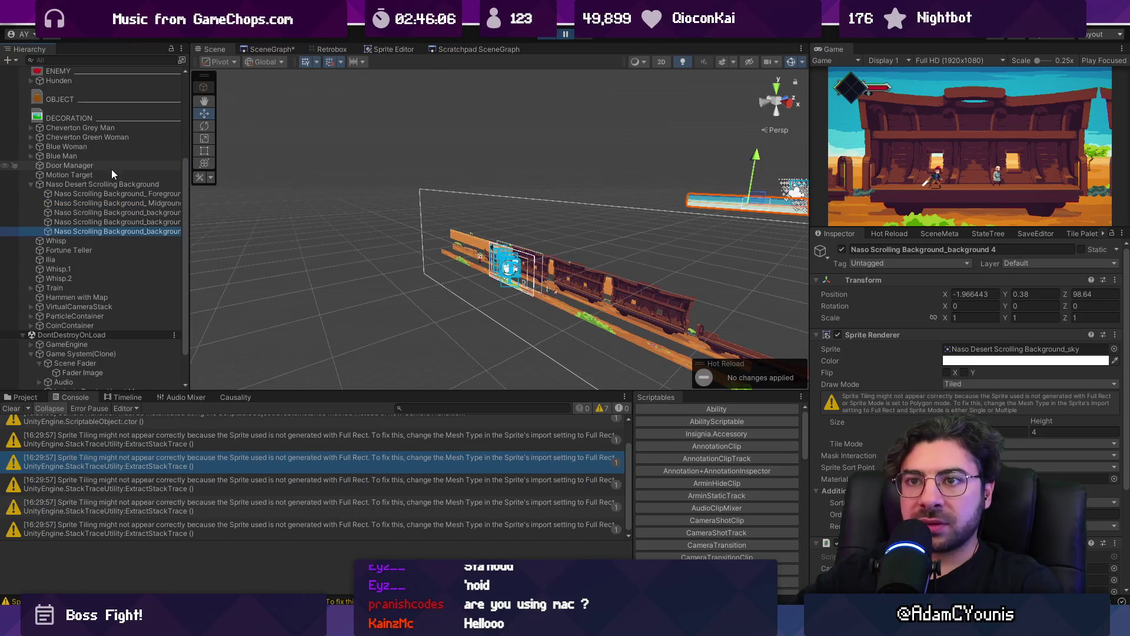
click(111, 173)
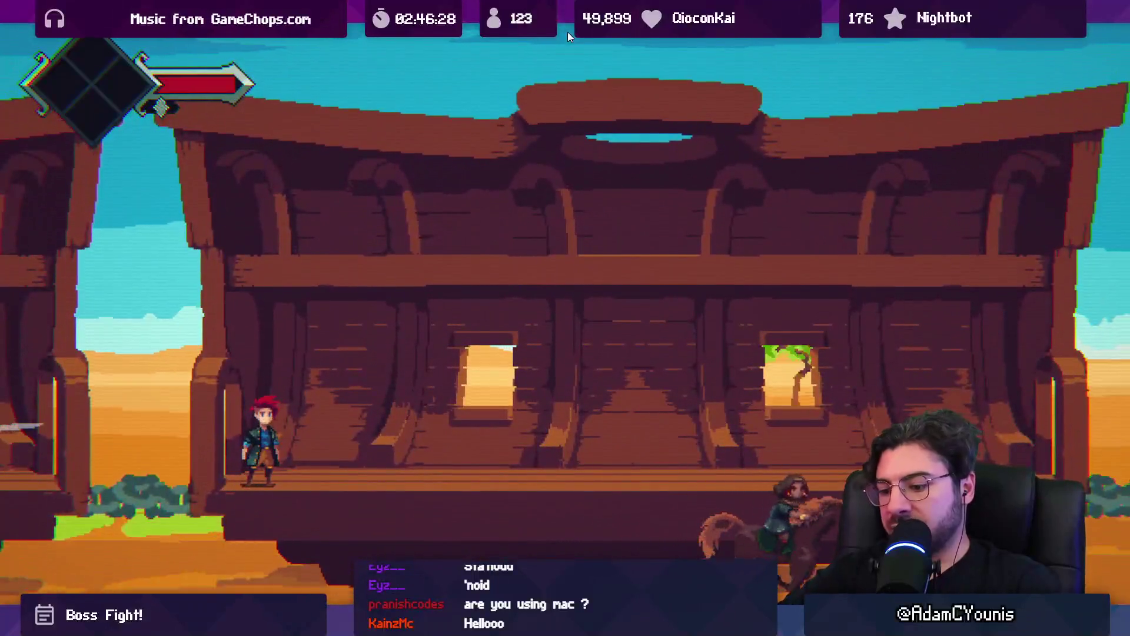
Leave the full-screen game and bring up ParallaxByDepth.cs around distanceFromSubject.
click(568, 32)
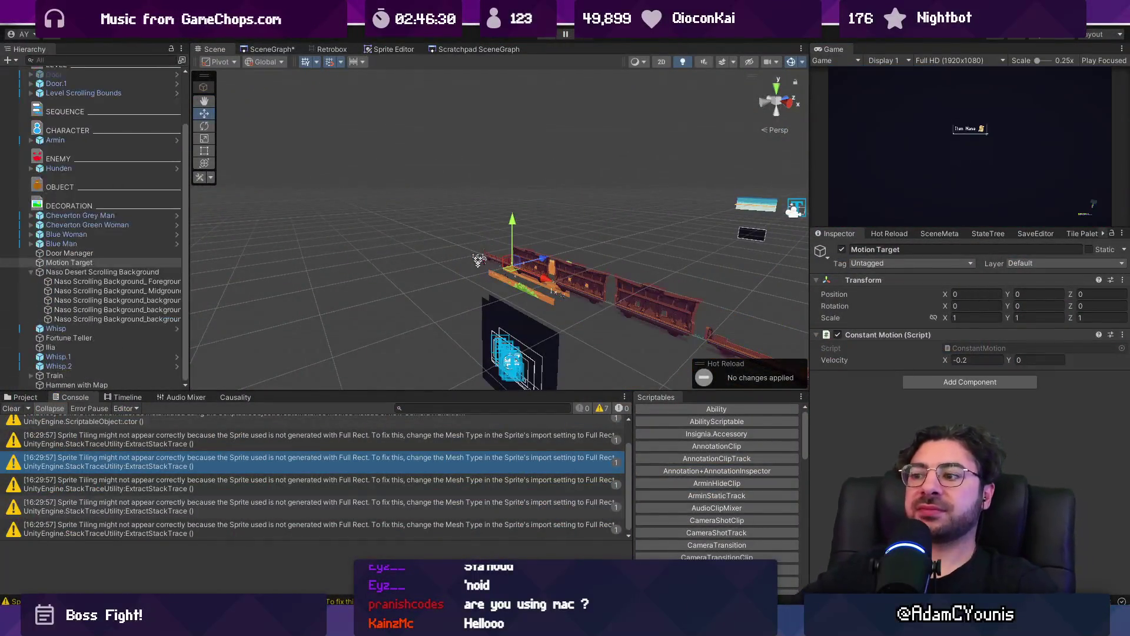
key(alt+Tab)
scroll(578, 377, down, 12)
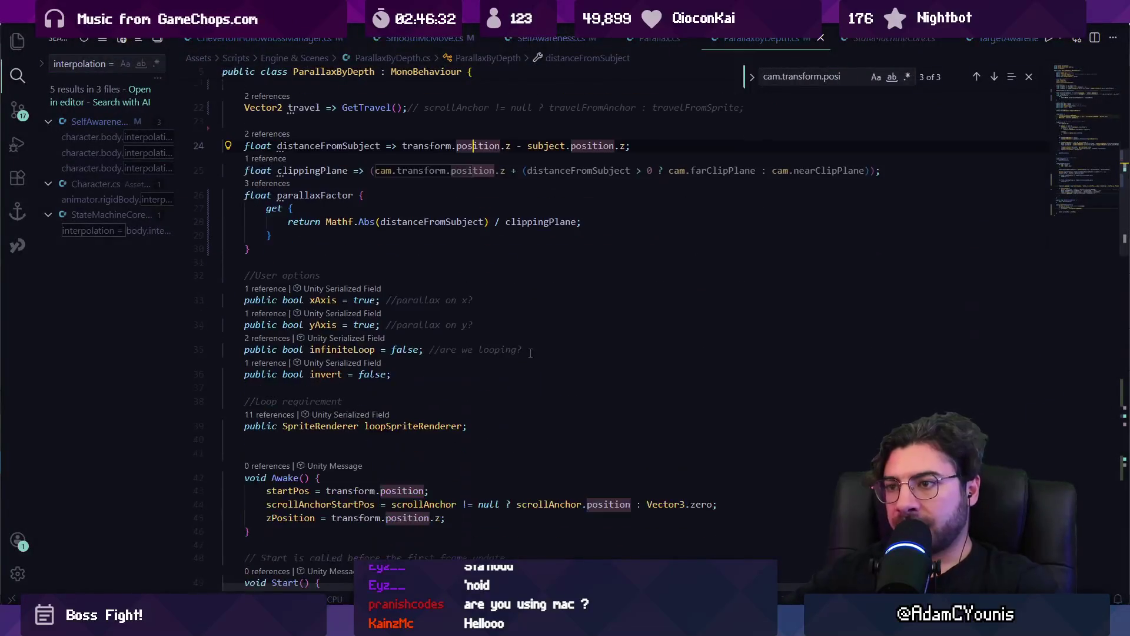
Undo the line 106 edits back to the commented-out camera expression.
scroll(523, 349, down, 7)
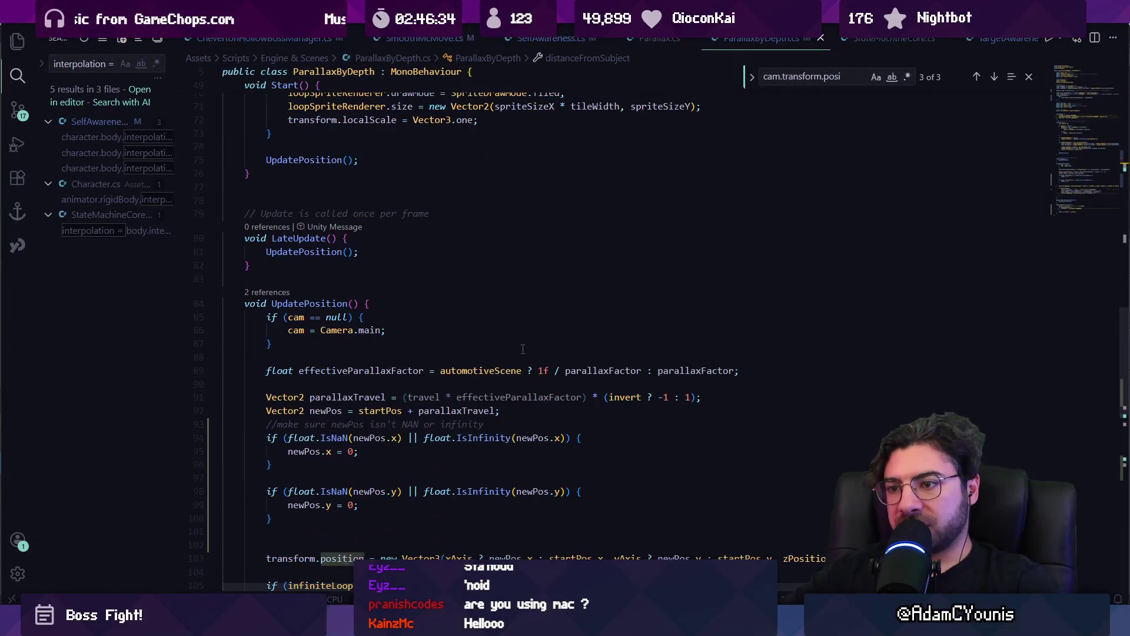
scroll(522, 349, down, 3)
key(ctrl+z)
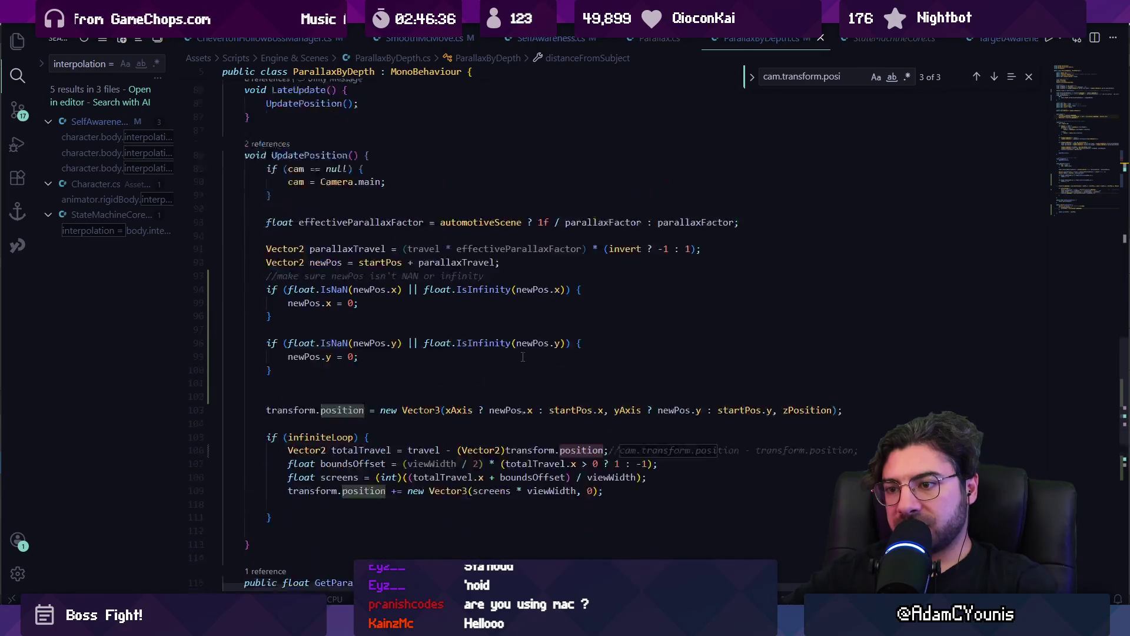
key(ctrl+z)
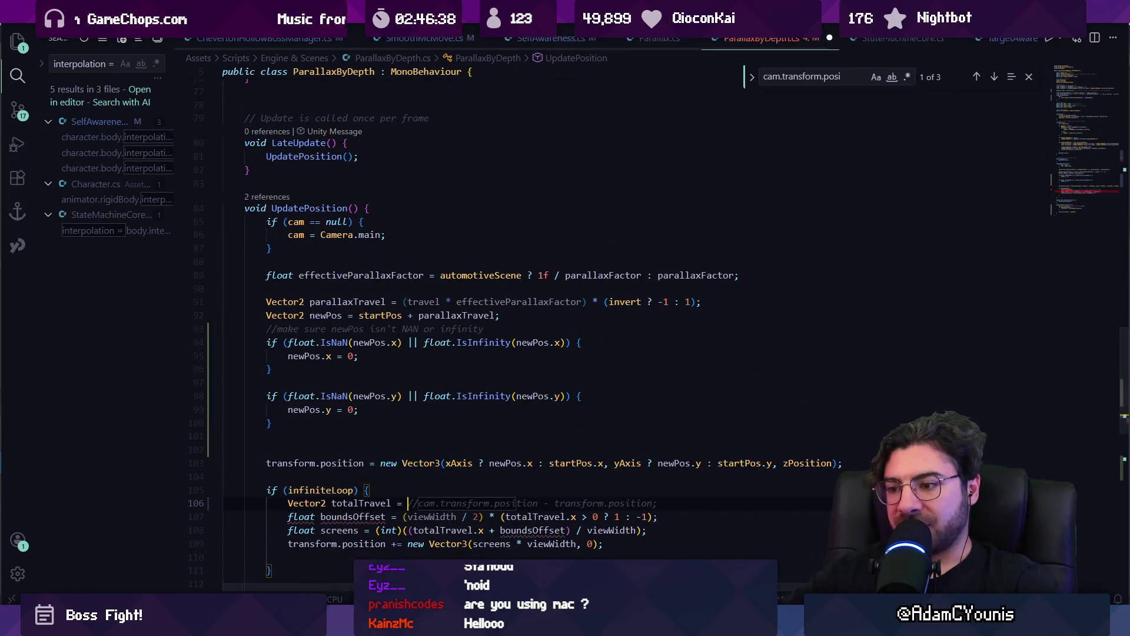
Launch the Fork git client from system search.
key(super)
text(fork)
click(499, 299)
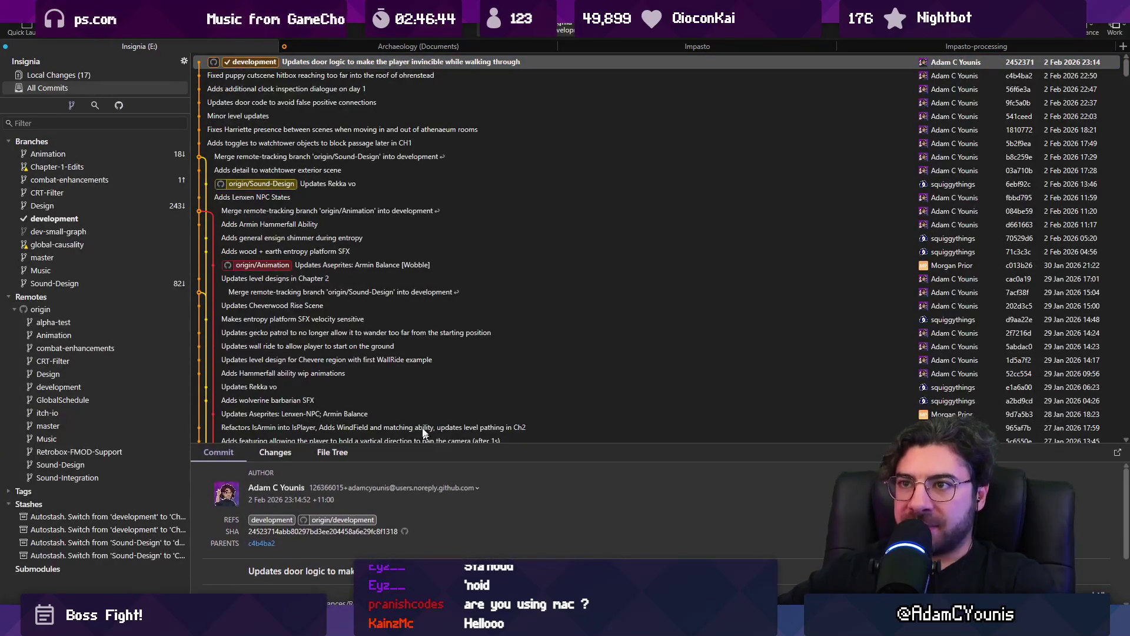
Discard the ParallaxByDepth.cs changes from Local Changes, leaving 16.
click(87, 74)
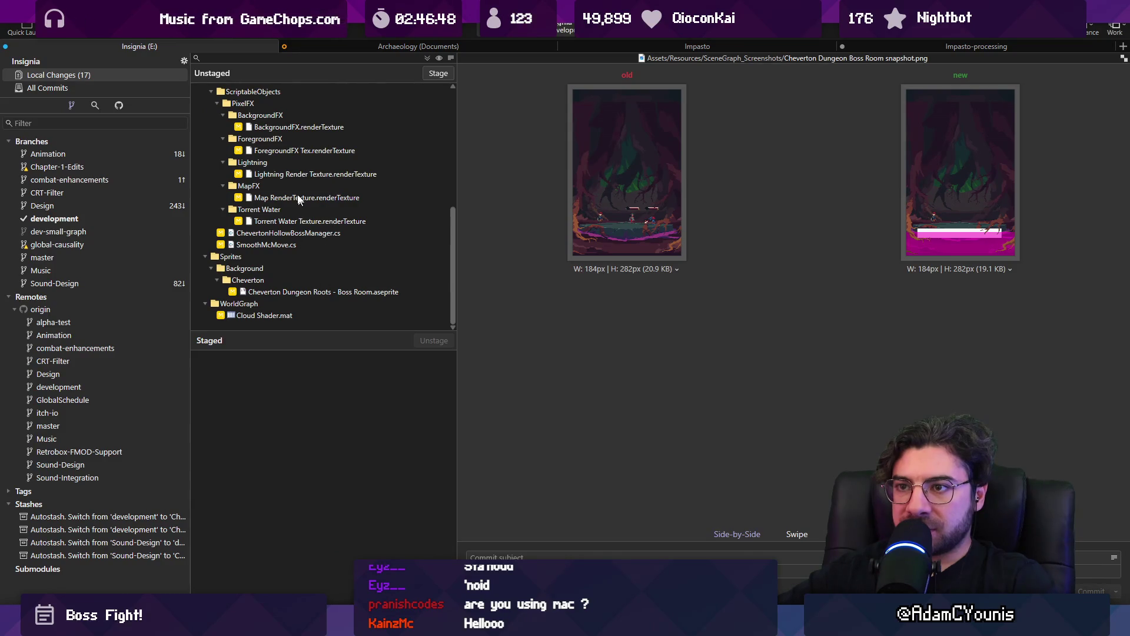
scroll(296, 165, up, 3)
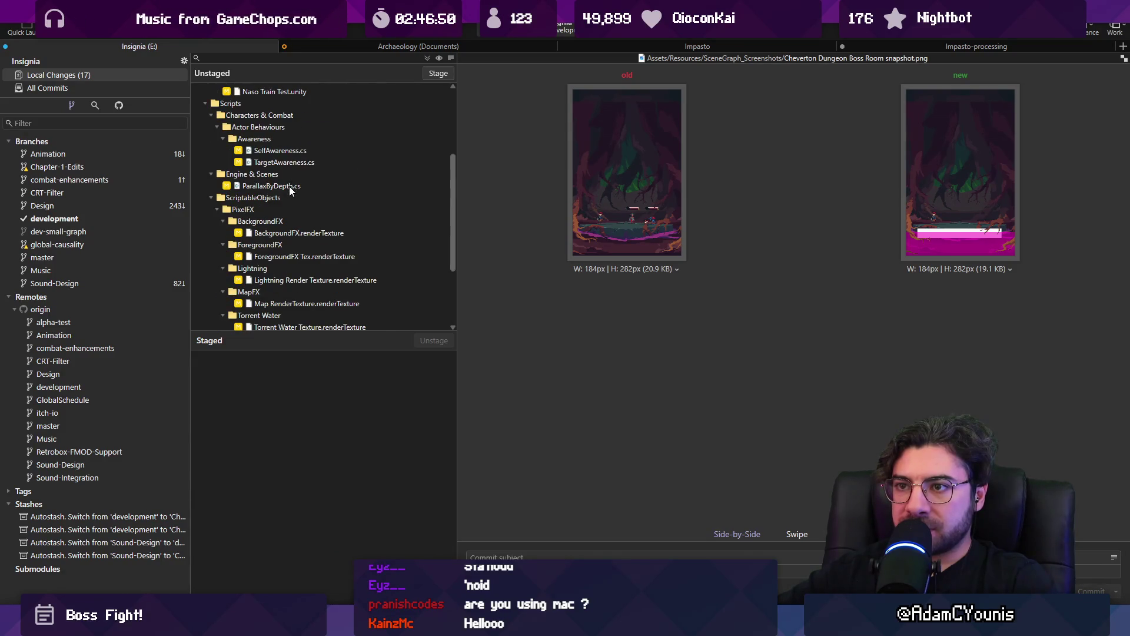
click(291, 186)
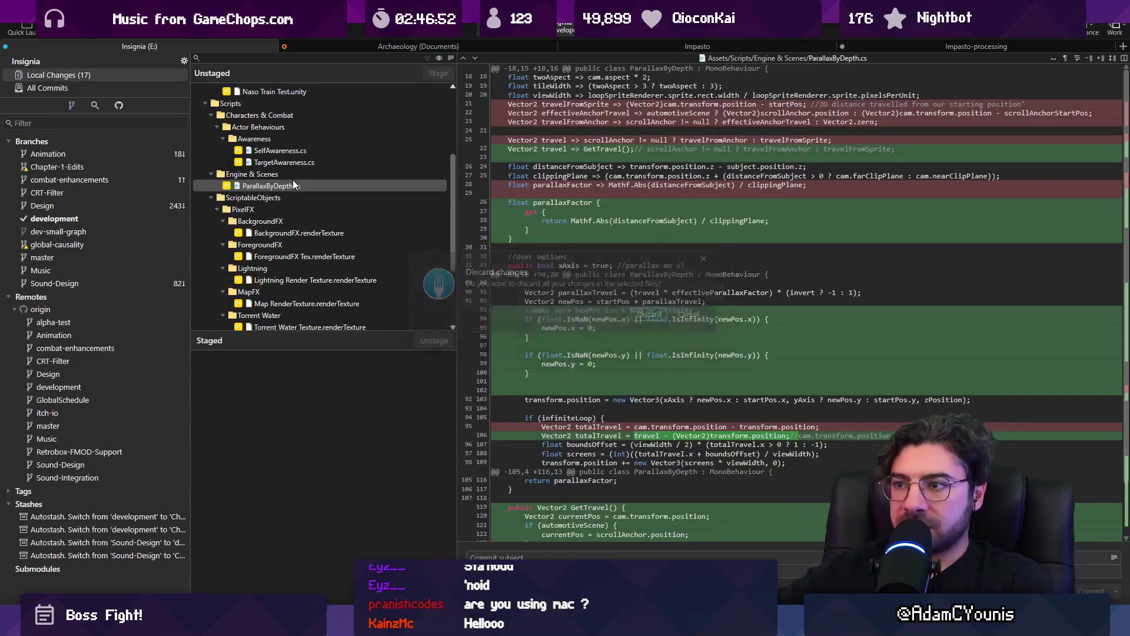
Let Unity recompile the reverted script, then return to Fork.
key(alt+Tab)
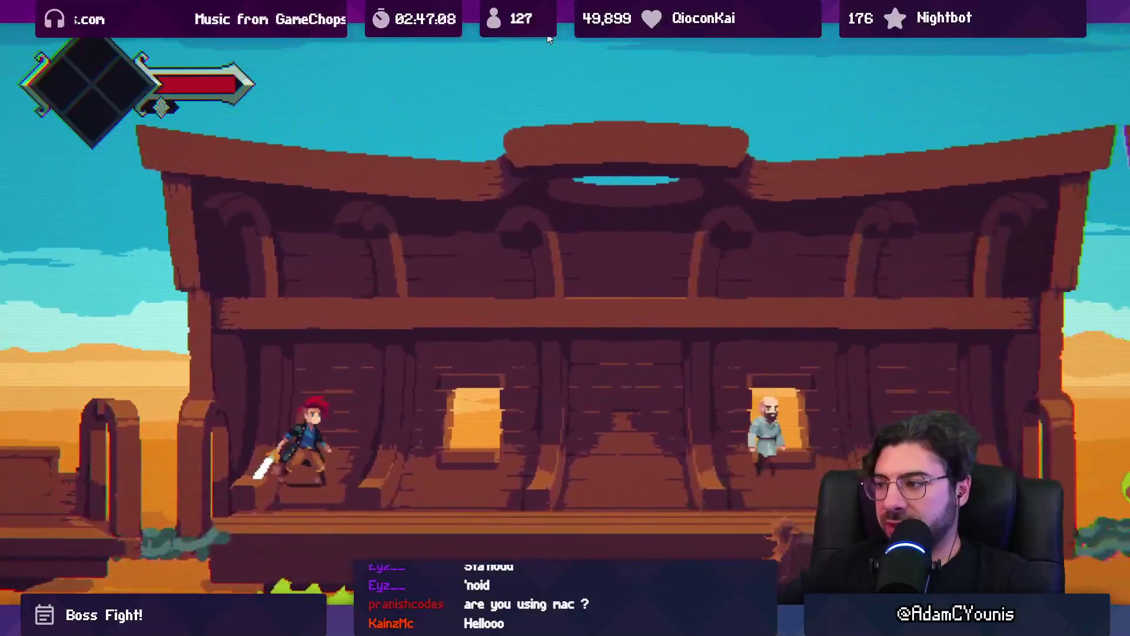
key(shift+space)
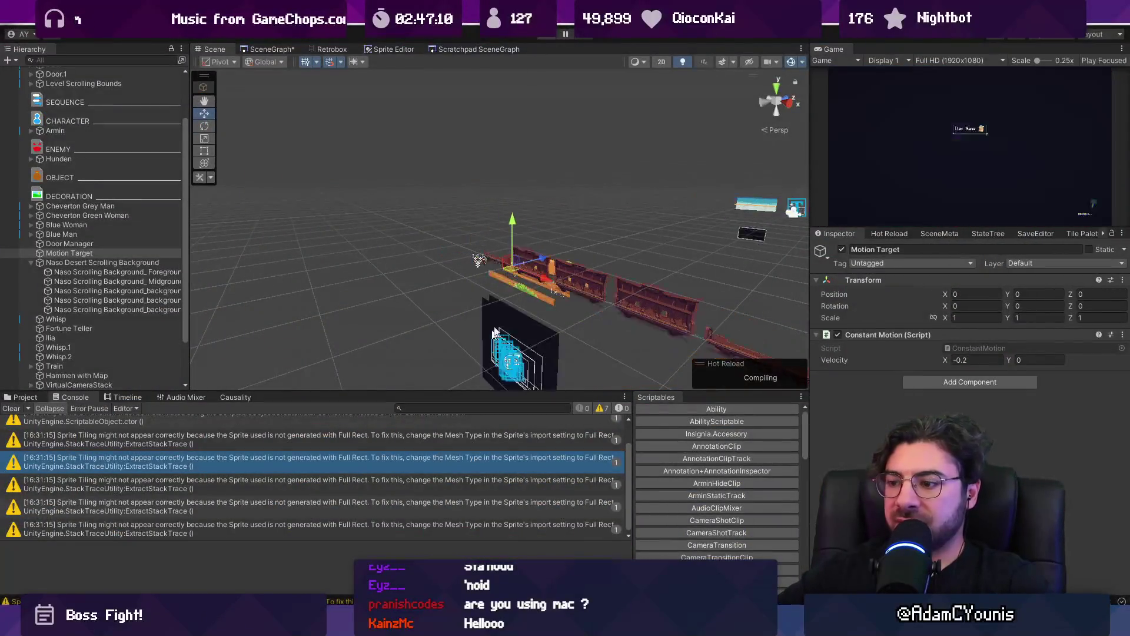
mouse_move(514, 624)
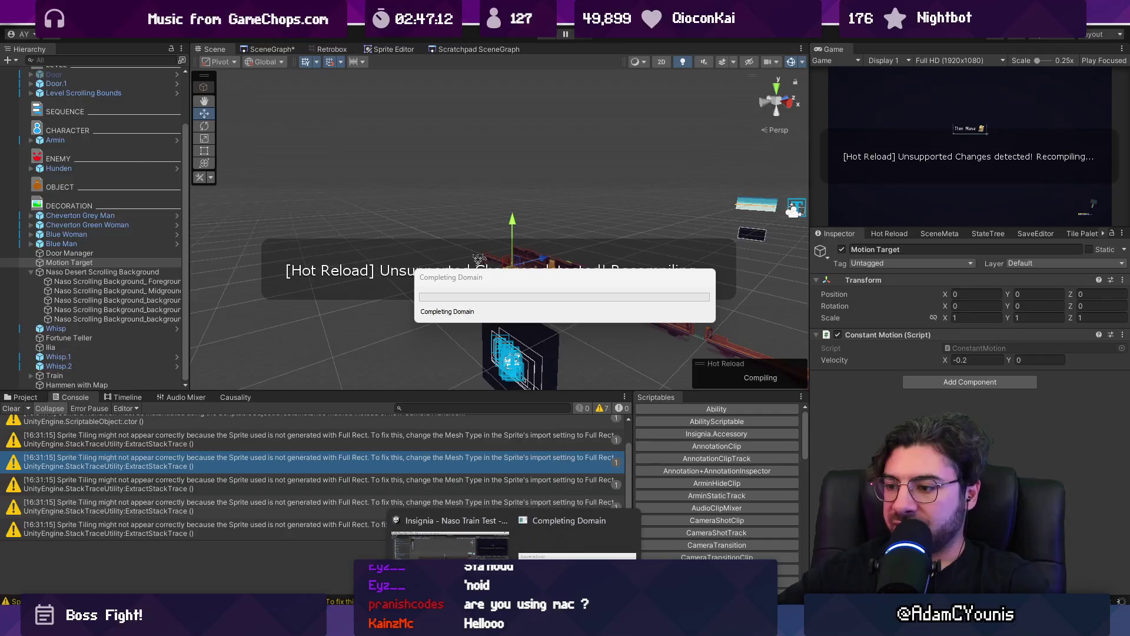
key(alt+Tab)
scroll(298, 160, up, 3)
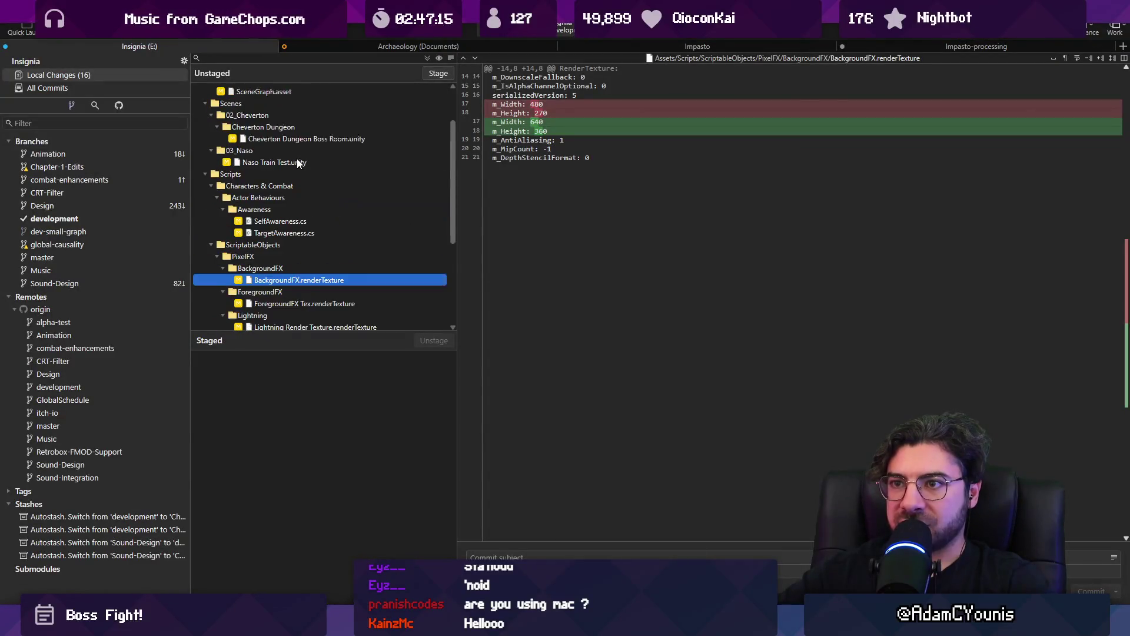
Discard the Naso Train Test.unity changes, leaving 15, and return to Unity's running game.
scroll(325, 194, up, 1)
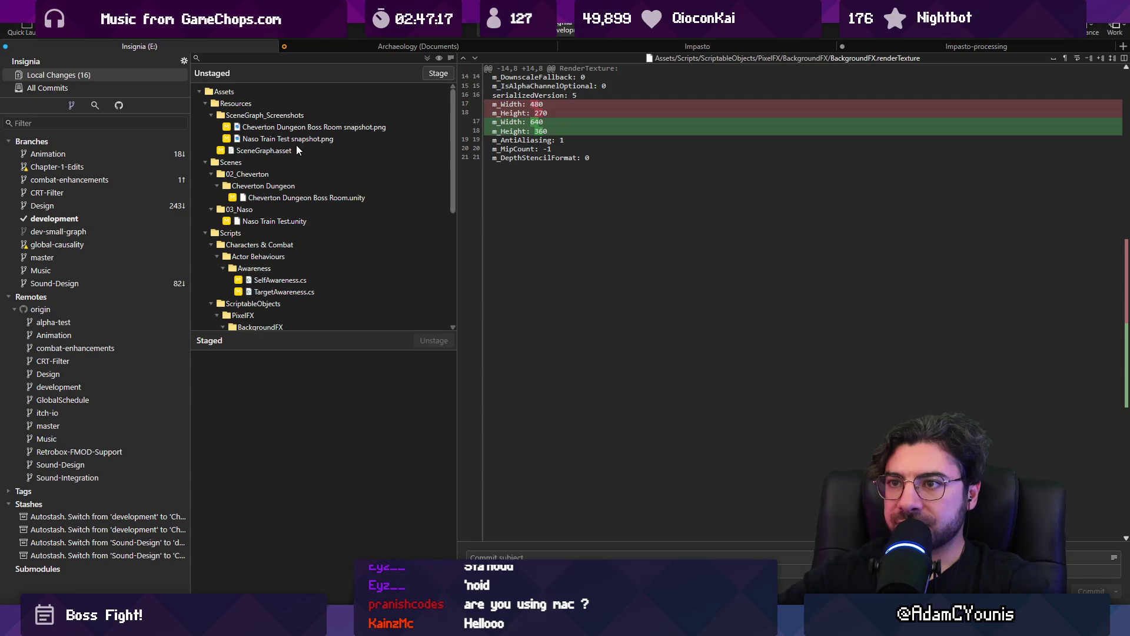
click(323, 221)
key(Delete)
key(Return)
key(alt+Tab)
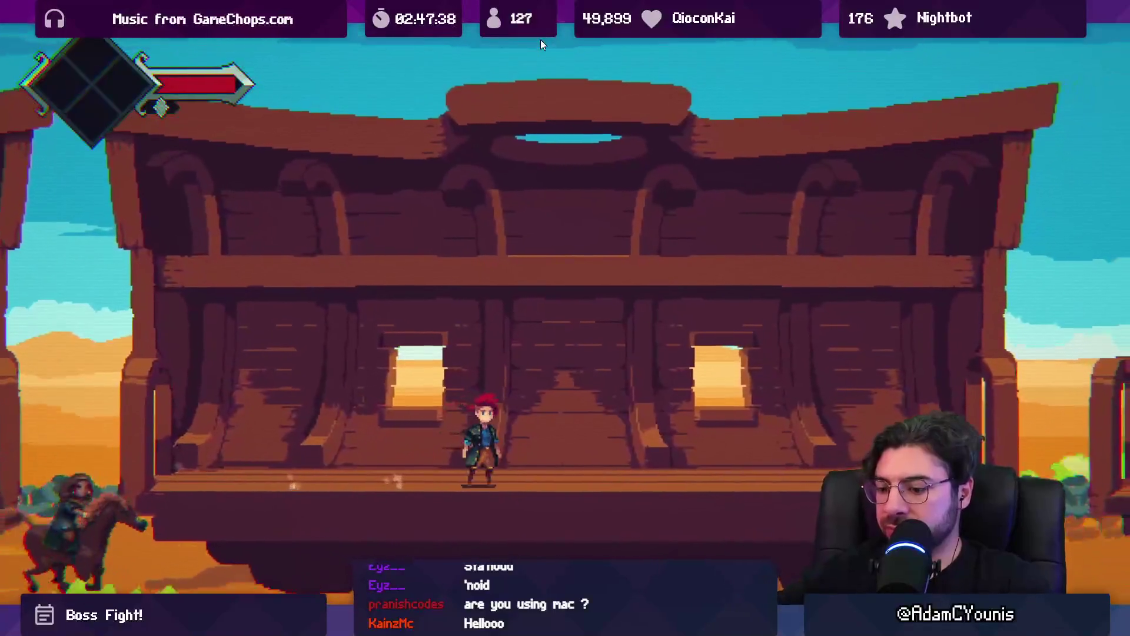
Orbit the Scene view, select the desert Foreground layer, pause play, then reopen ParallaxByDepth.cs.
key(F11)
mouse_move(527, 164)
mouse_down()
mouse_move(446, 112)
mouse_move(572, 148)
mouse_move(529, 130)
mouse_move(553, 110)
mouse_up()
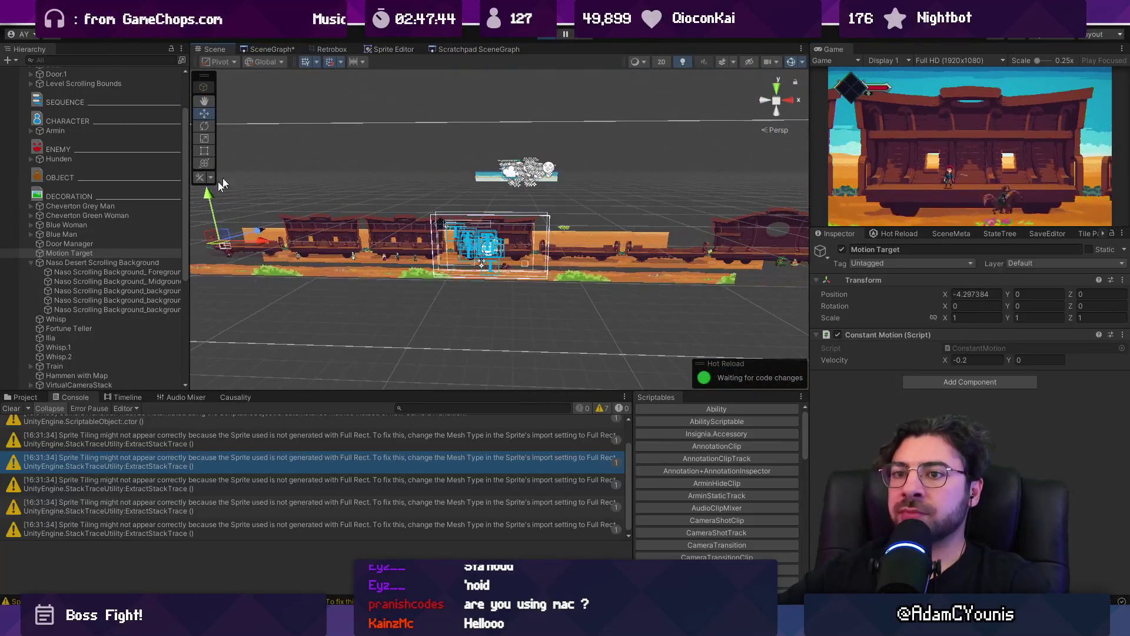
click(139, 270)
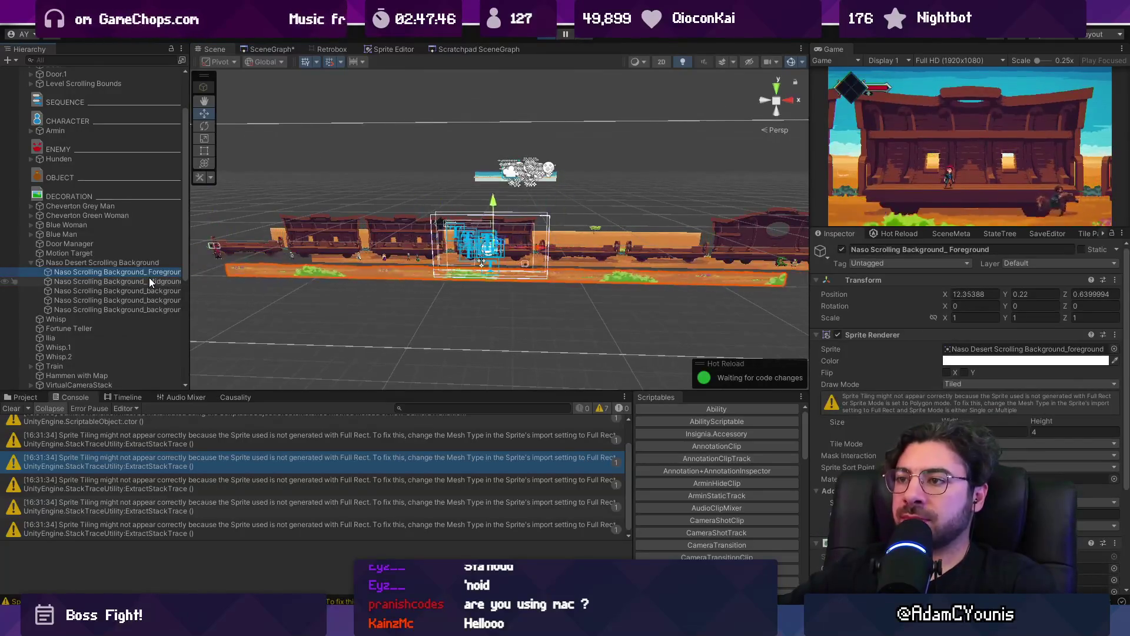
drag(599, 270, 571, 264)
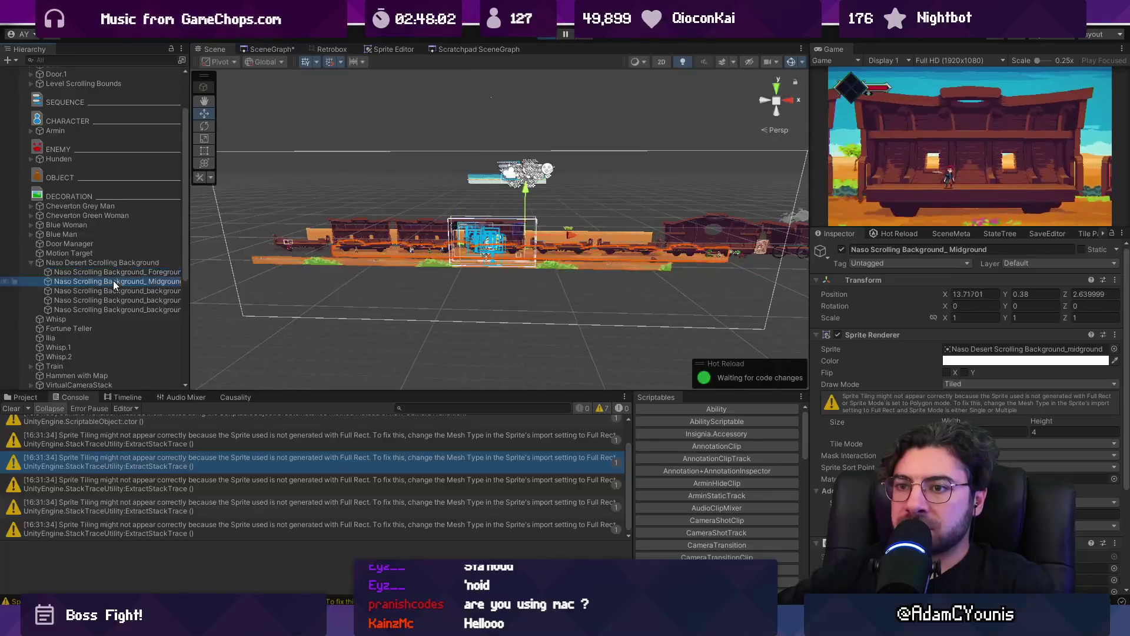
click(563, 38)
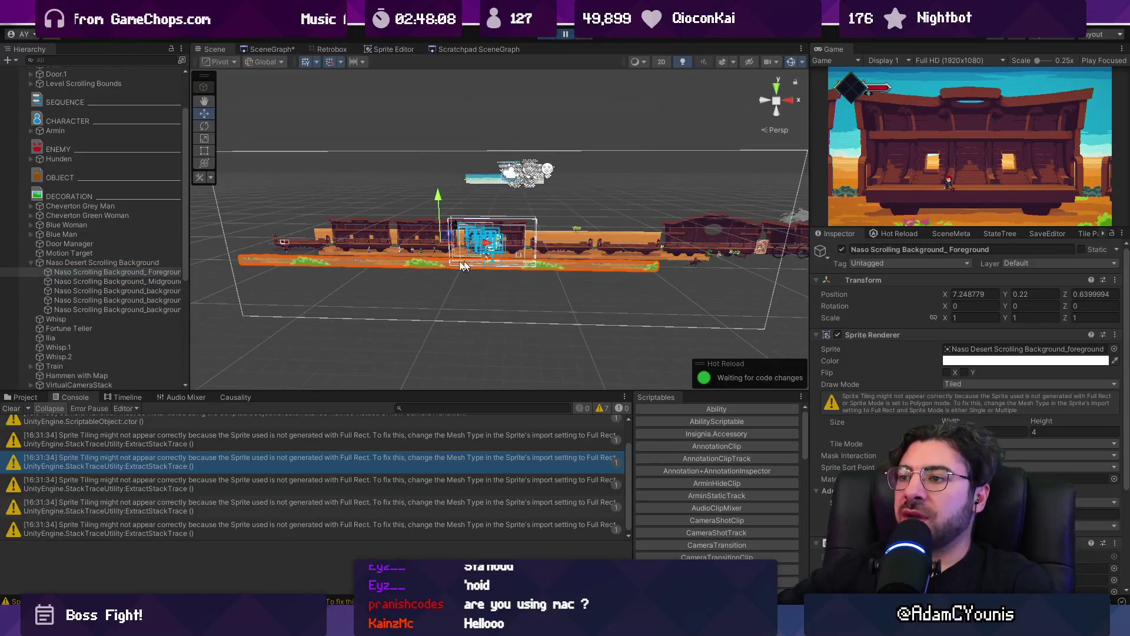
mouse_move(746, 625)
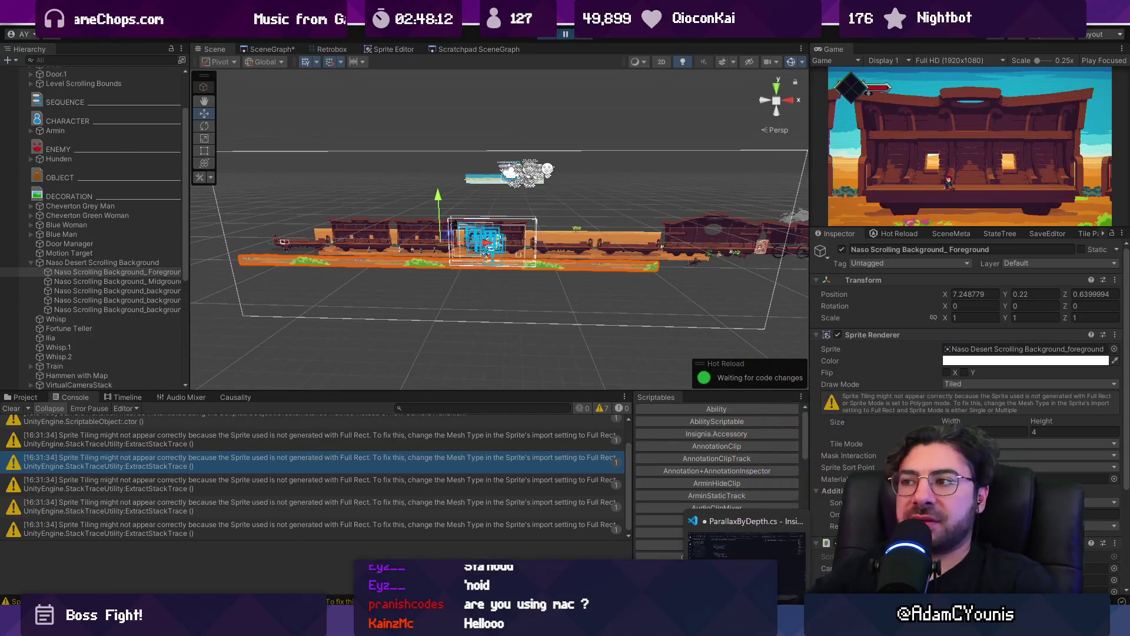
click(746, 538)
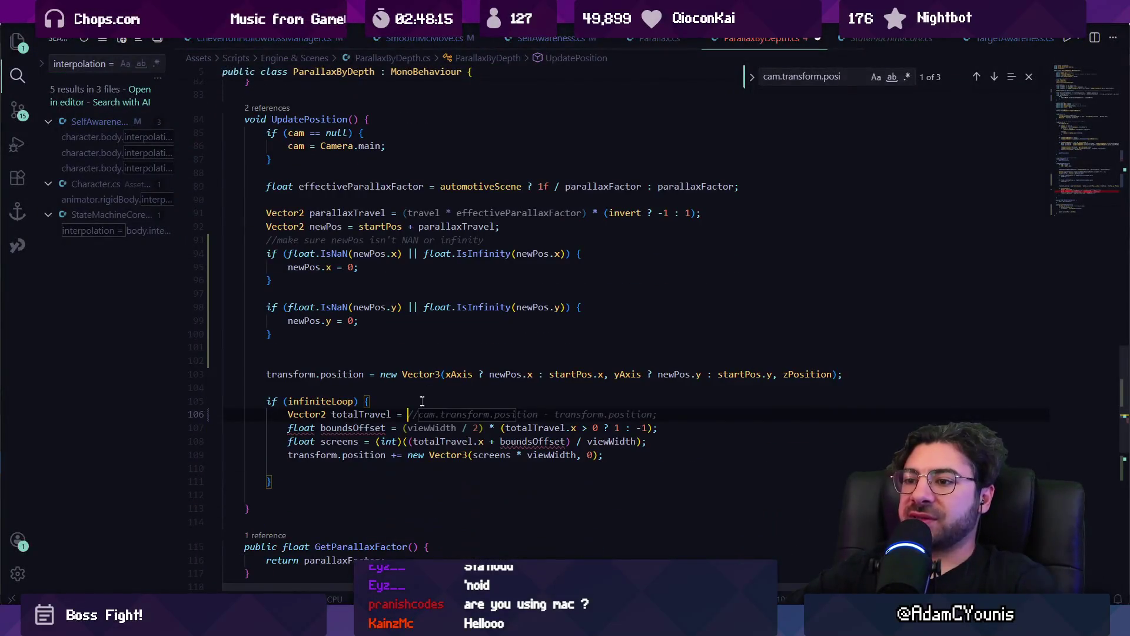
Undo the line 106 and GetTravel edits back to the parallaxFactor changes.
key(Escape)
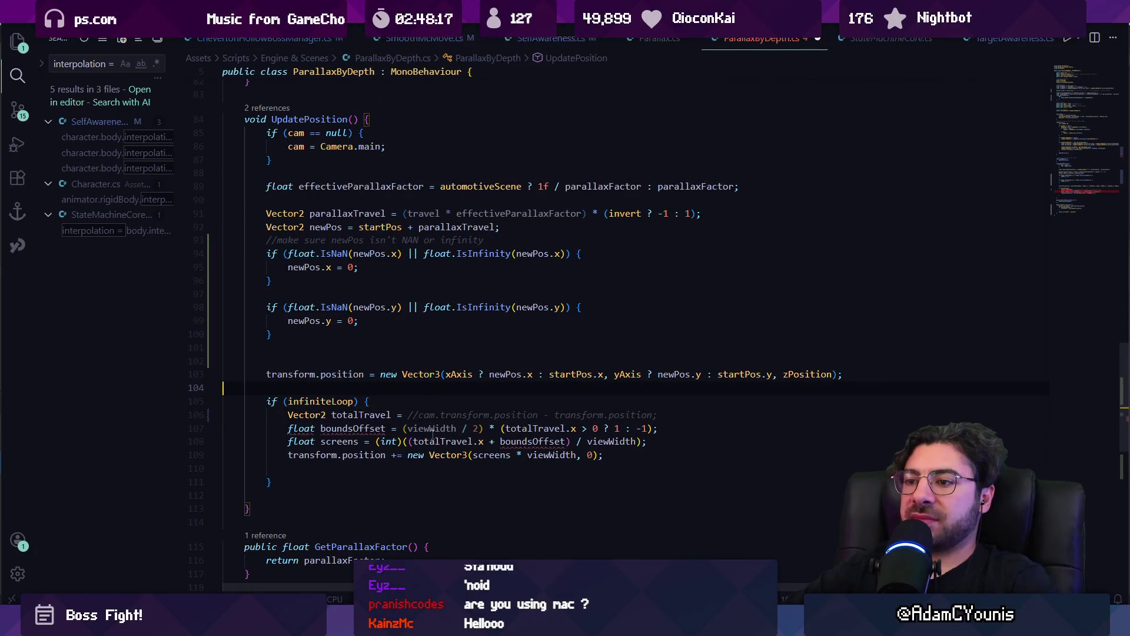
key(ctrl+z)
key(ctrl+z)
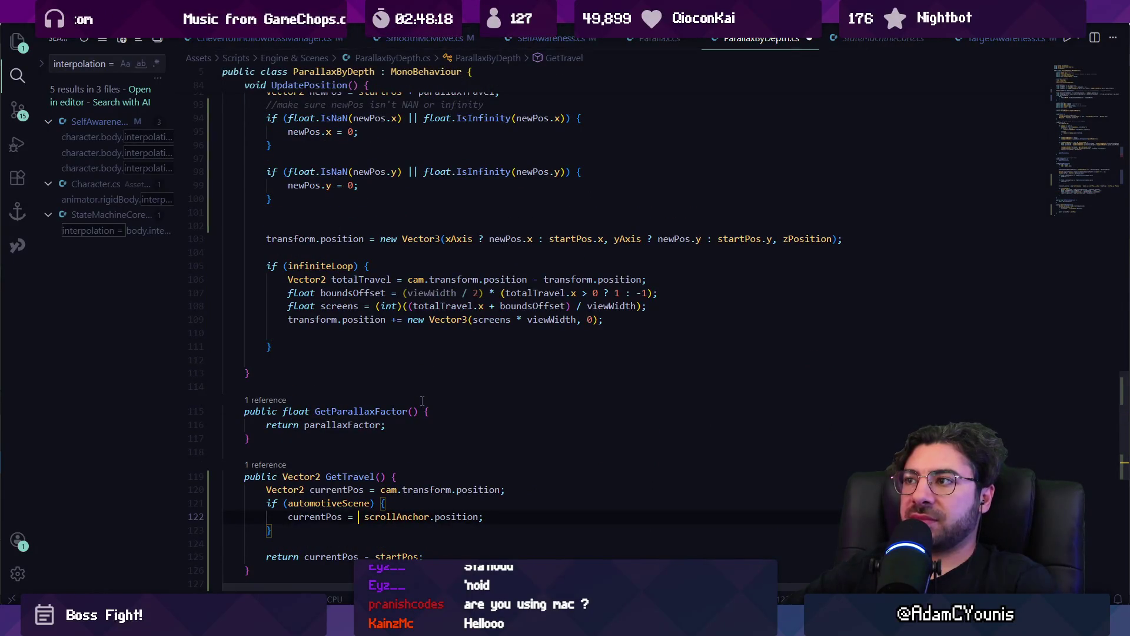
key(ctrl+z)
key(ctrl+z)
key(ctrl+z)
key(ctrl+z)
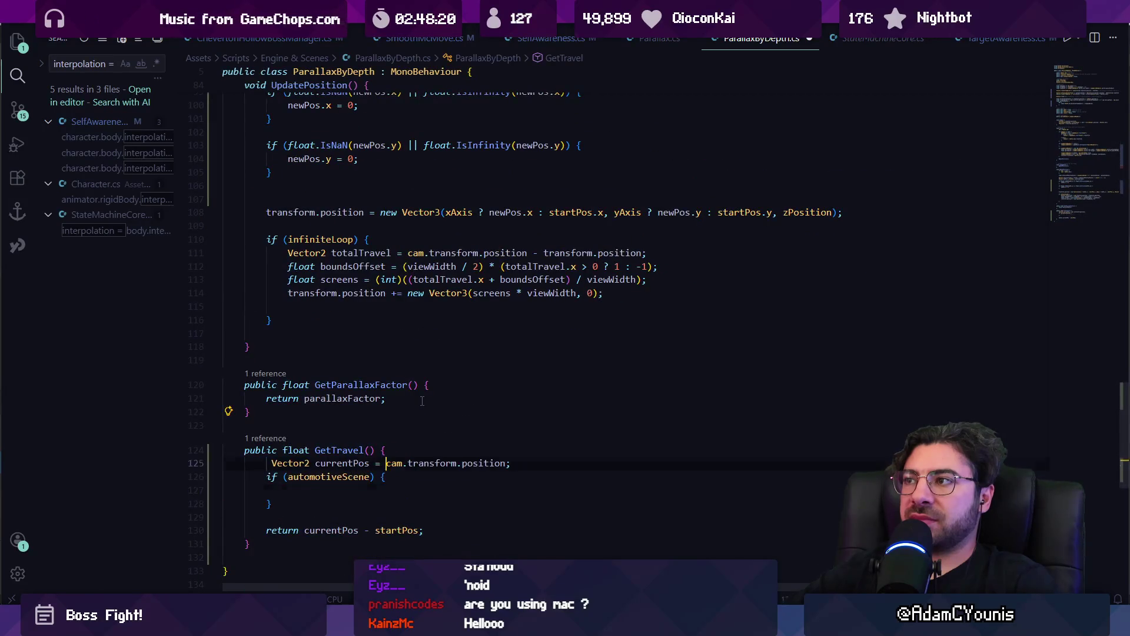
key(ctrl+z)
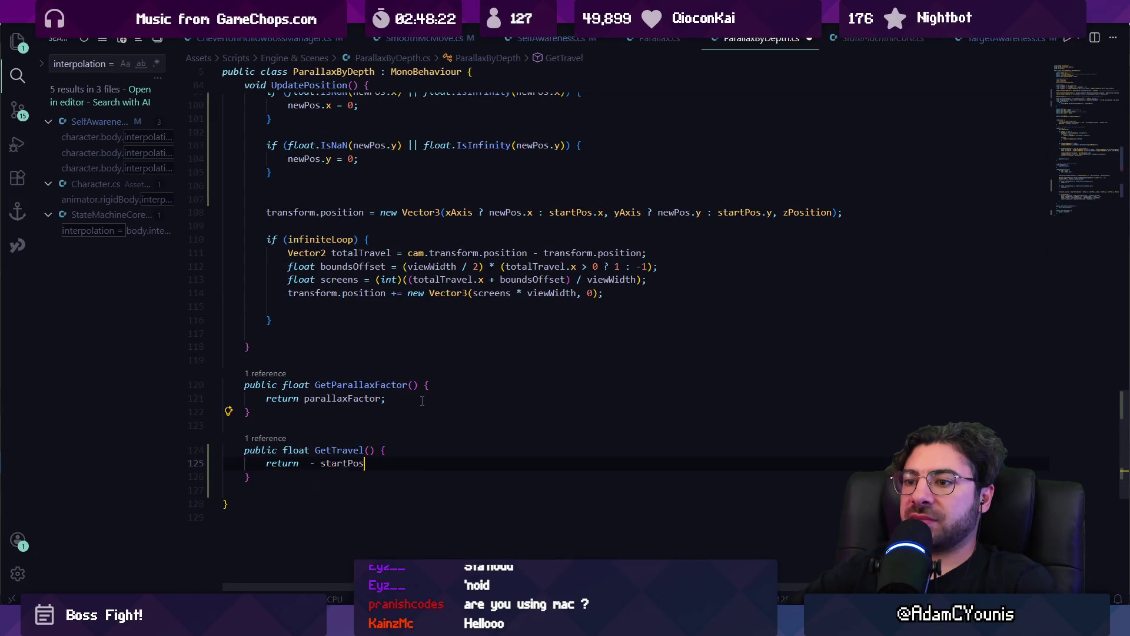
key(ctrl+z)
key(ctrl+z)
key(ctrl+z)
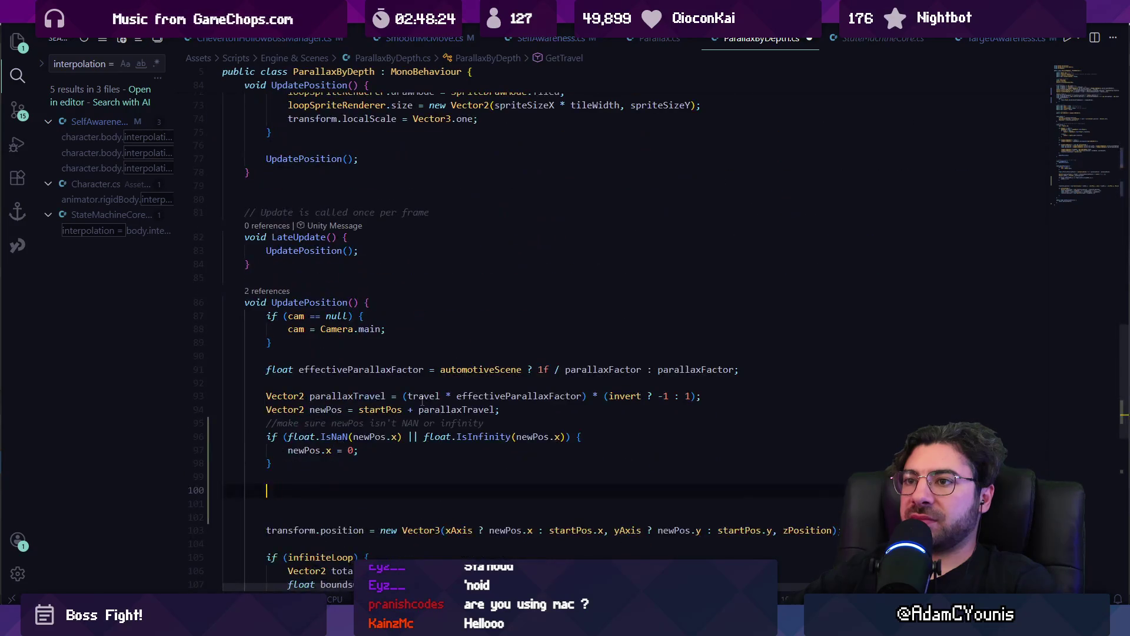
key(ctrl+z)
key(ctrl+z)
key(ctrl+z)
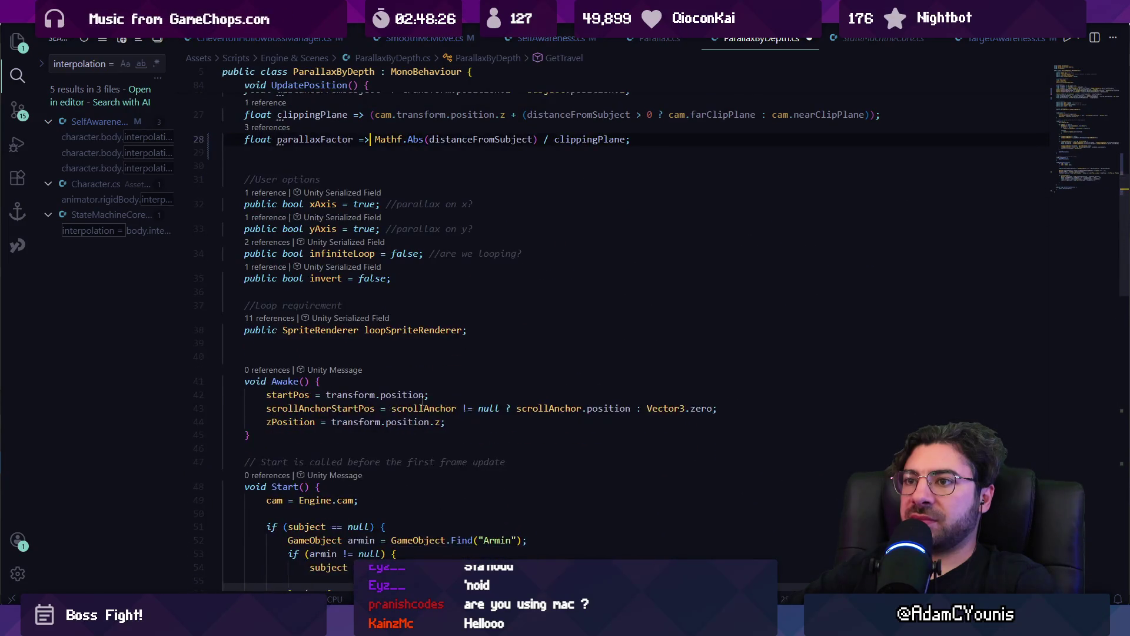
Scroll to UpdatePosition and select lines 95–98 in the infiniteLoop block.
scroll(422, 401, down, 10)
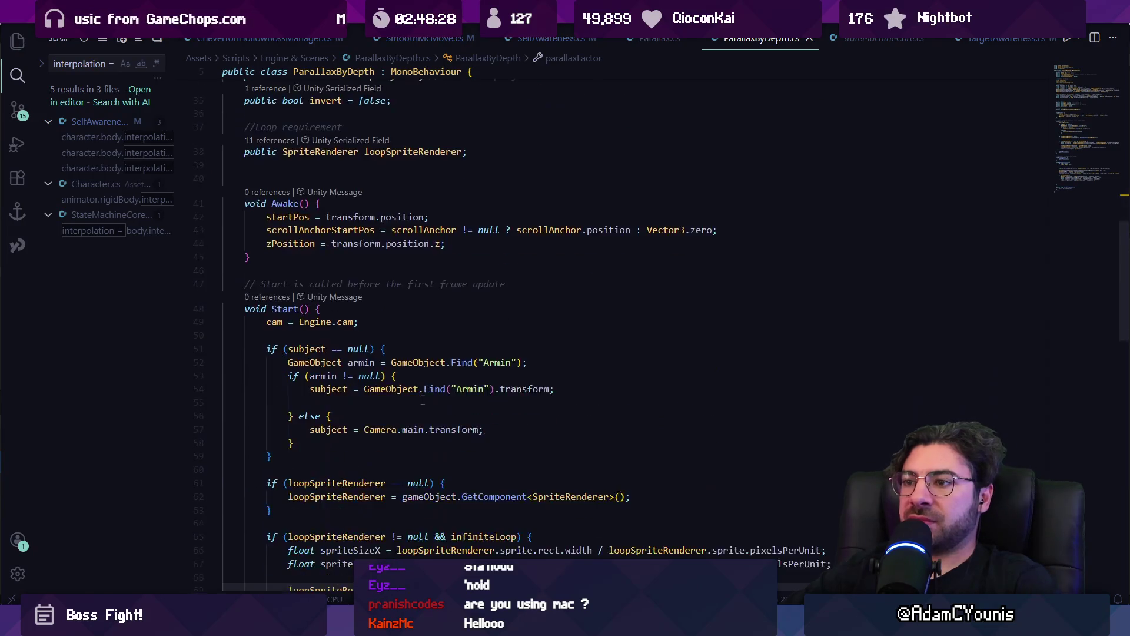
scroll(422, 401, down, 8)
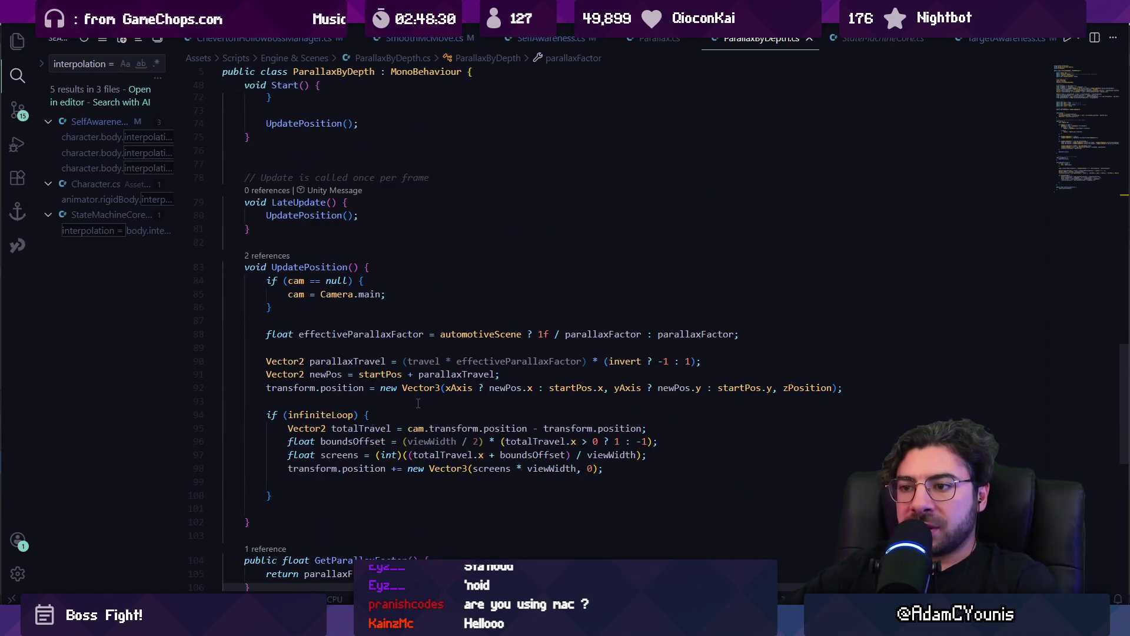
mouse_move(280, 425)
mouse_down()
mouse_move(635, 455)
mouse_move(618, 468)
mouse_up()
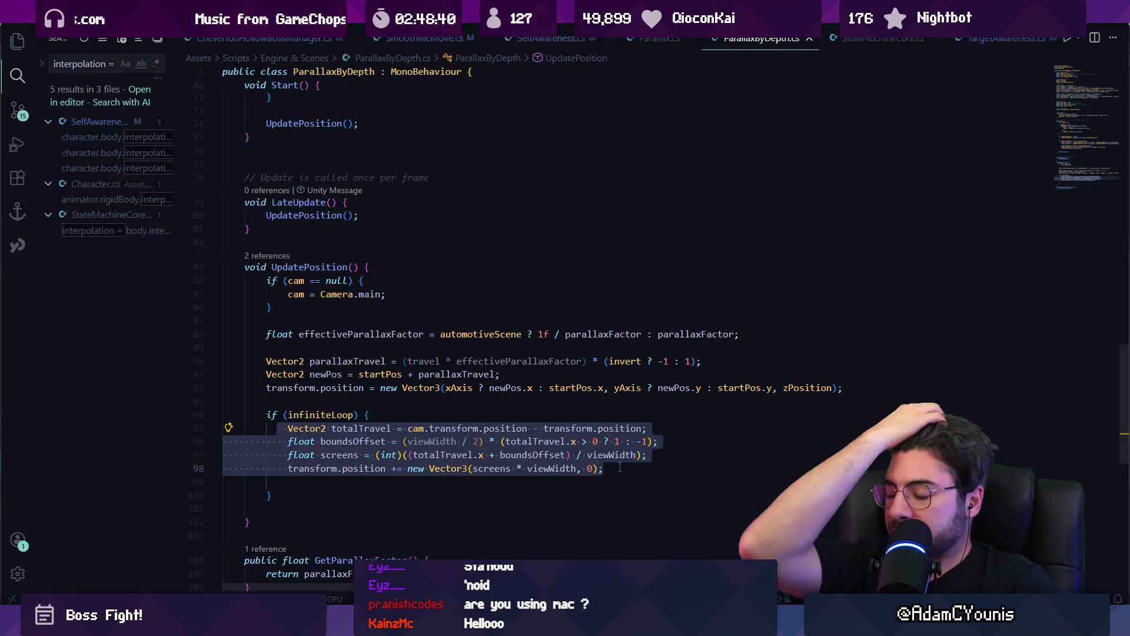
click(507, 468)
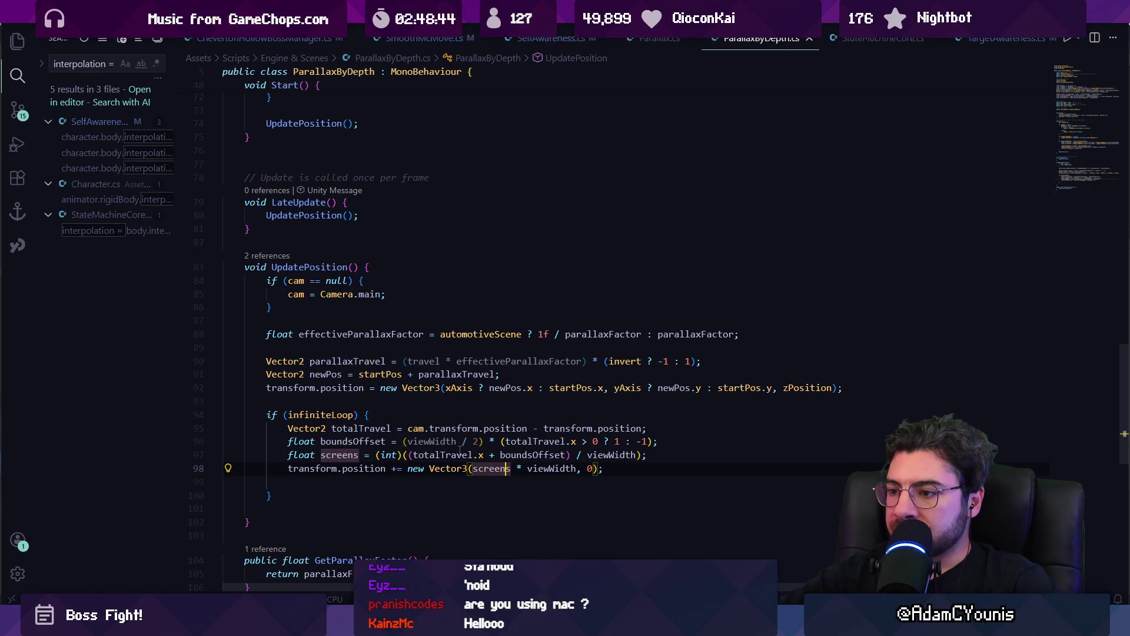
click(526, 484)
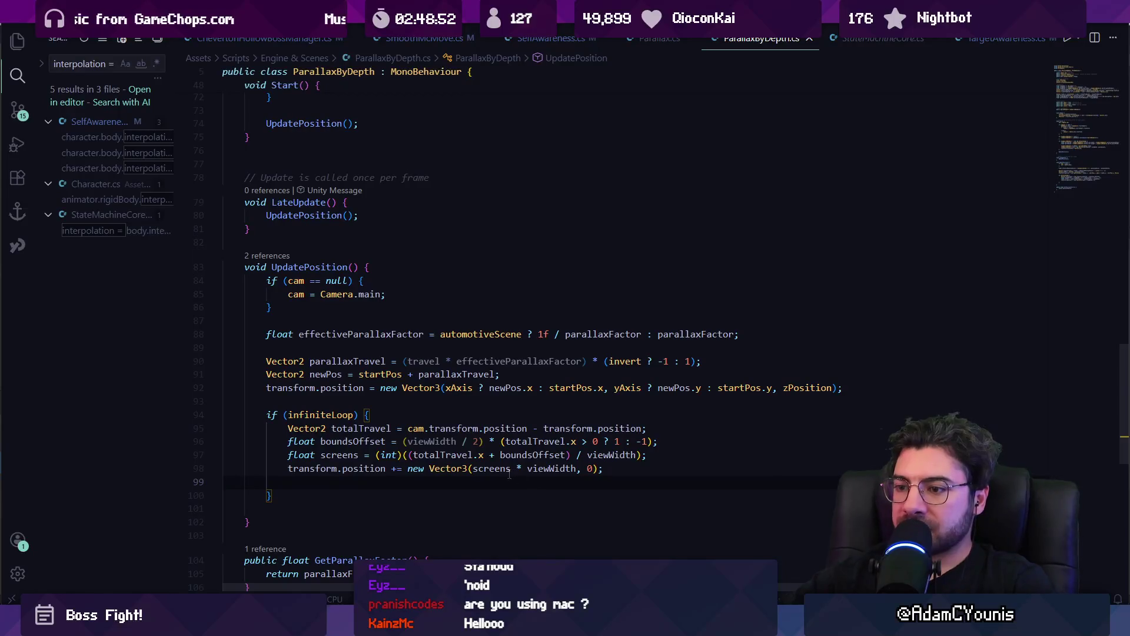
drag(442, 483, 287, 428)
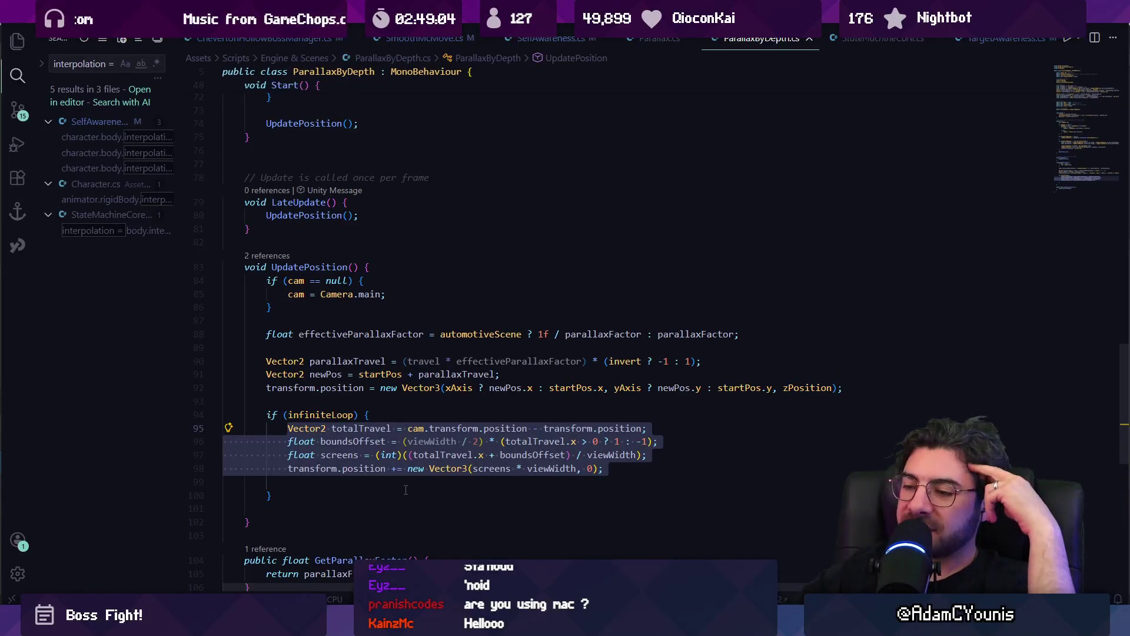
click(408, 487)
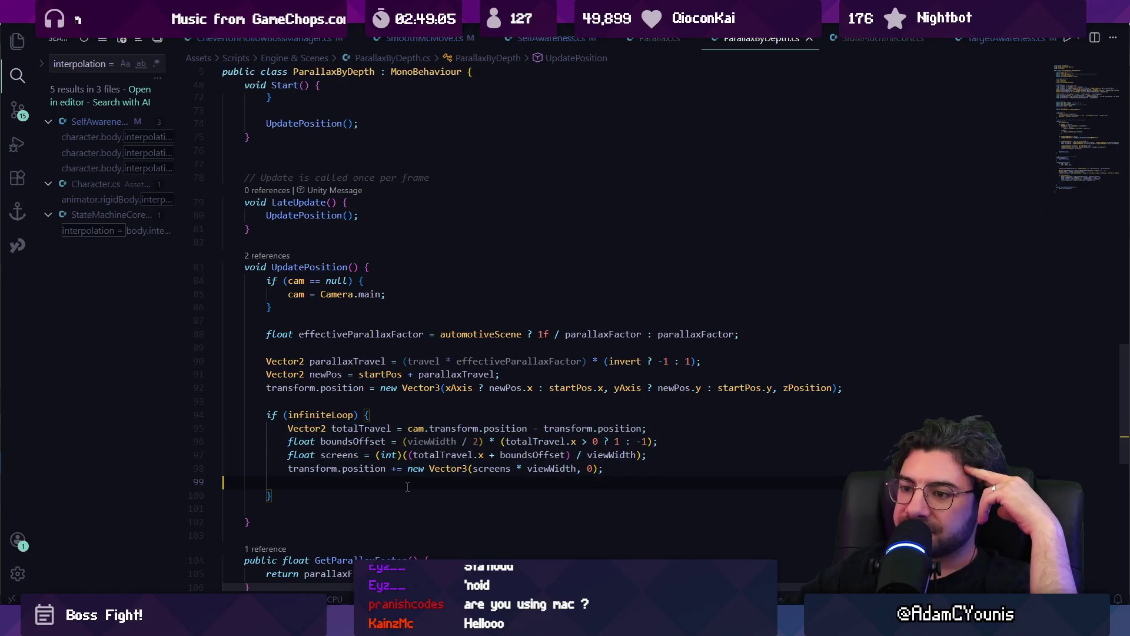
click(447, 454)
click(514, 455)
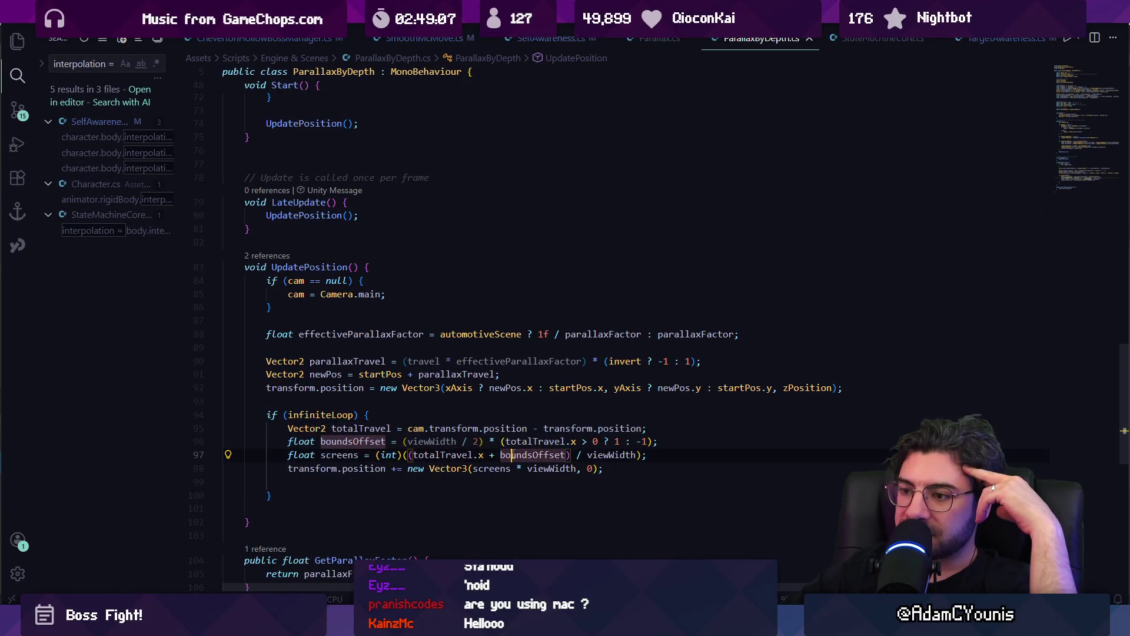
click(507, 469)
click(504, 483)
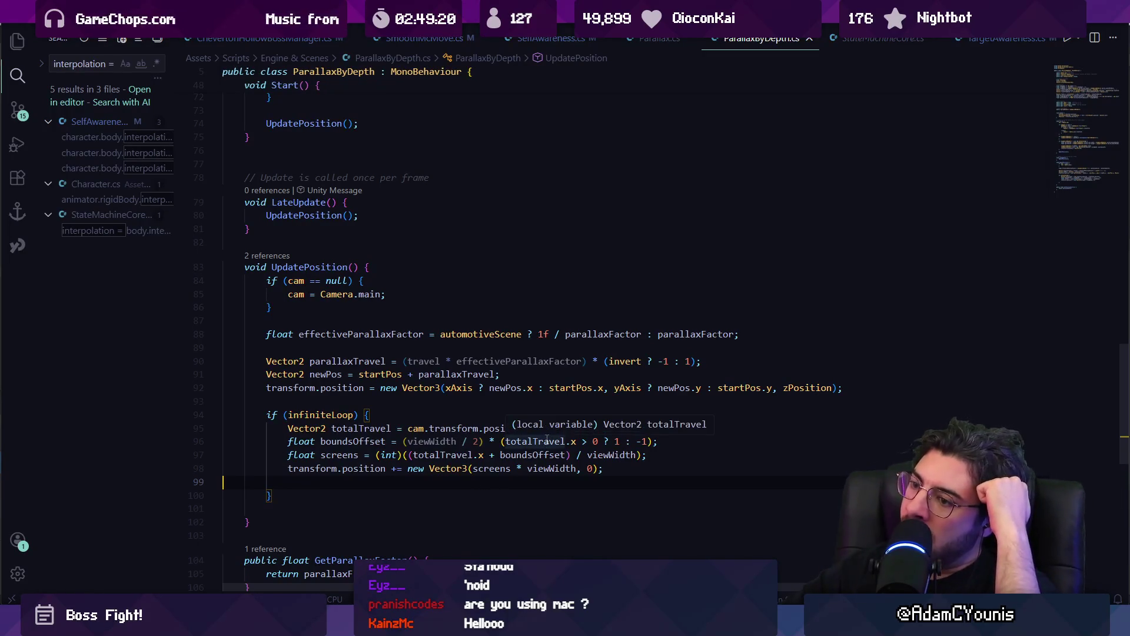
mouse_move(463, 441)
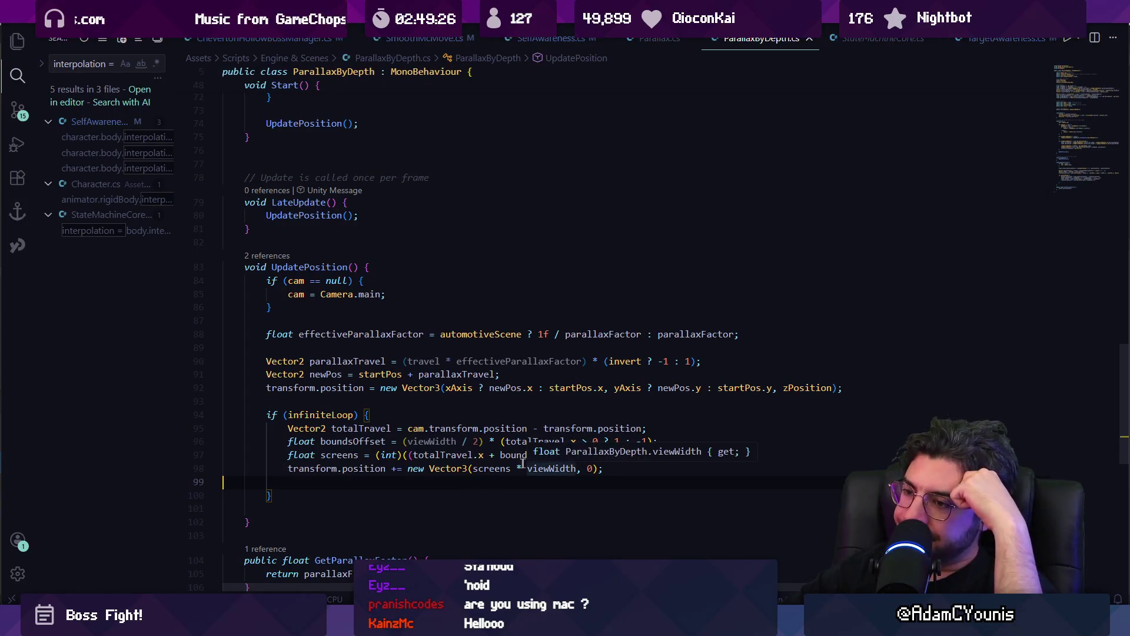
click(392, 456)
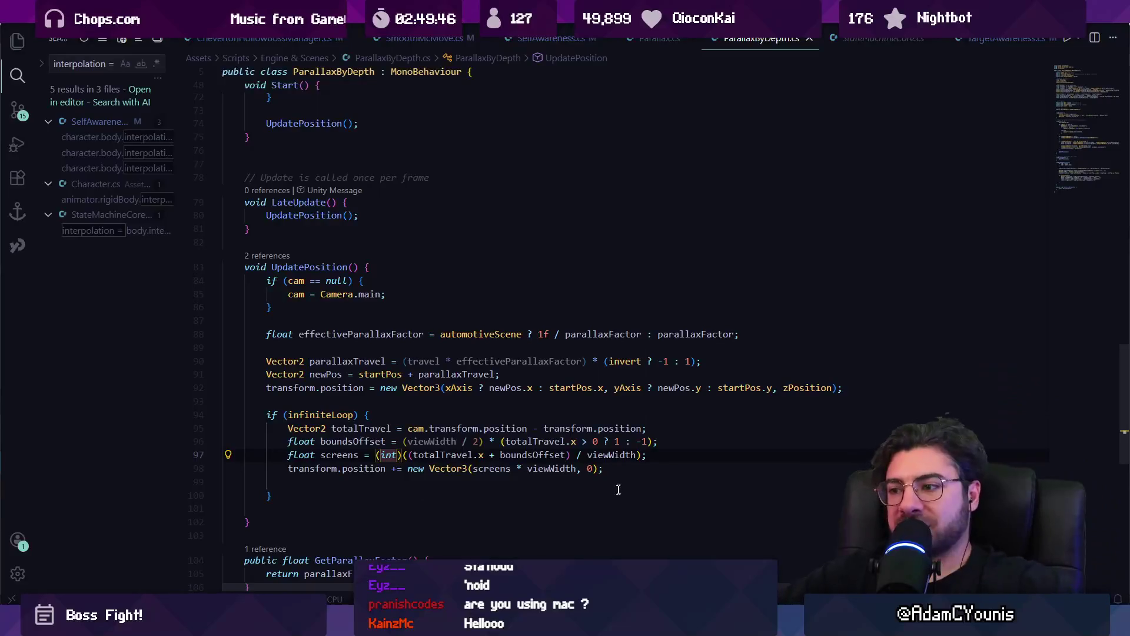
Add then remove a blank line after line 97, leaving the loop unchanged, and return to Unity.
key(Return)
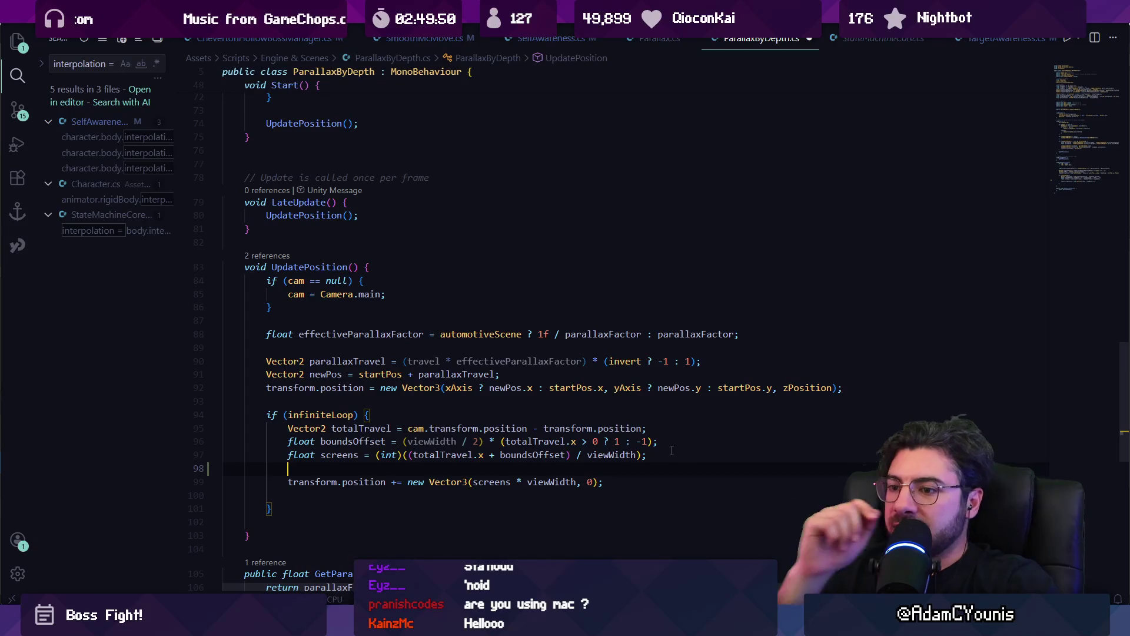
key(BackSpace)
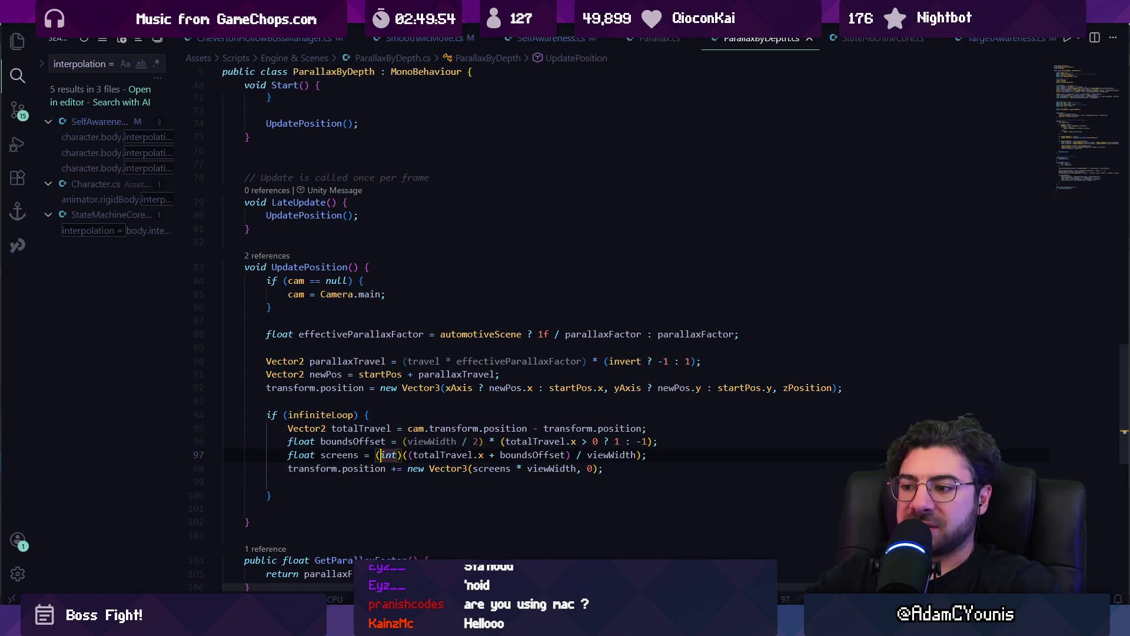
key(alt+Tab)
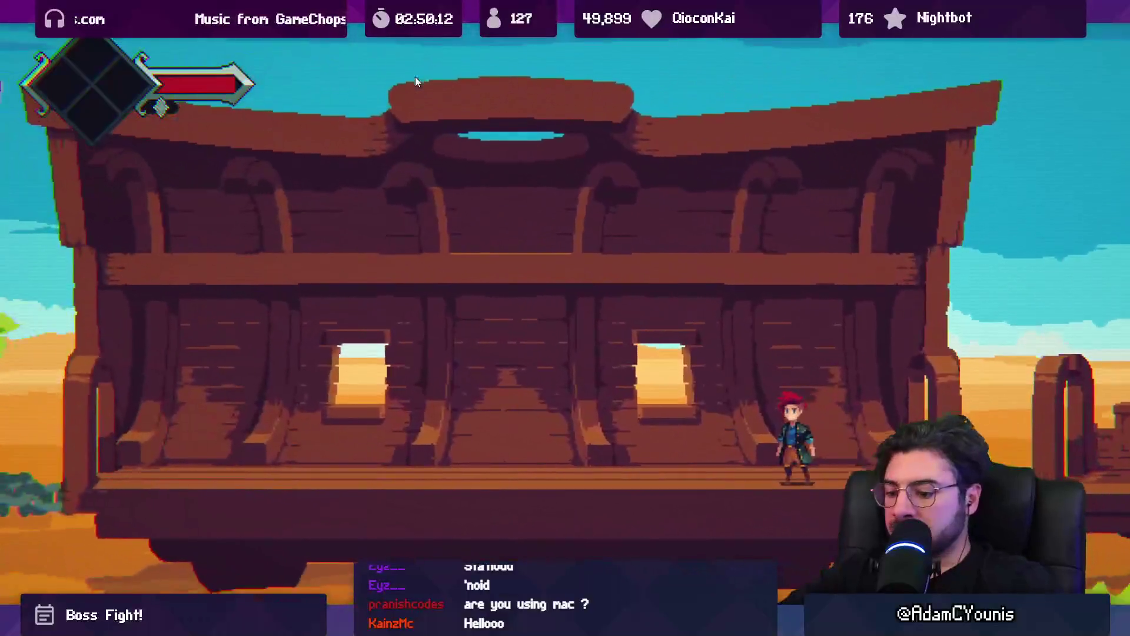
Stop play mode and frame the Scene view in 2D on the level foreground.
key(shift+space)
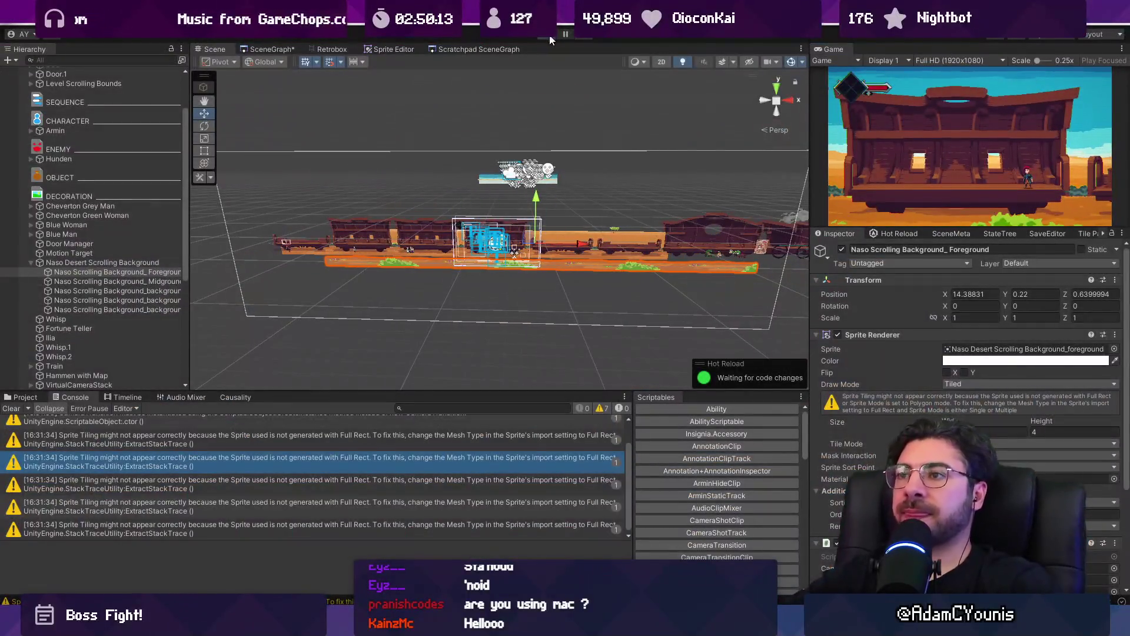
click(550, 40)
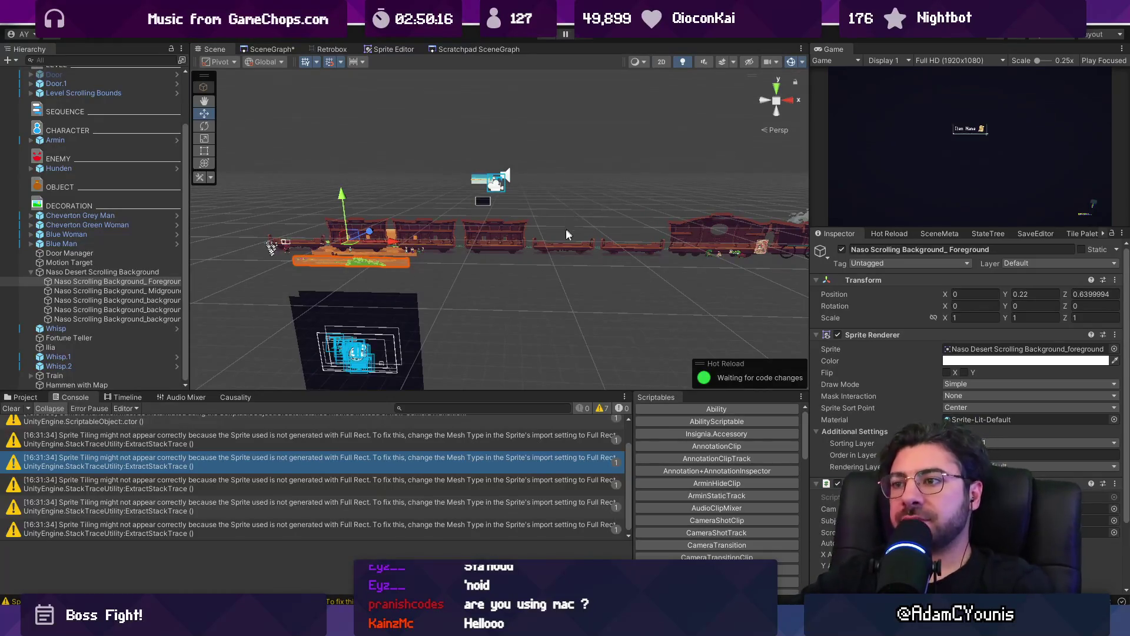
drag(567, 230, 616, 238)
key(2)
key(t)
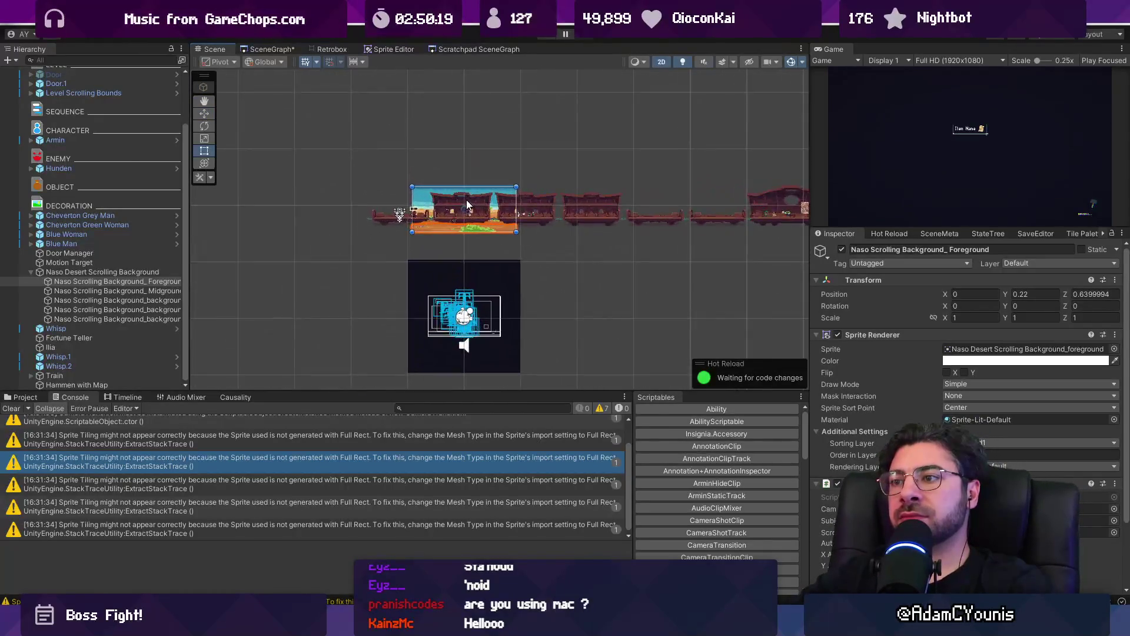
key(f)
scroll(412, 227, up, 2)
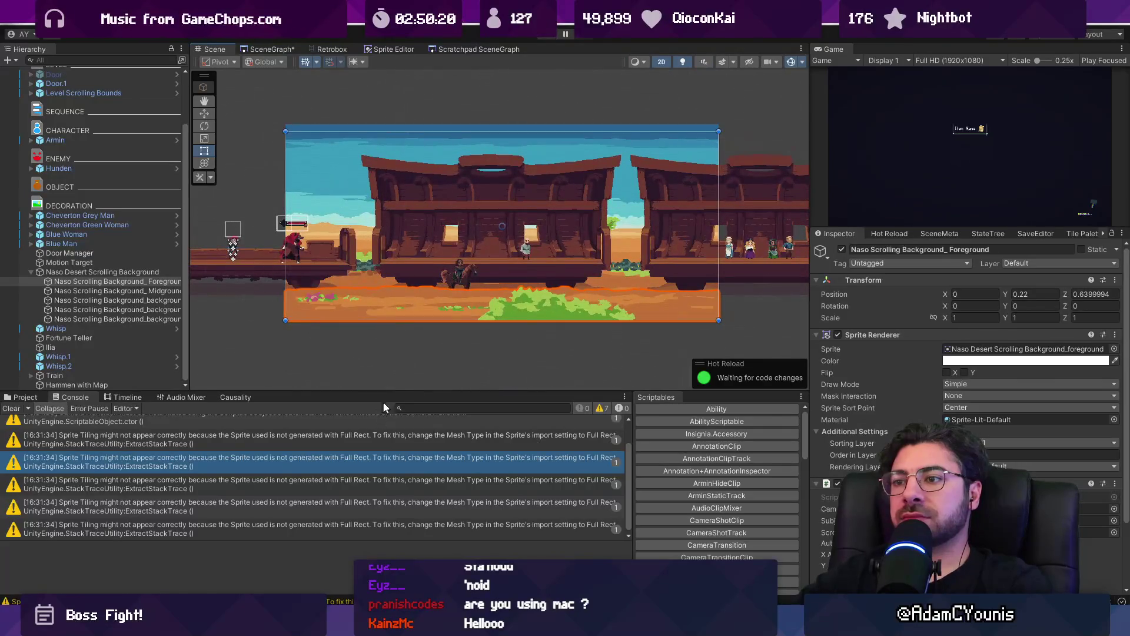
click(389, 379)
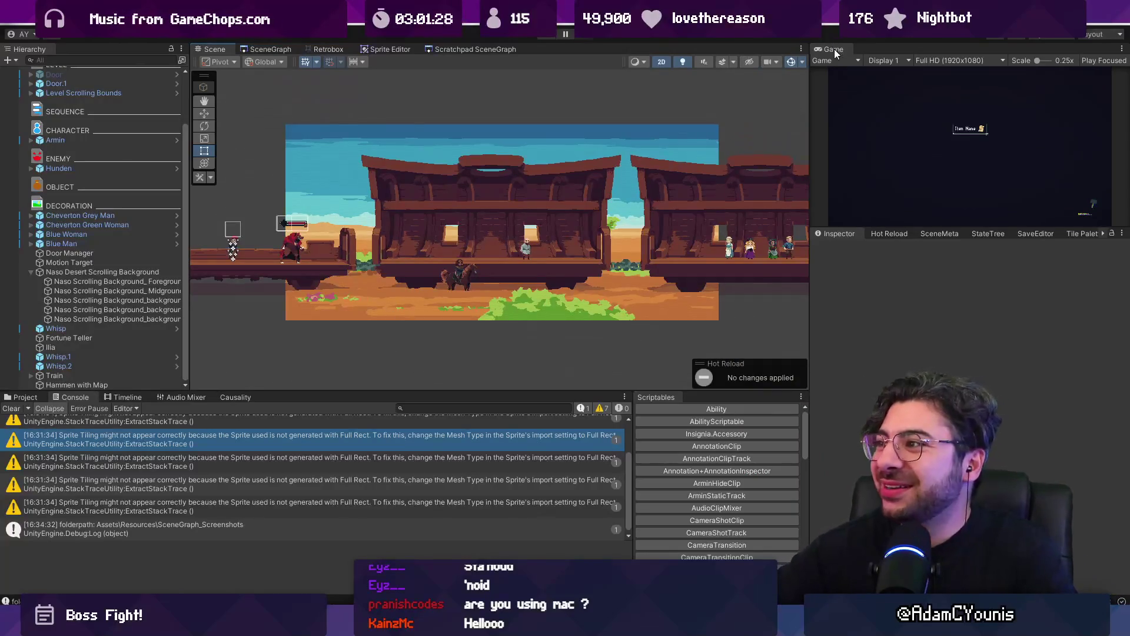
Dock the Game view beside the Scene view and recentre the Scene view on the train.
drag(268, 53, 270, 51)
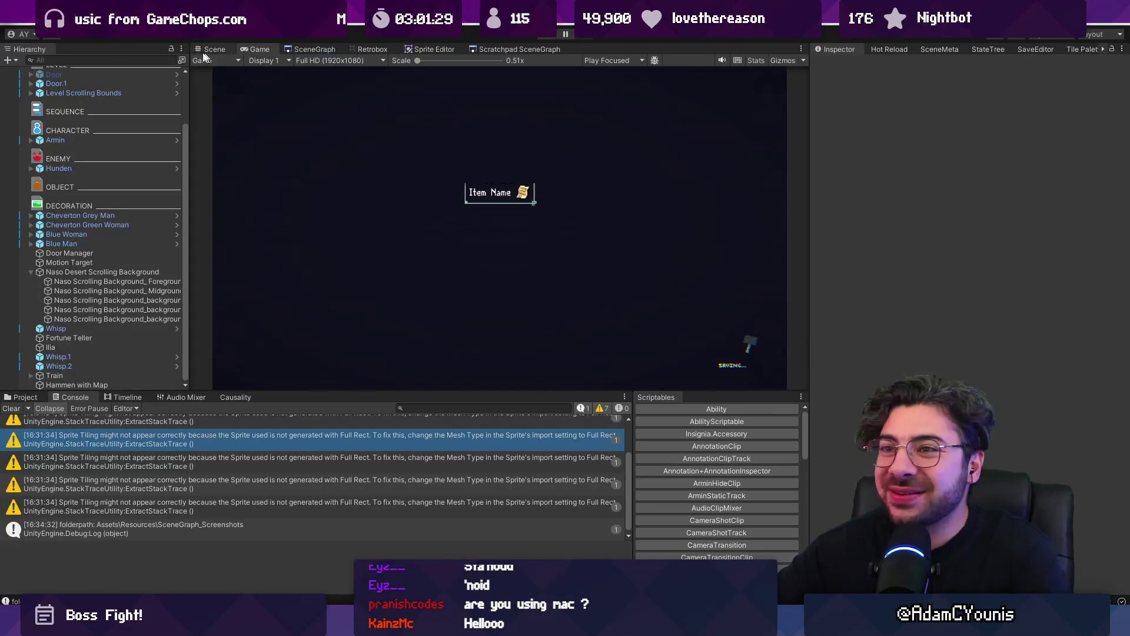
click(204, 52)
scroll(295, 245, down, 3)
drag(517, 393, 519, 434)
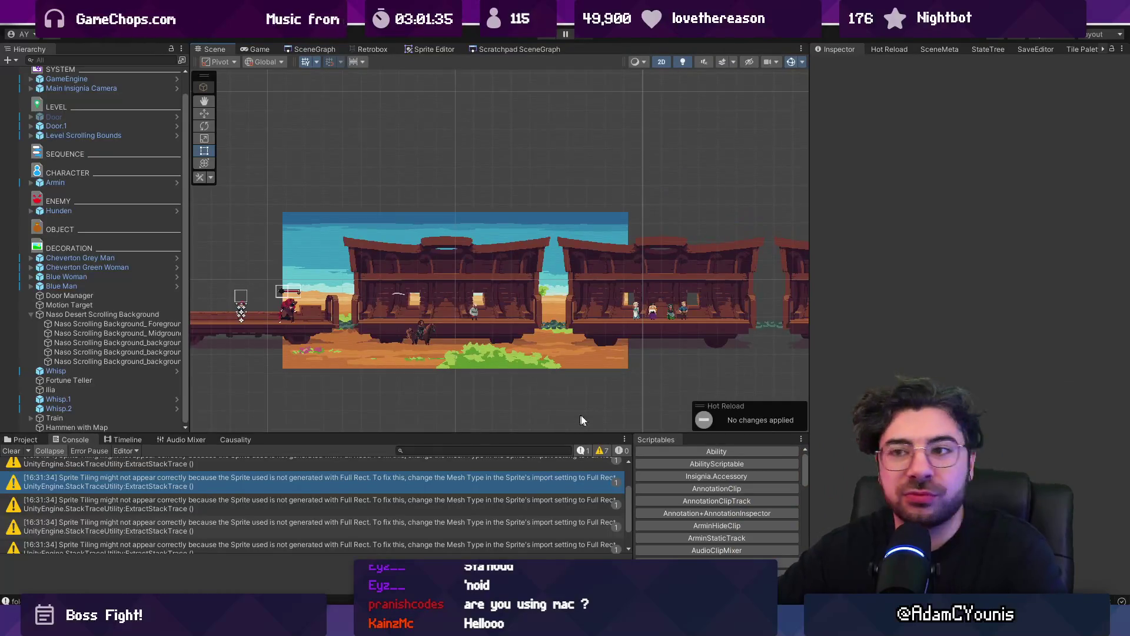
scroll(499, 268, down, 2)
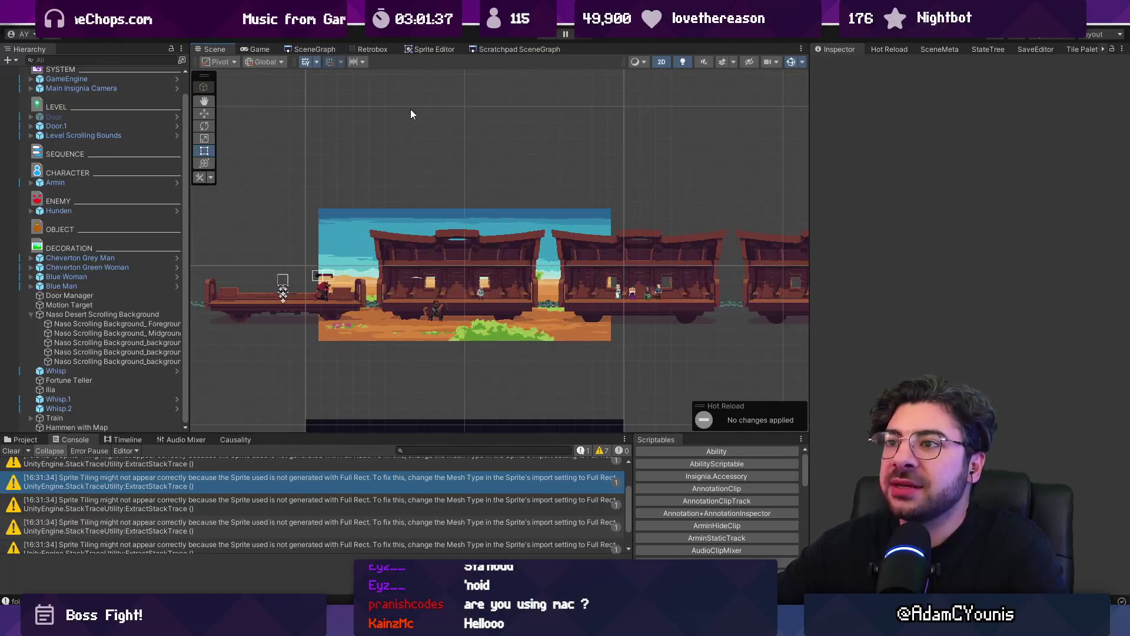
Open Cheverton Dungeon Boss Room from the scene graph and make the Scene view taller.
click(314, 49)
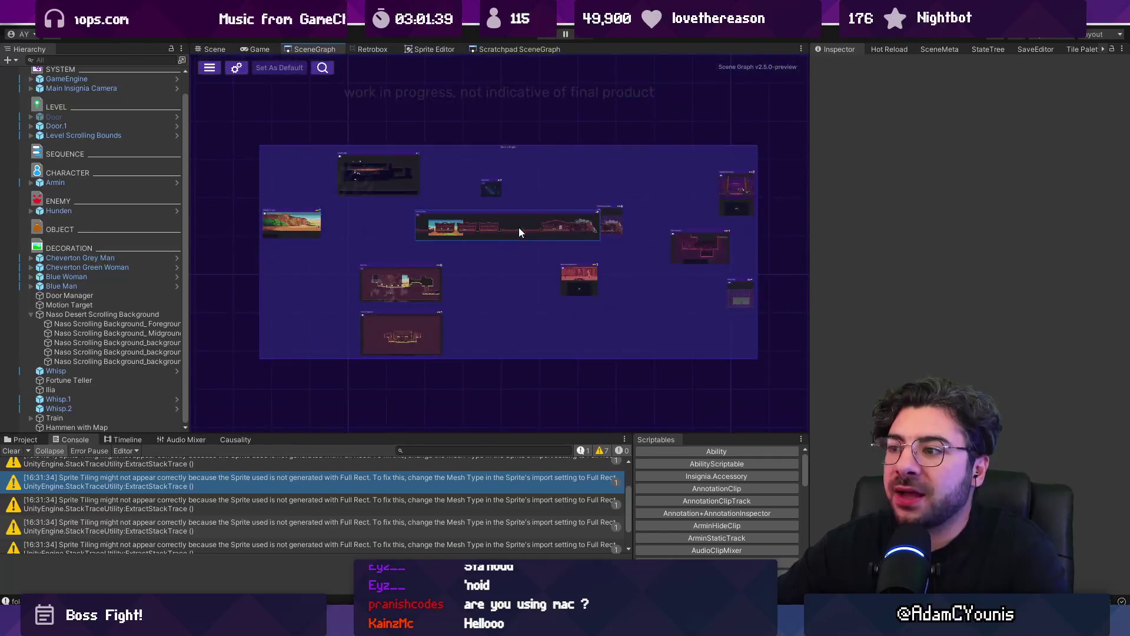
scroll(529, 234, down, 2)
scroll(559, 276, up, 6)
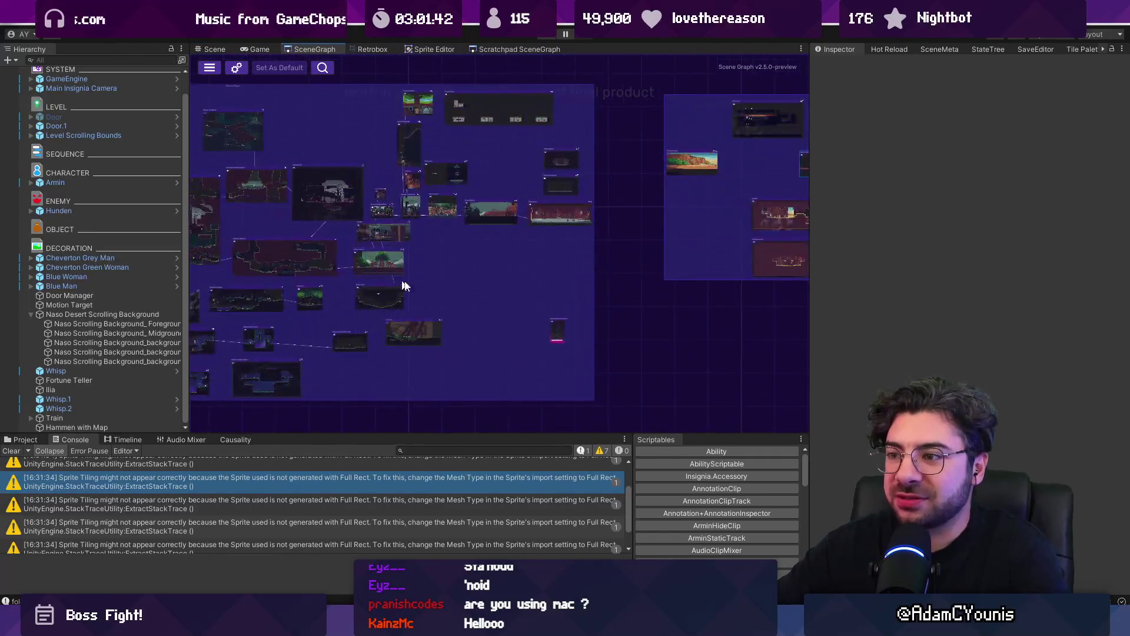
double_click(531, 315)
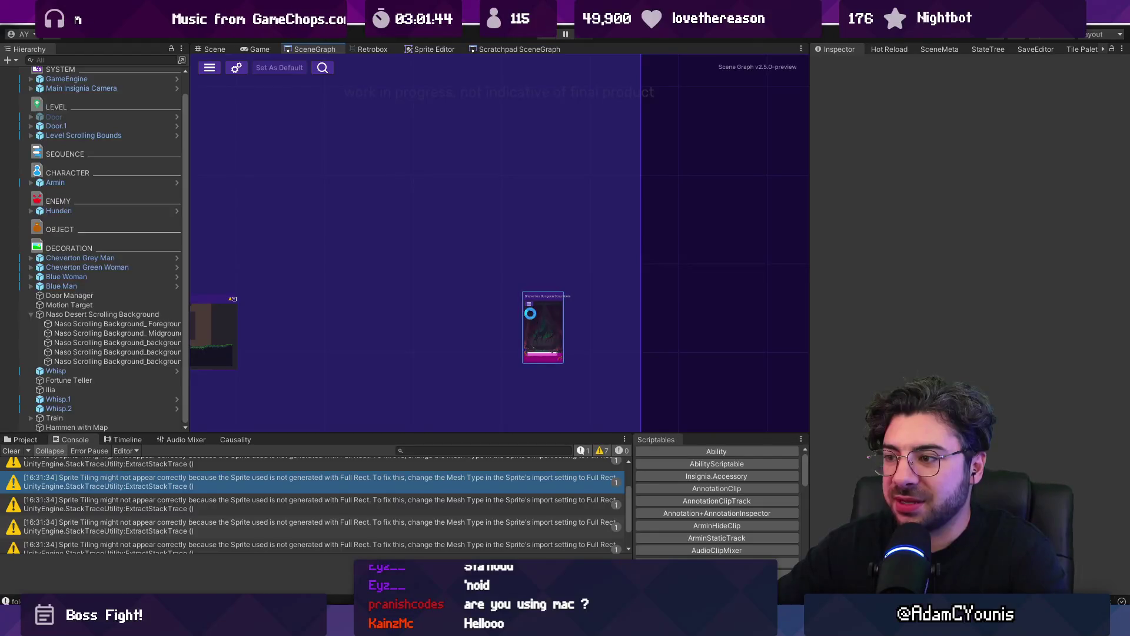
scroll(486, 271, up, 2)
drag(521, 430, 521, 453)
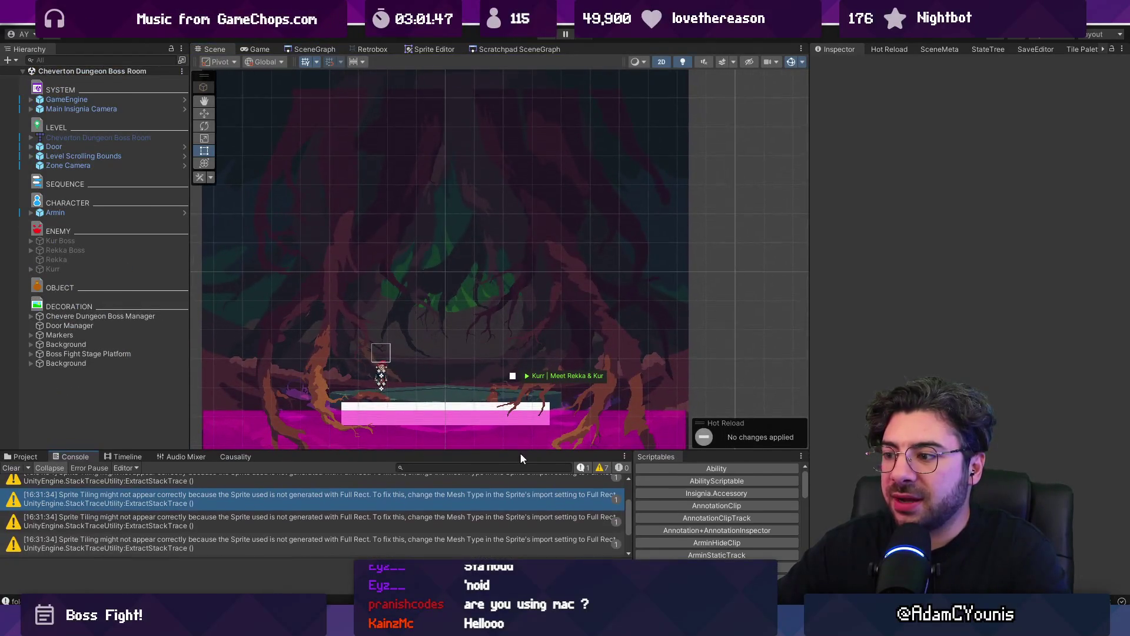
Clear the console, play-test the boss room, and inspect the invalid position error.
click(11, 468)
click(547, 37)
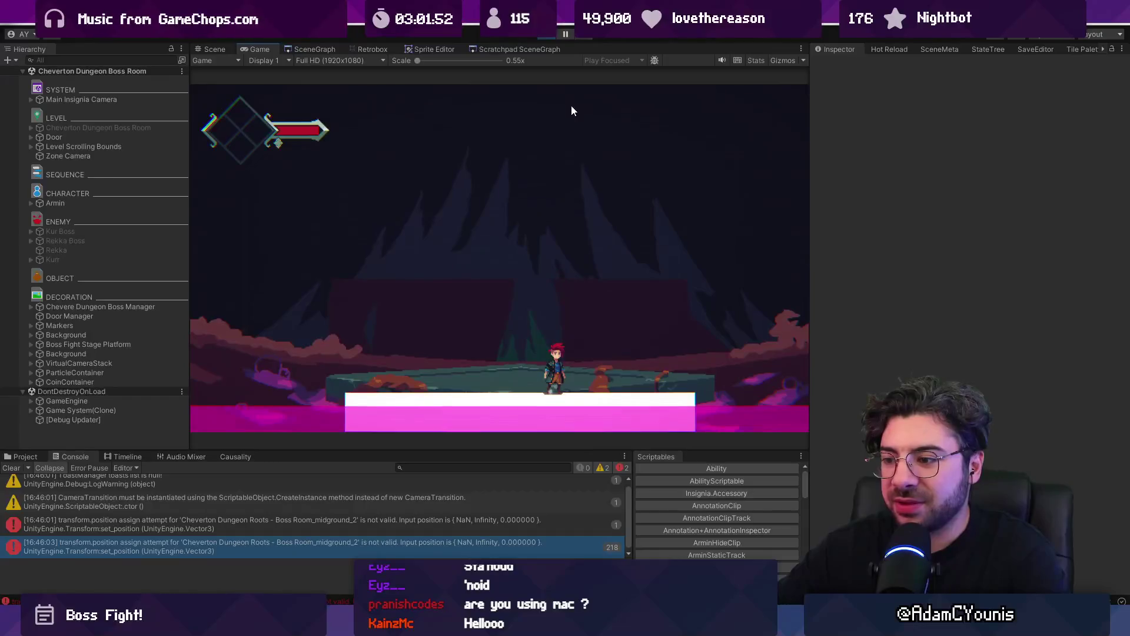
click(547, 37)
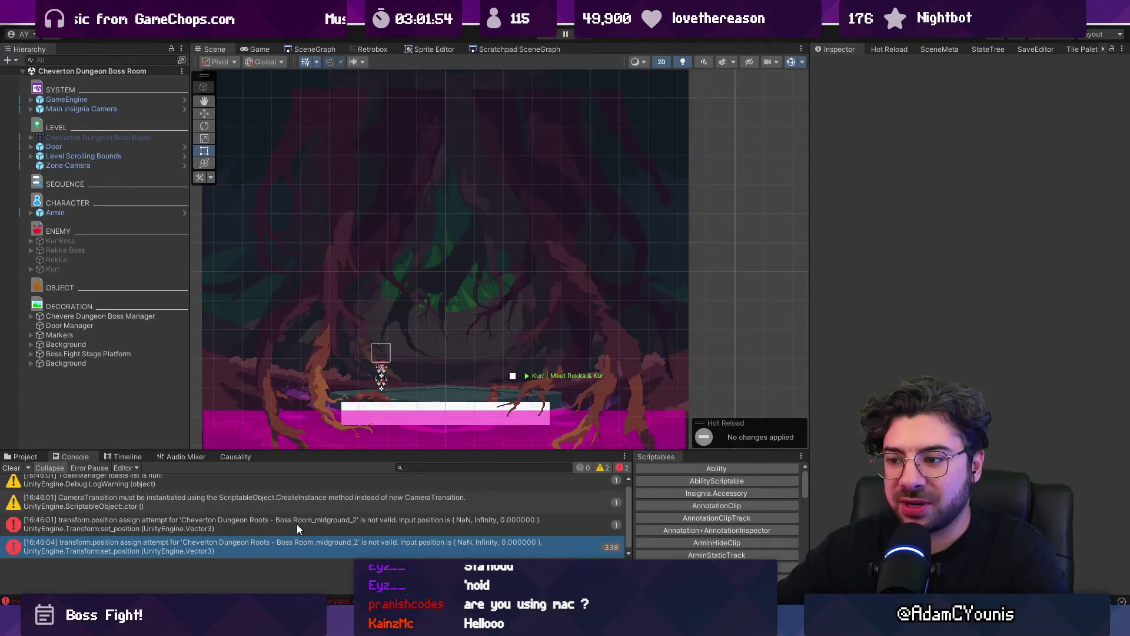
click(320, 522)
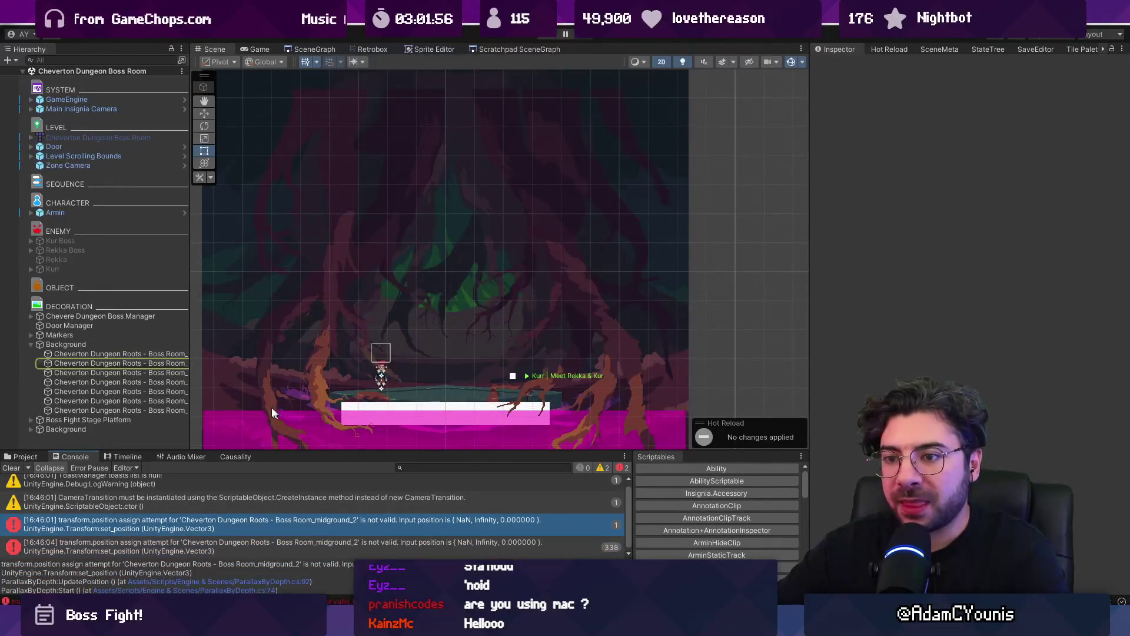
Turn off Automotive Scene on all seven Cheverton Dungeon Roots parallax objects.
click(116, 353)
shift+click(160, 411)
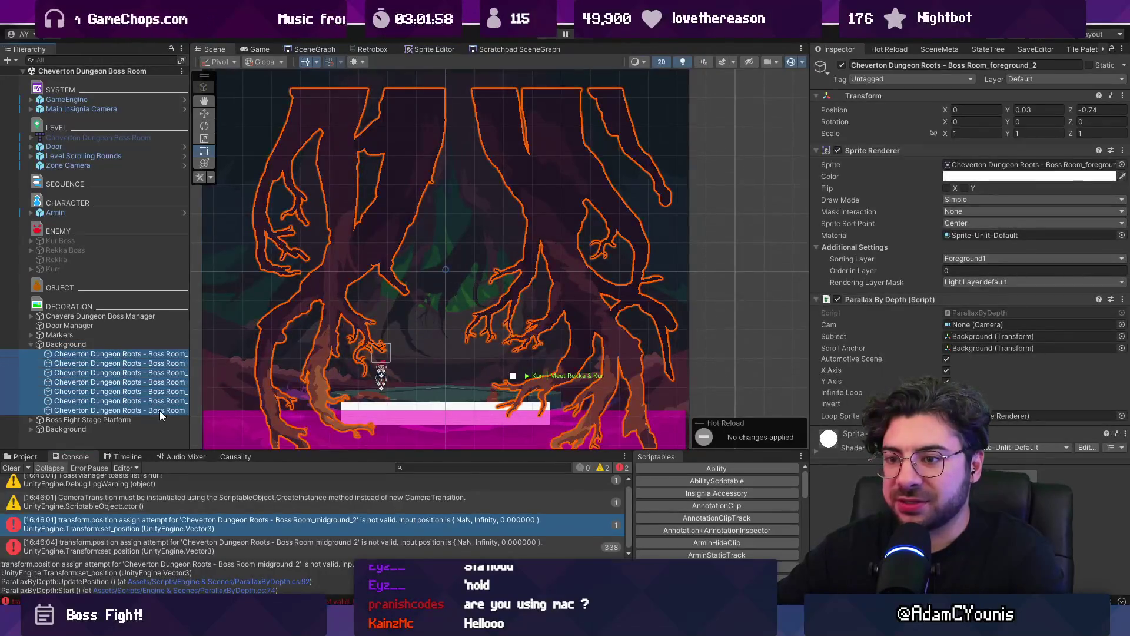
click(947, 358)
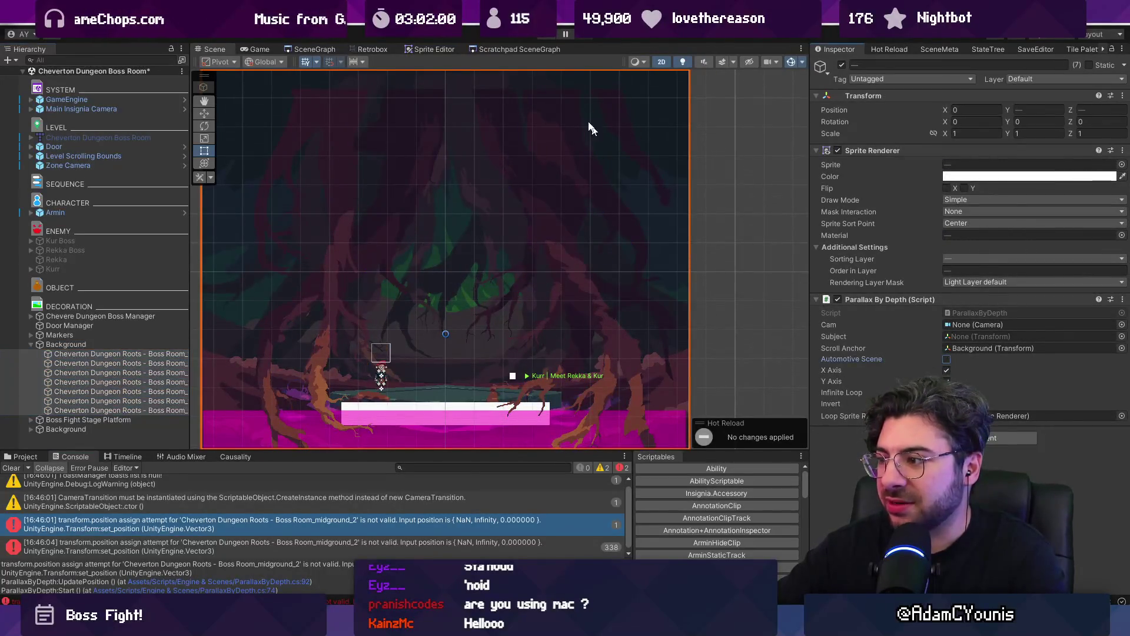
Retest the boss room, enlarge the Scene view, clear the console, and return to the scene graph.
key(ctrl+p)
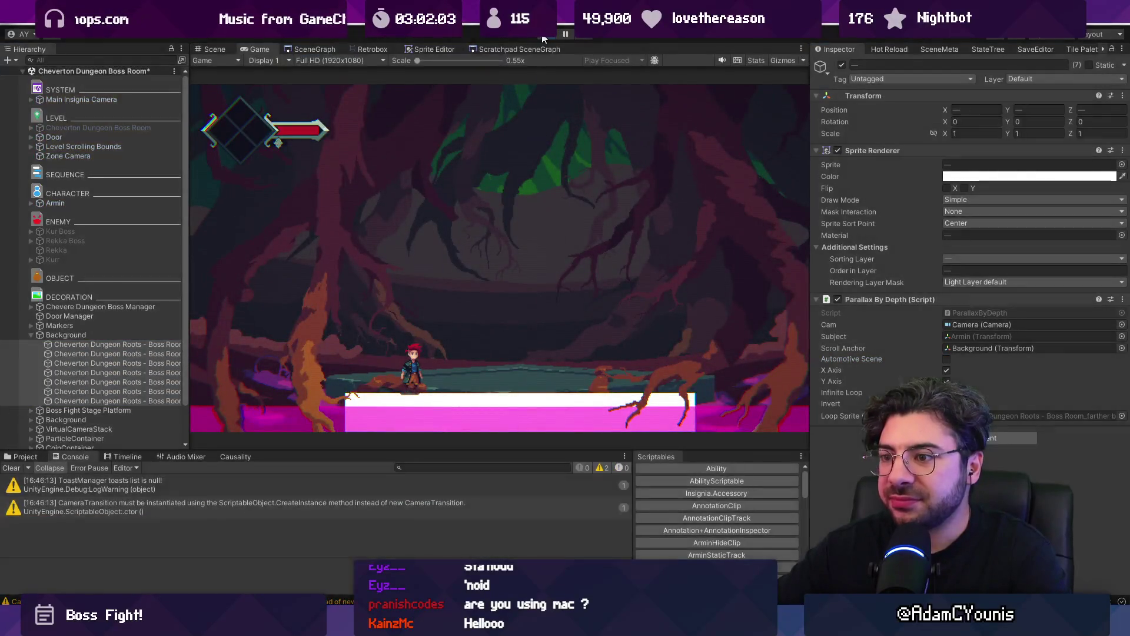
click(543, 36)
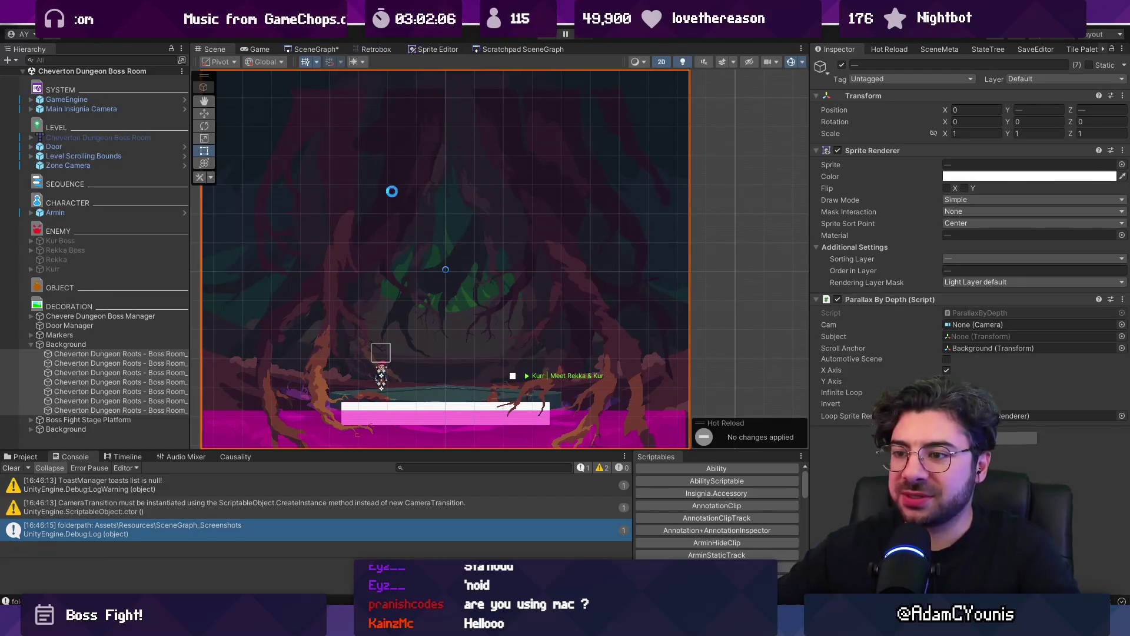
scroll(538, 206, down, 3)
scroll(475, 206, up, 2)
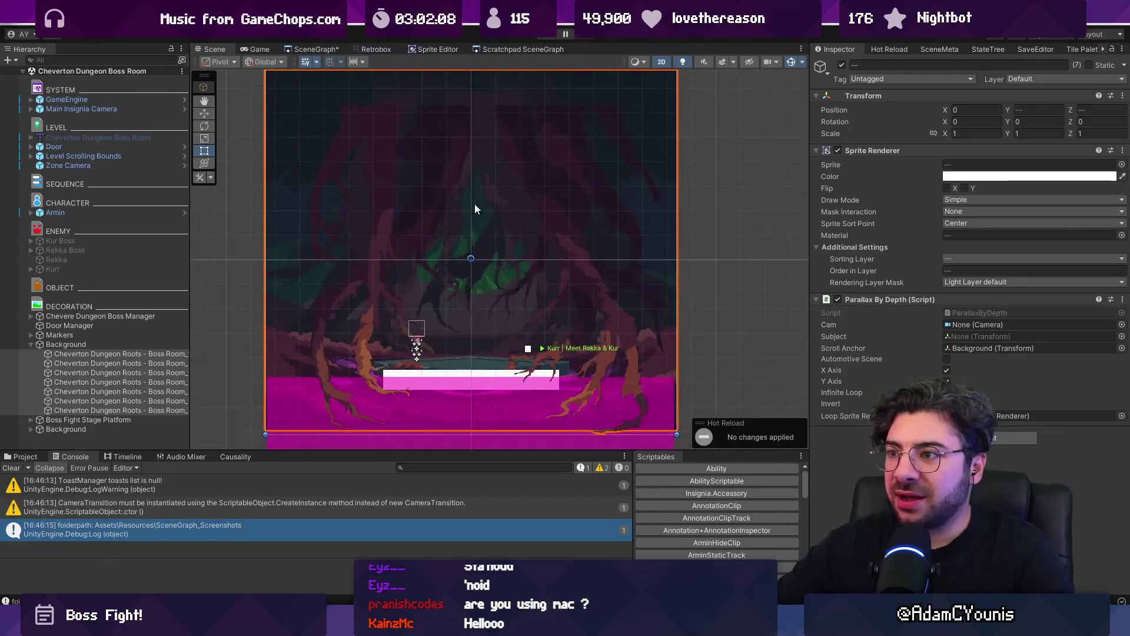
drag(485, 450, 485, 460)
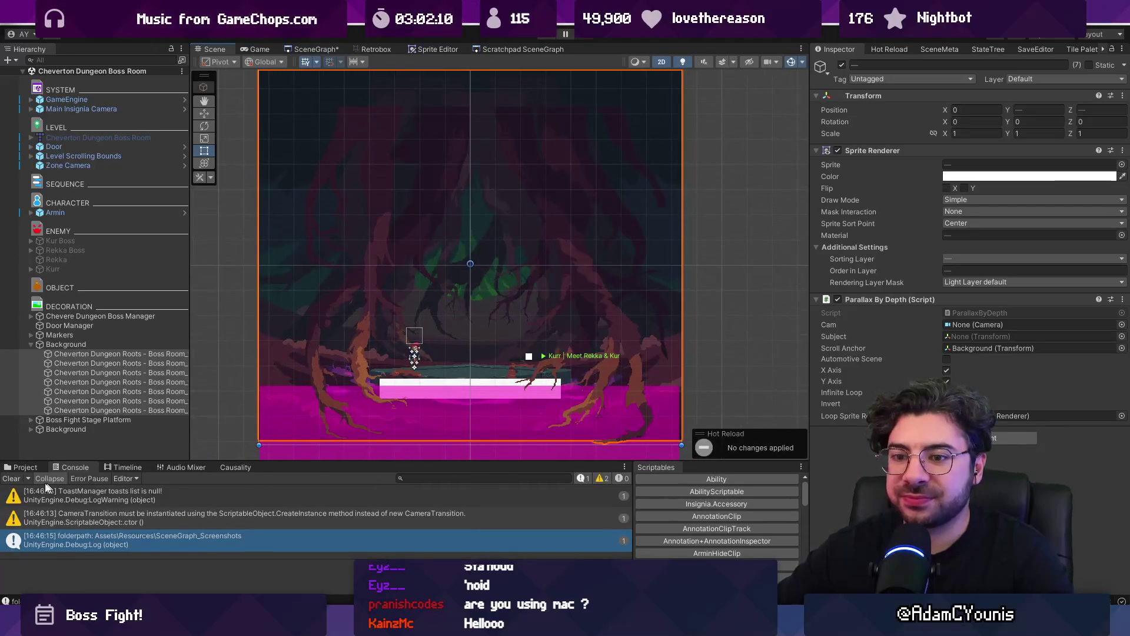
click(12, 478)
click(311, 49)
scroll(633, 263, down, 5)
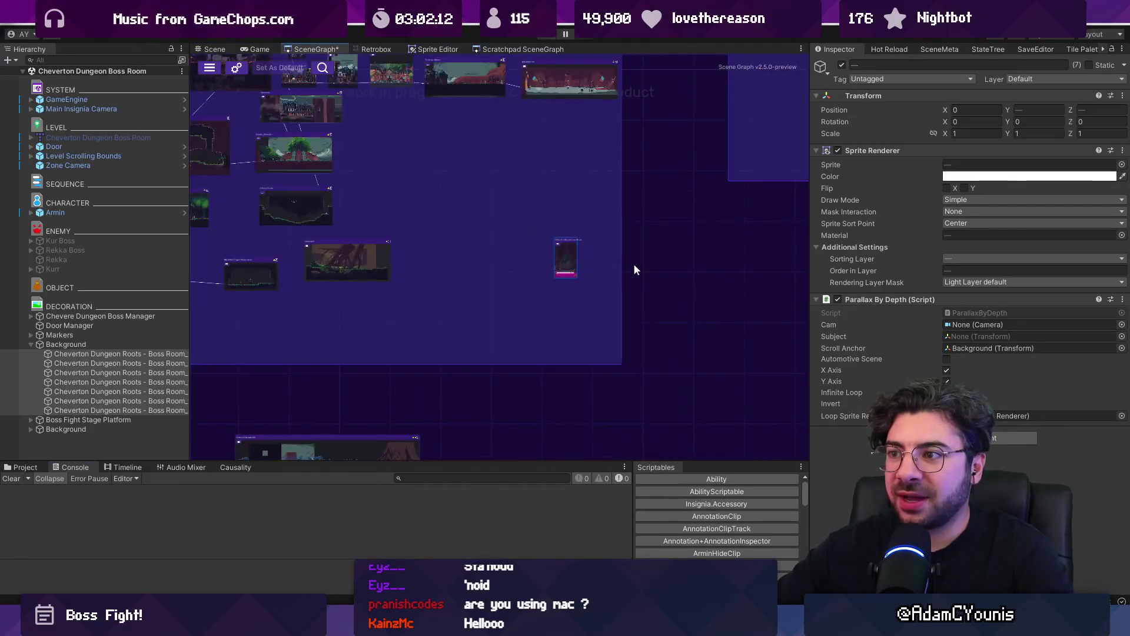
Save the scene graph, then open Pillo's Landing Site from its graph node.
key(ctrl+s)
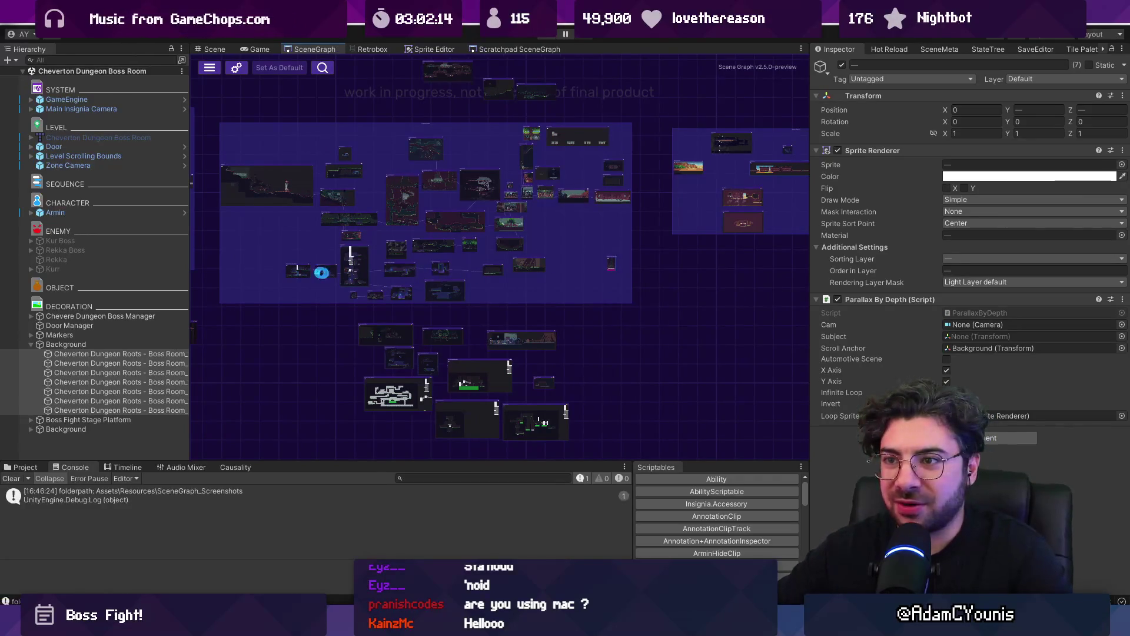
scroll(250, 260, up, 3)
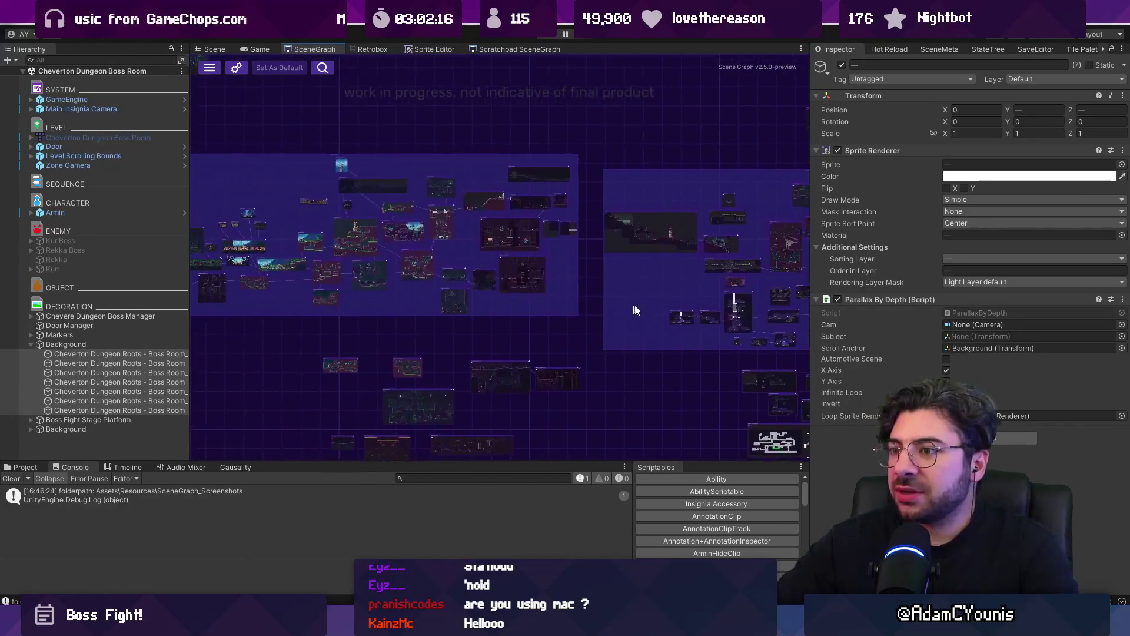
scroll(365, 268, up, 4)
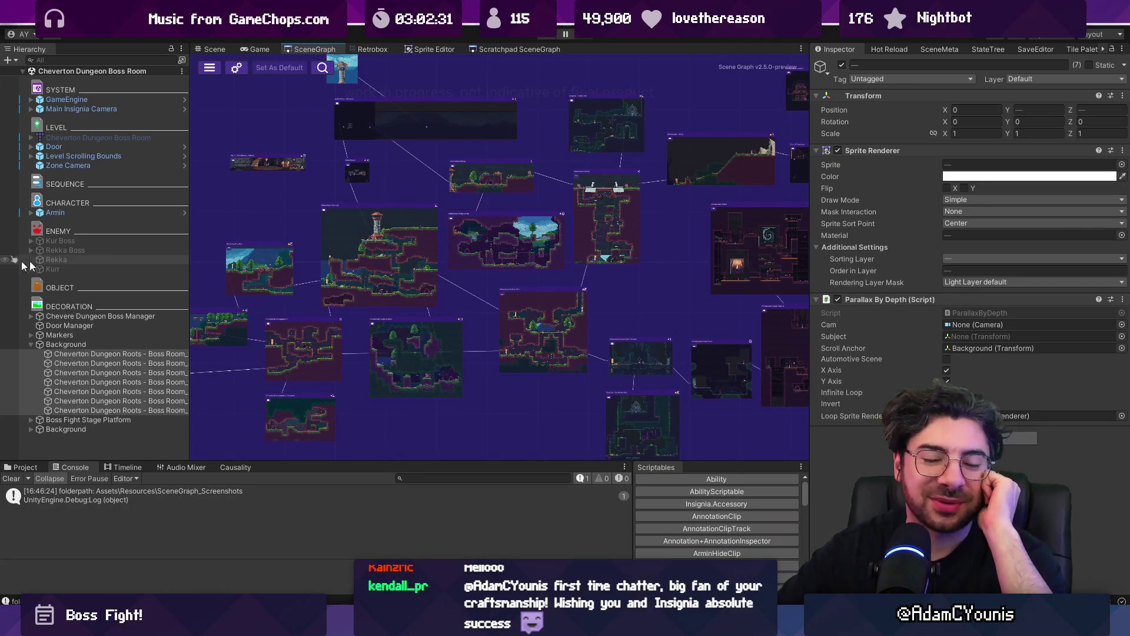
scroll(513, 274, up, 1)
scroll(634, 281, down, 3)
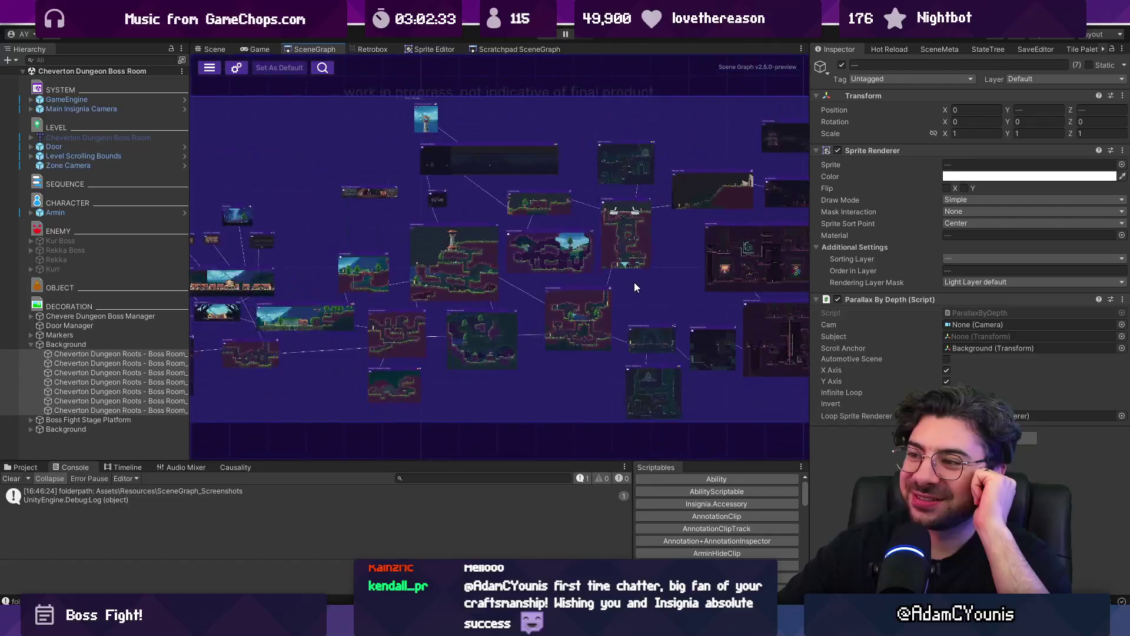
scroll(471, 268, up, 4)
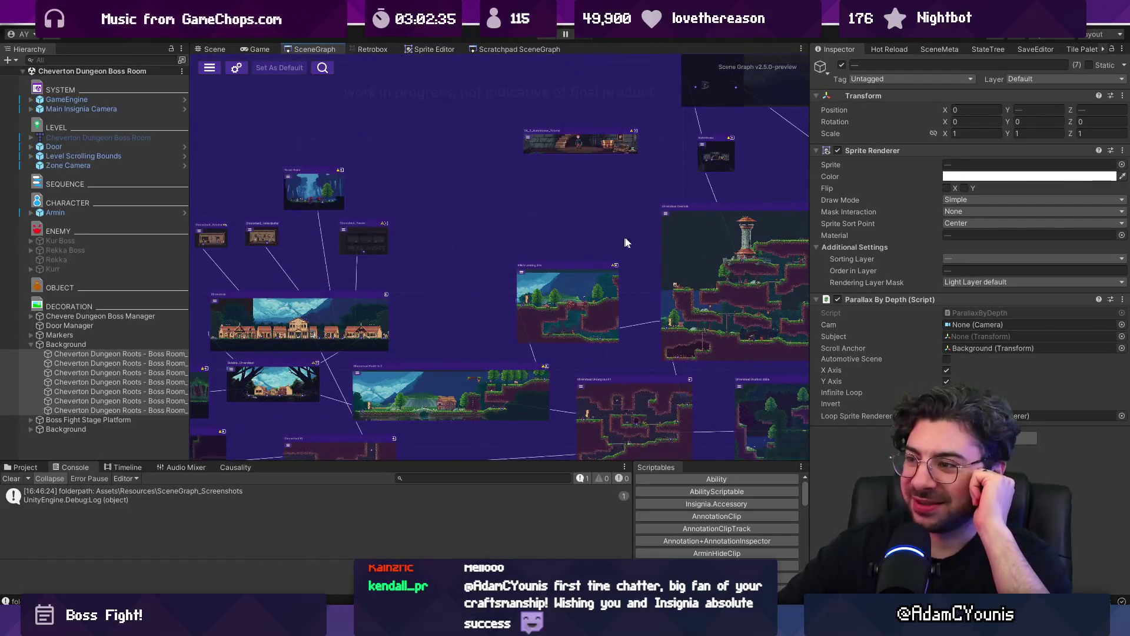
drag(626, 242, 465, 223)
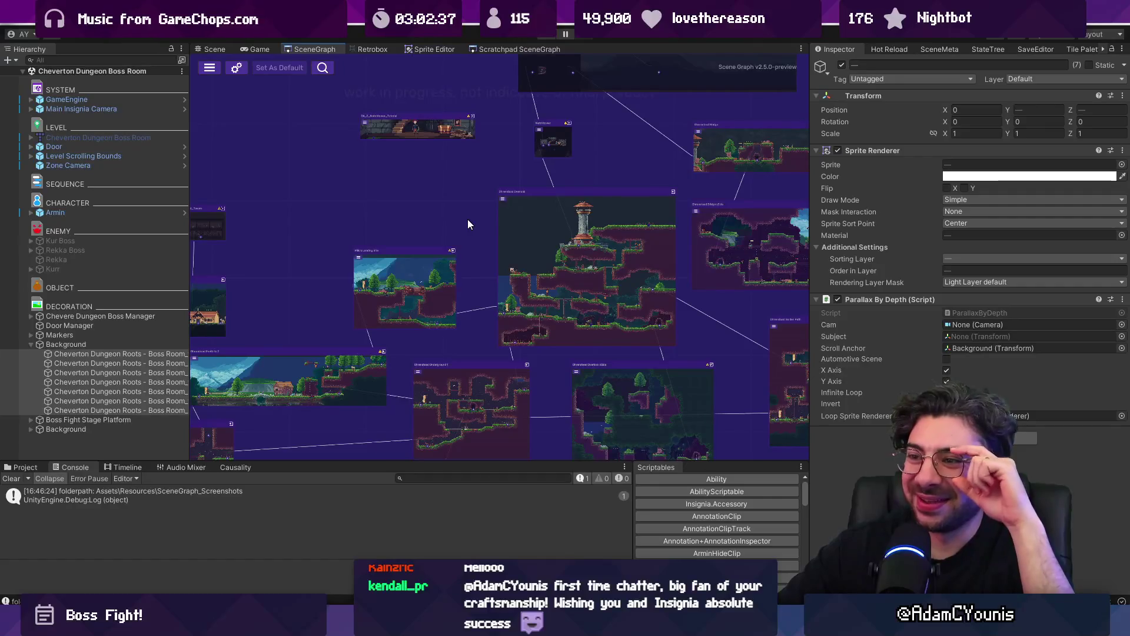
scroll(450, 280, up, 5)
double_click(449, 282)
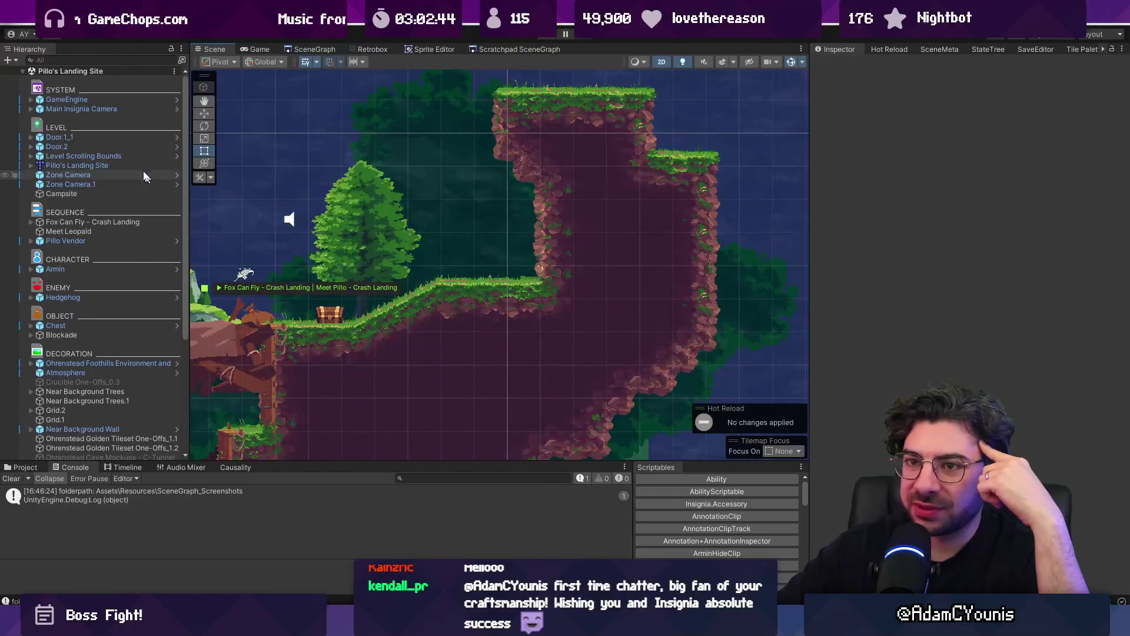
Inspect the level's objects, centring the view on Door.2 and Door.1_1.
click(121, 139)
click(118, 156)
click(110, 185)
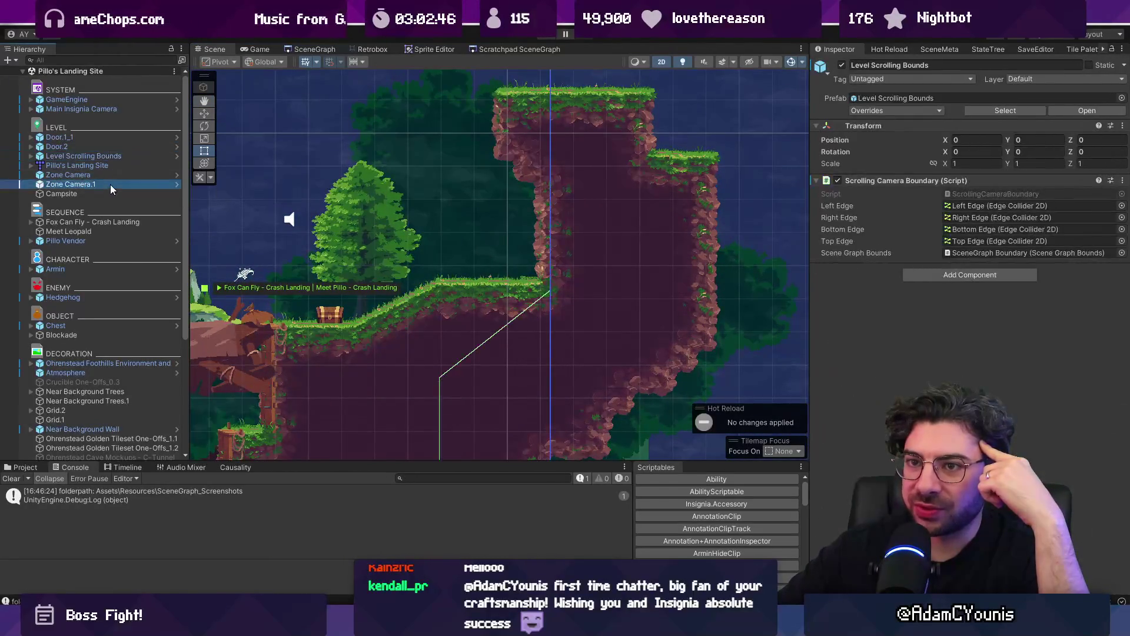
click(104, 146)
double_click(104, 146)
double_click(104, 136)
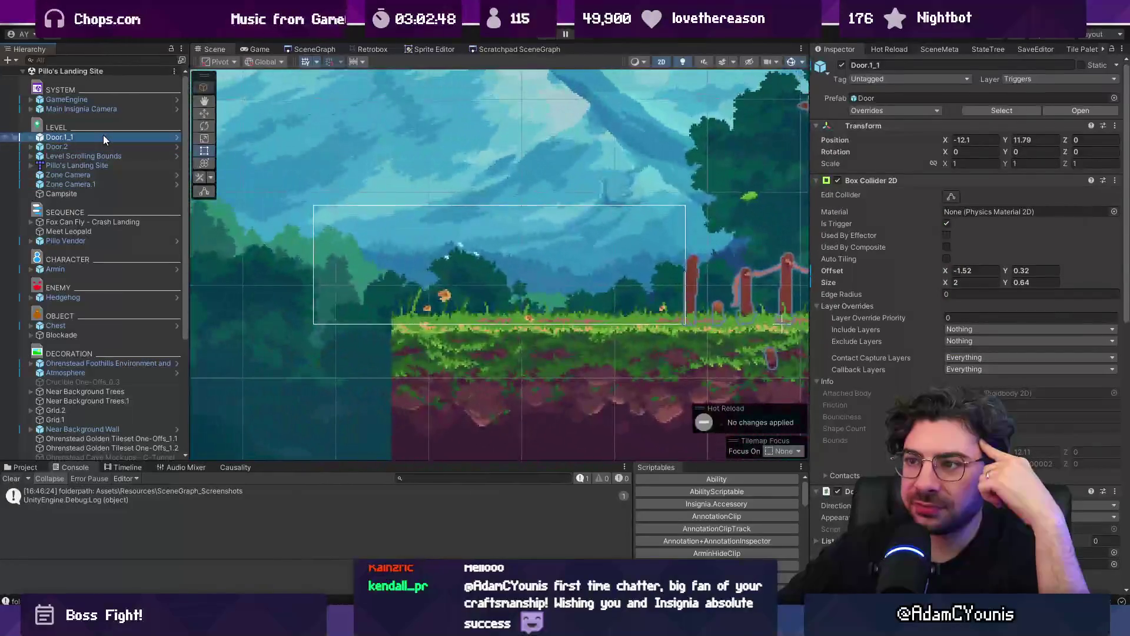
scroll(496, 260, down, 10)
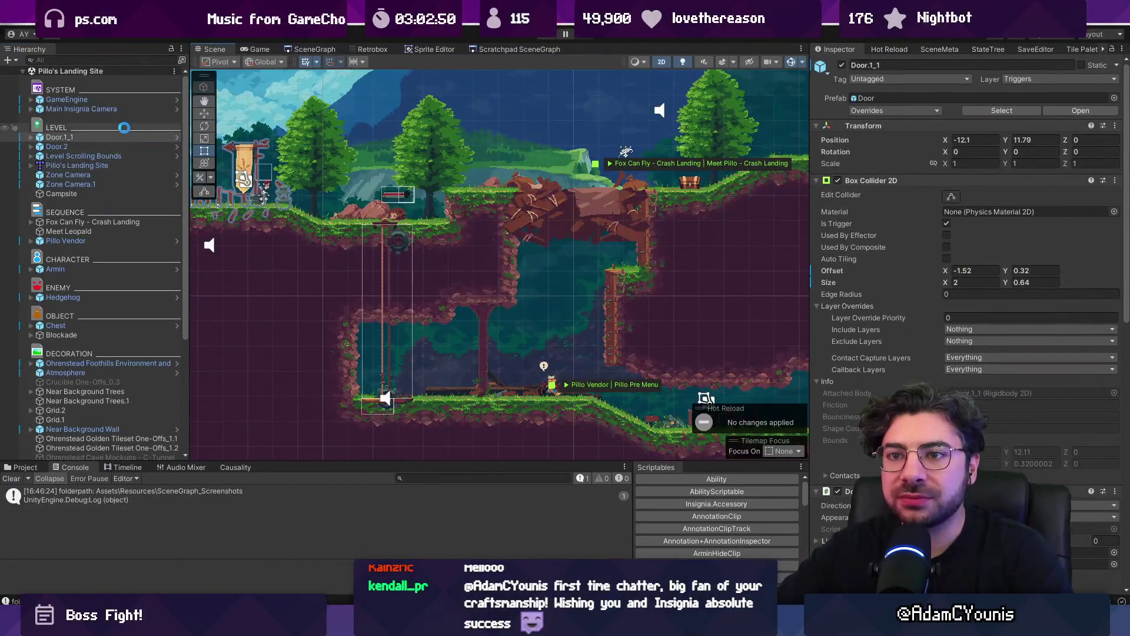
Filter the Hierarchy for doors ('dior'), select all four doors, then clear the filter.
click(95, 60)
text(di)
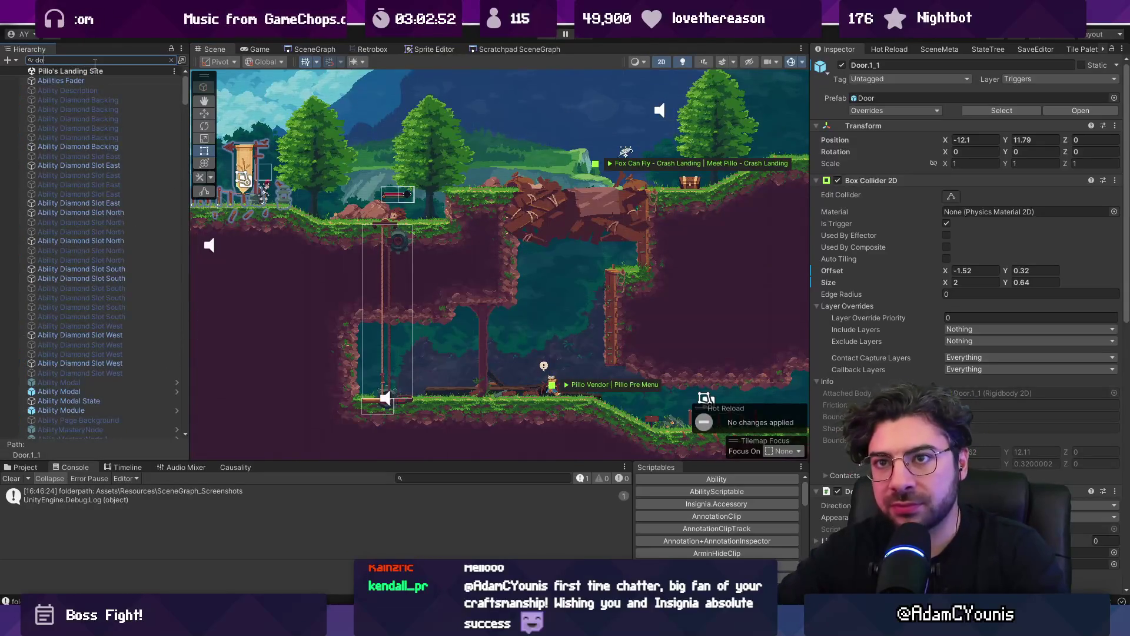
text(or)
double_click(95, 98)
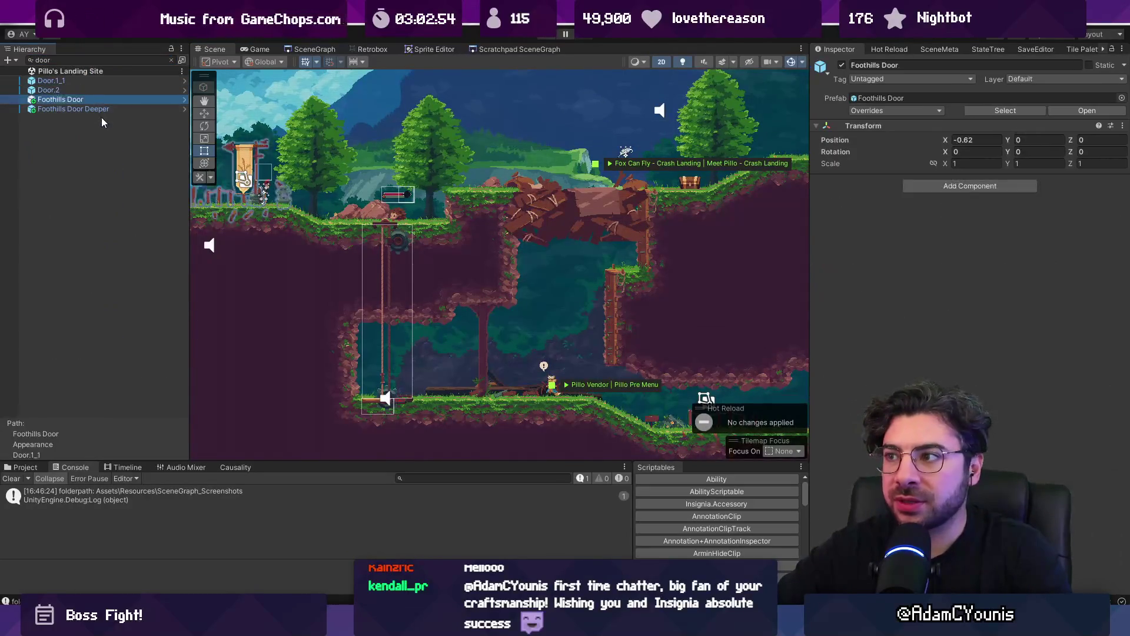
click(362, 188)
click(94, 108)
shift+click(93, 81)
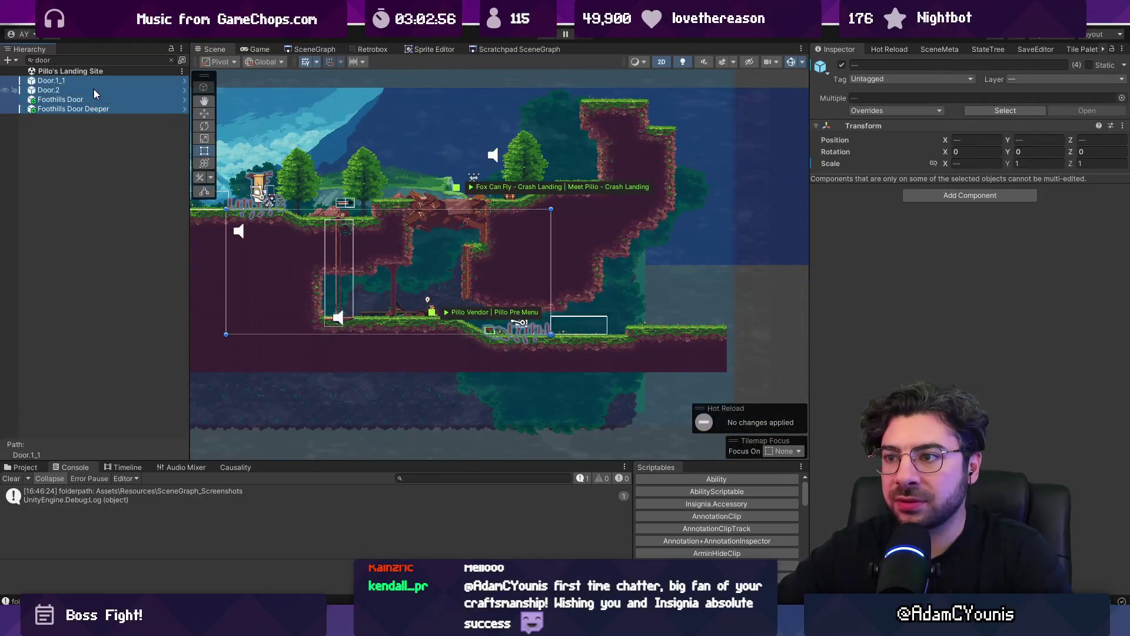
click(171, 59)
click(315, 49)
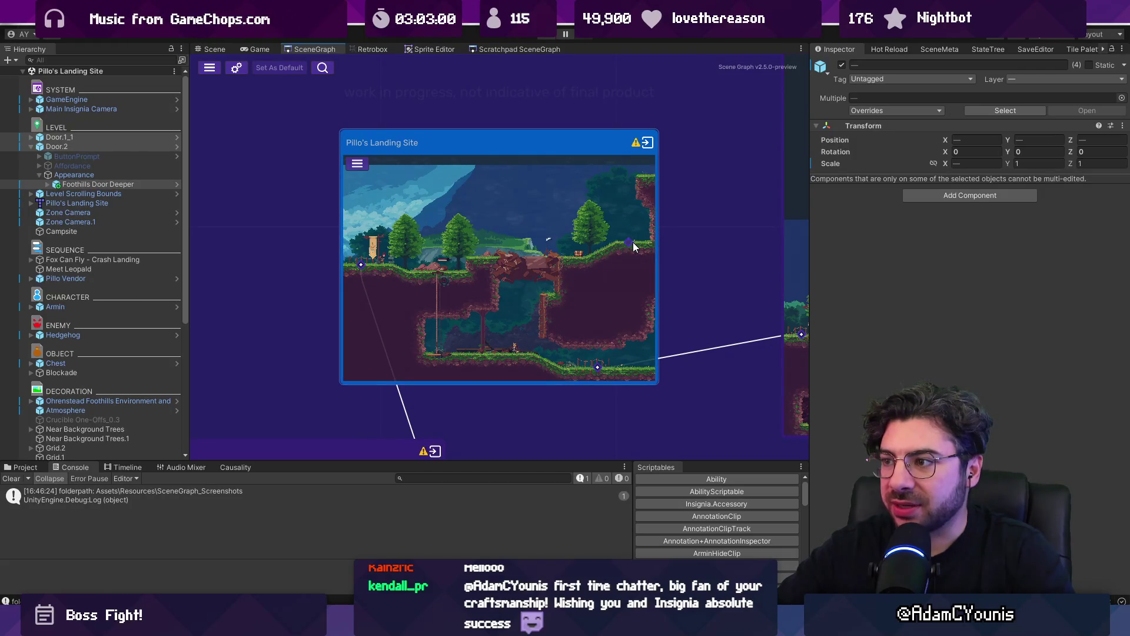
Clear the Pillo's Landing Site node warning, then play the level with the opening cutscene skipped.
right_click(564, 218)
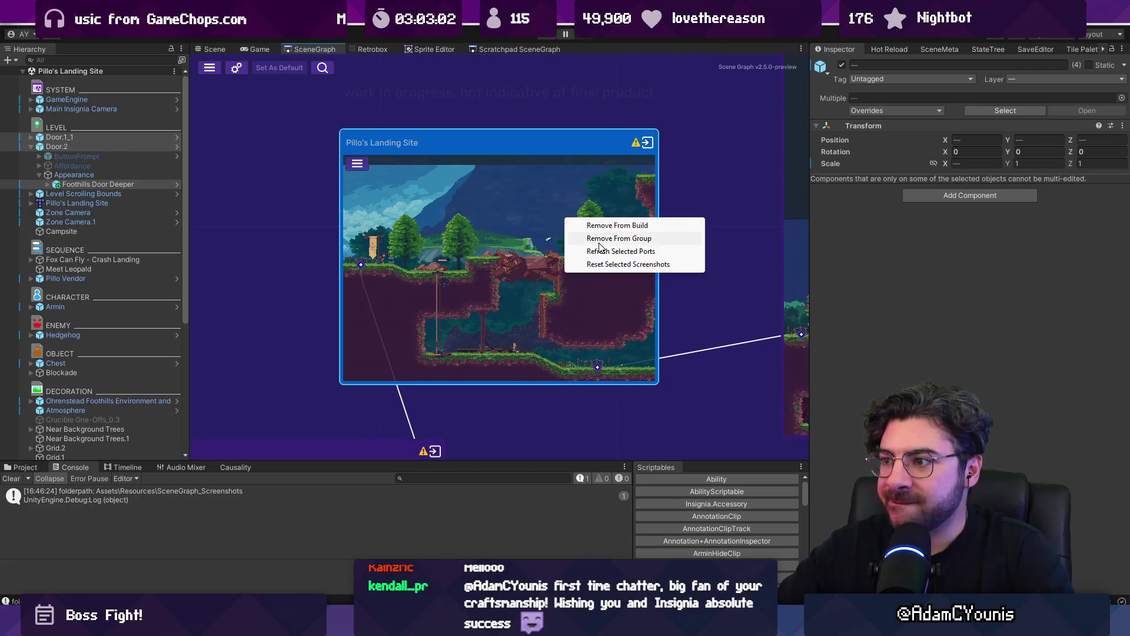
click(621, 264)
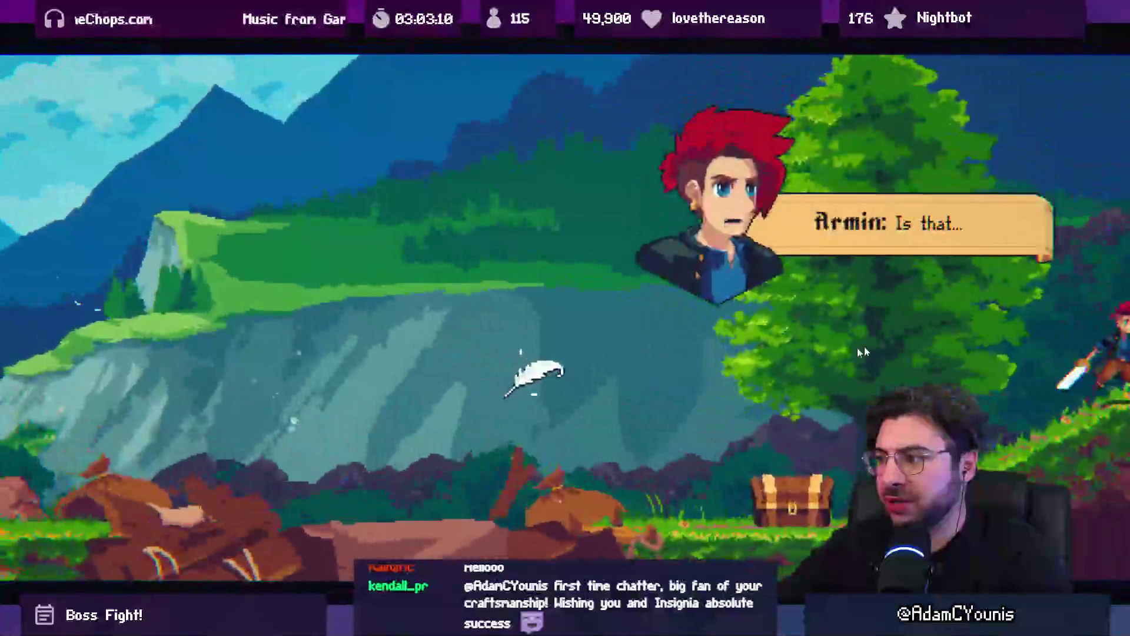
key(Escape)
key(Return)
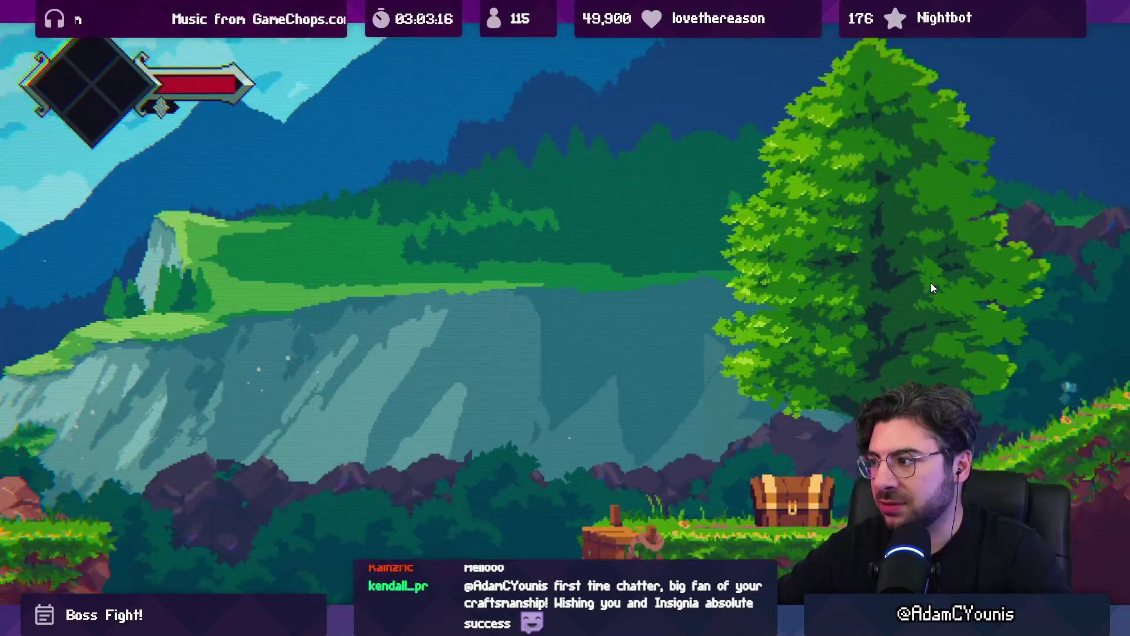
key(Left)
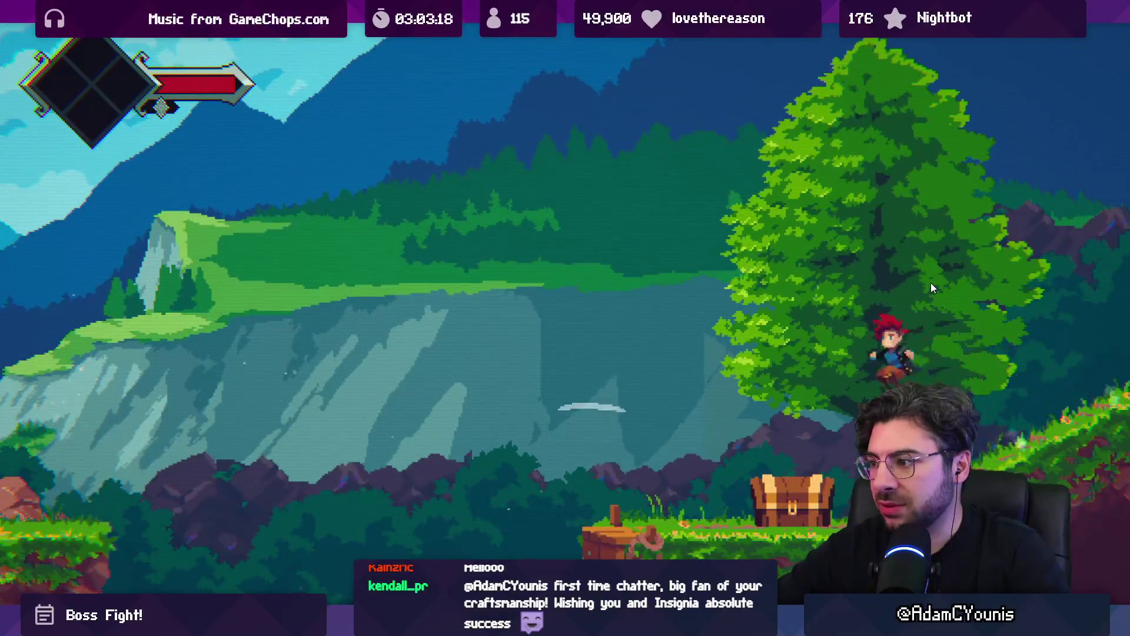
key(shift+space)
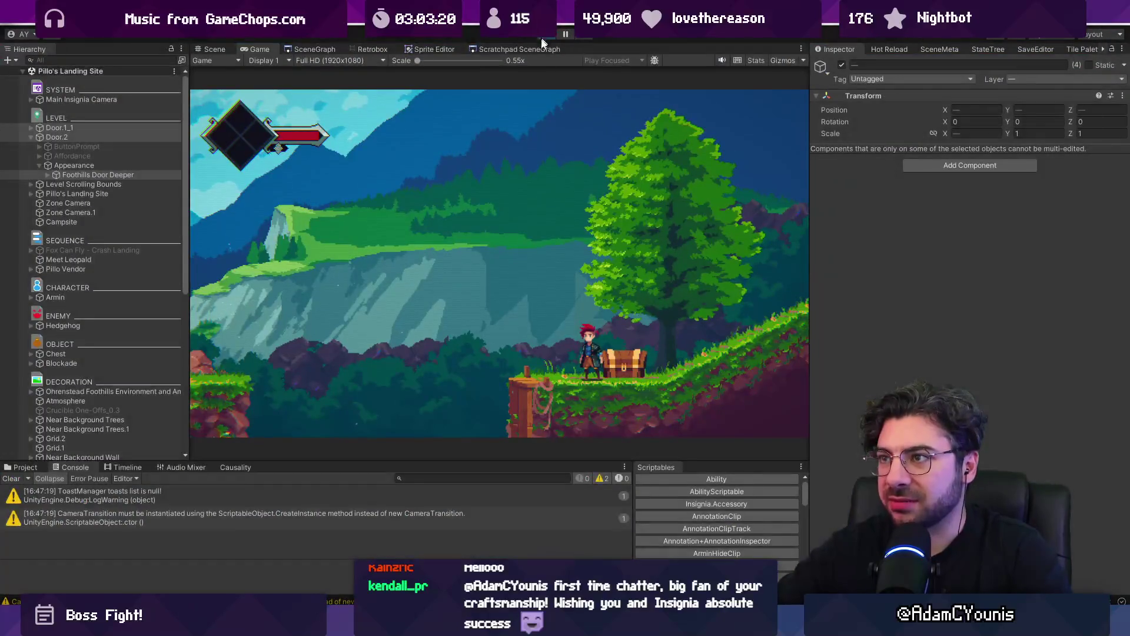
Stop the game and inspect Foothills Door Deeper and Level Scrolling Bounds' Right Edge.
click(542, 37)
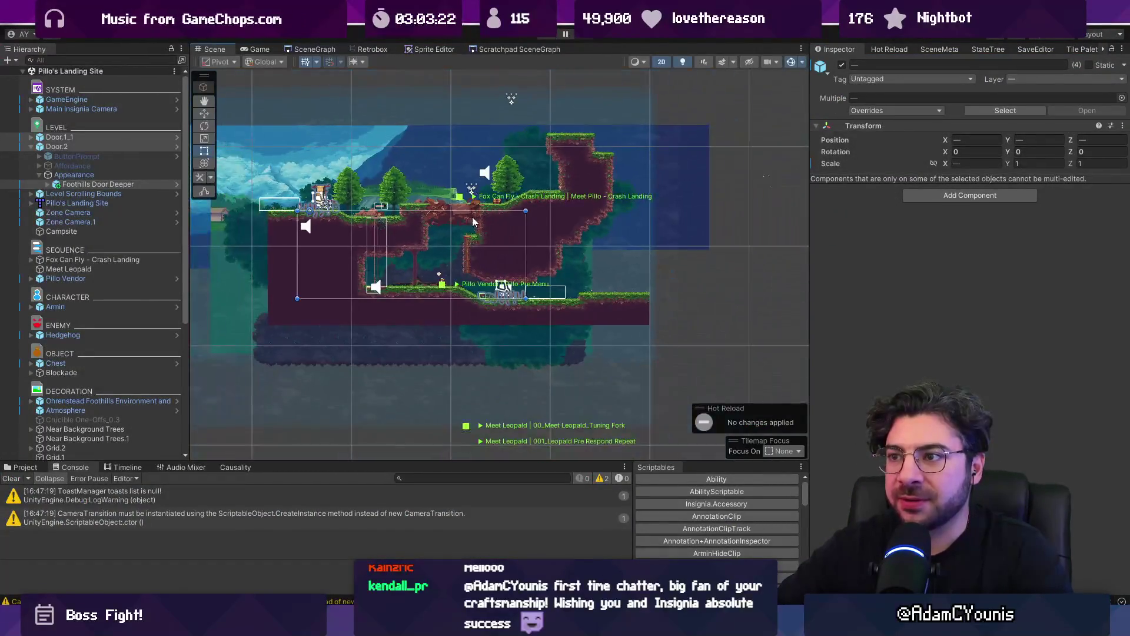
click(76, 184)
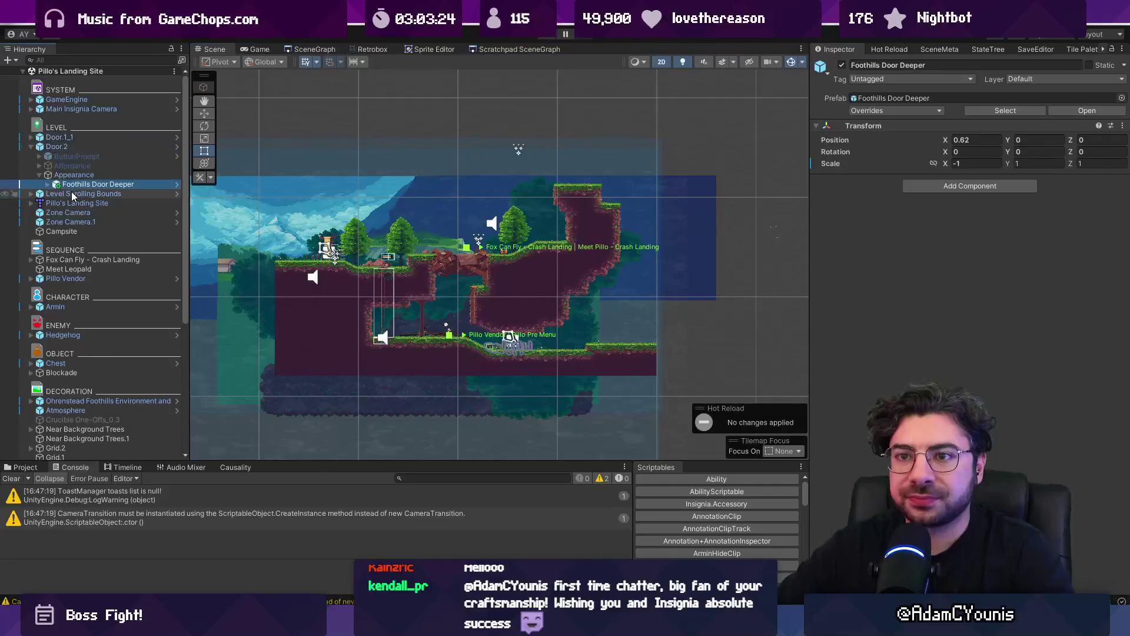
click(75, 195)
scroll(518, 233, up, 5)
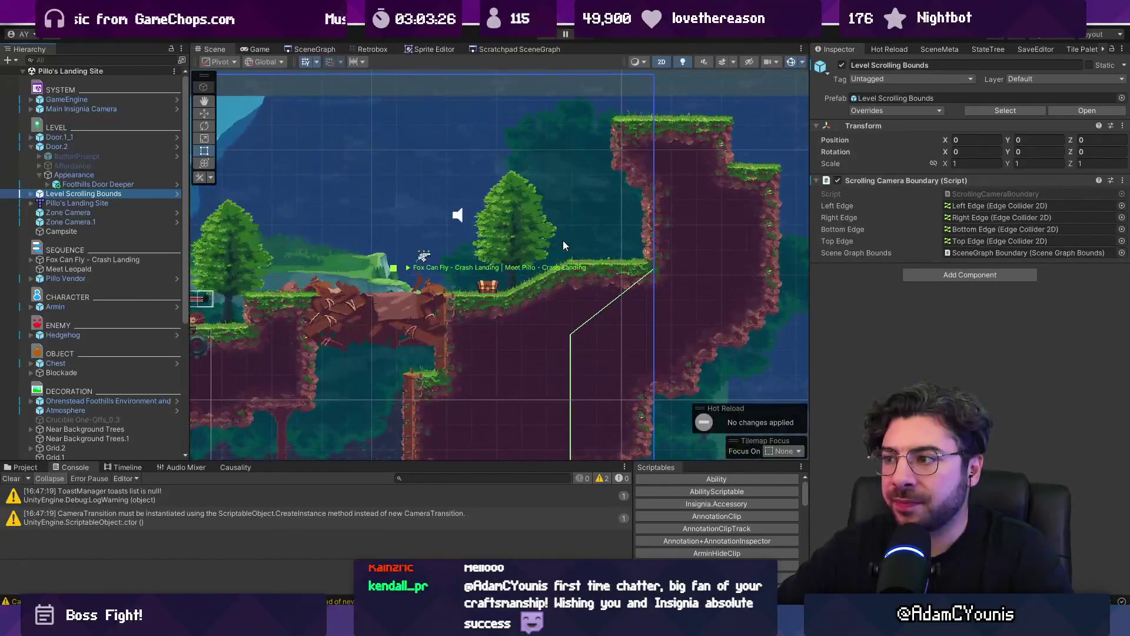
click(31, 193)
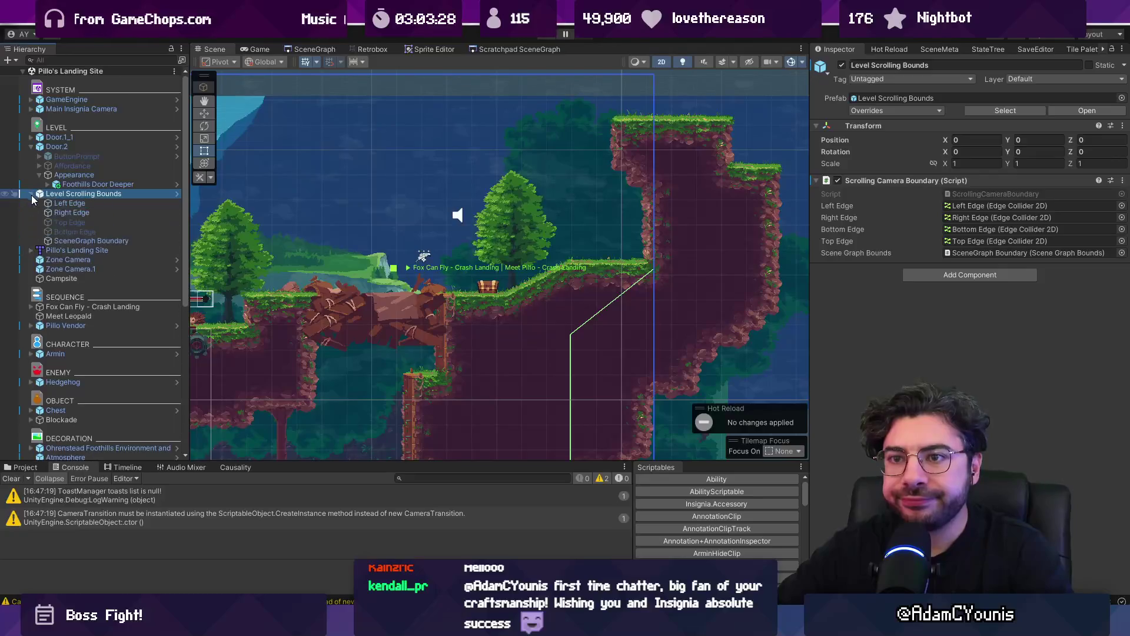
click(67, 213)
Open the Pillo's Landing Site map in Tiled from its Unity object.
click(687, 247)
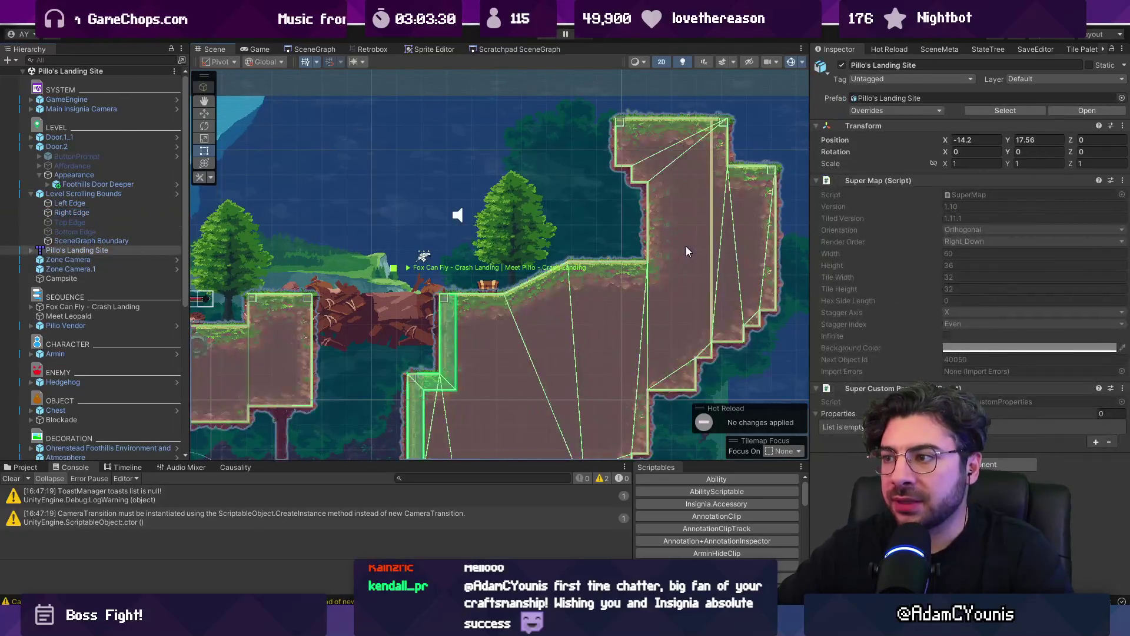
right_click(143, 250)
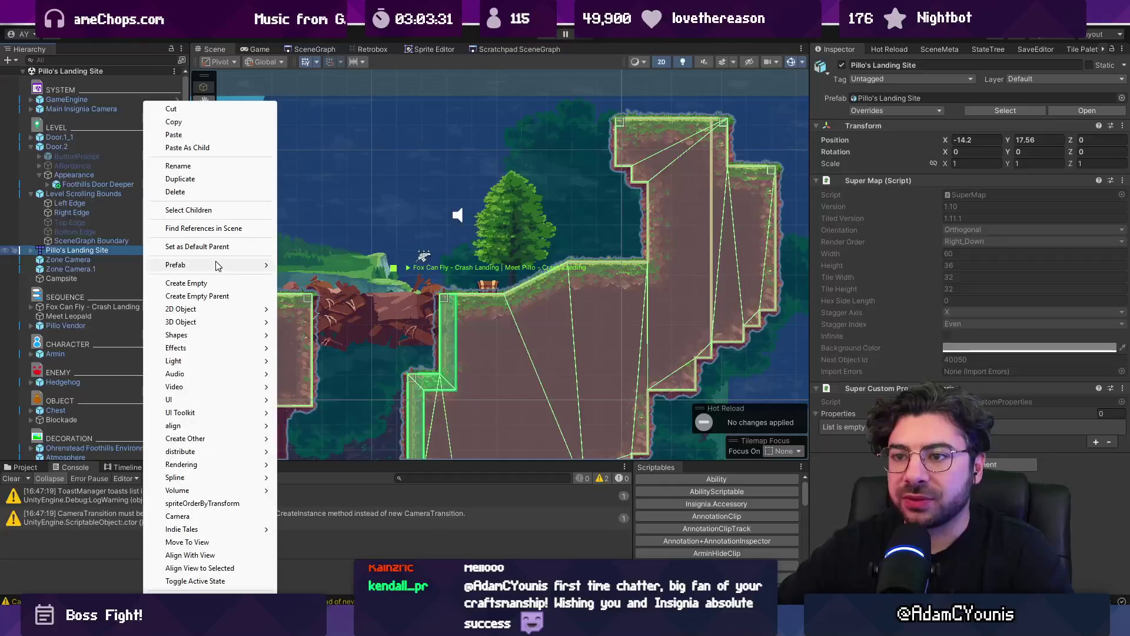
click(469, 261)
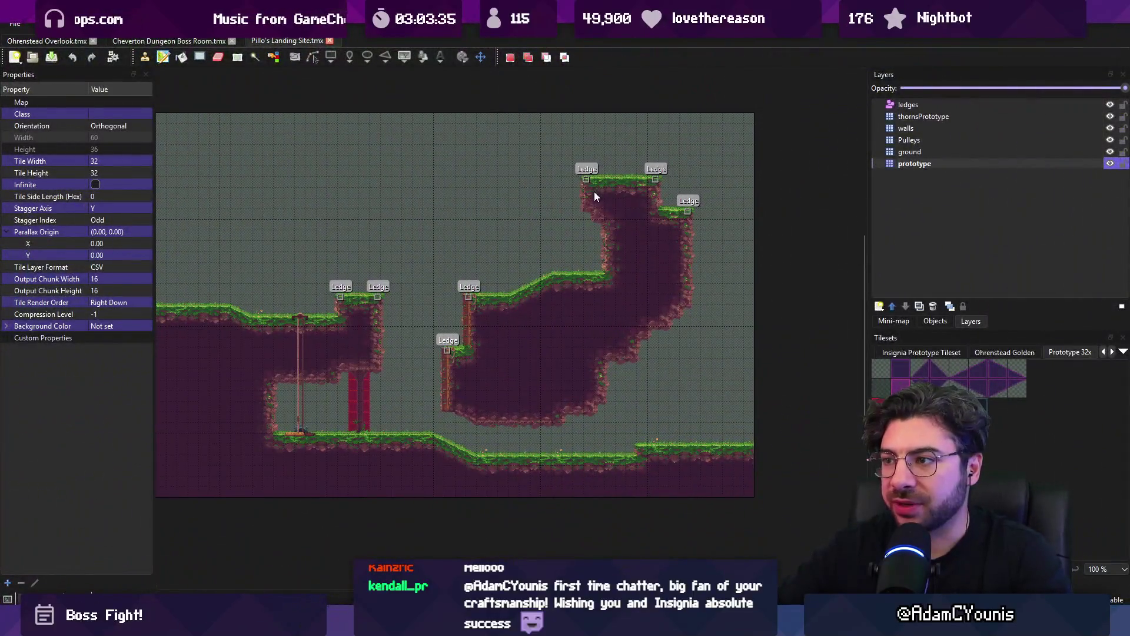
Move the tall upper cliff tiles one tile left in Tiled, save, and return to Unity.
drag(595, 192, 628, 287)
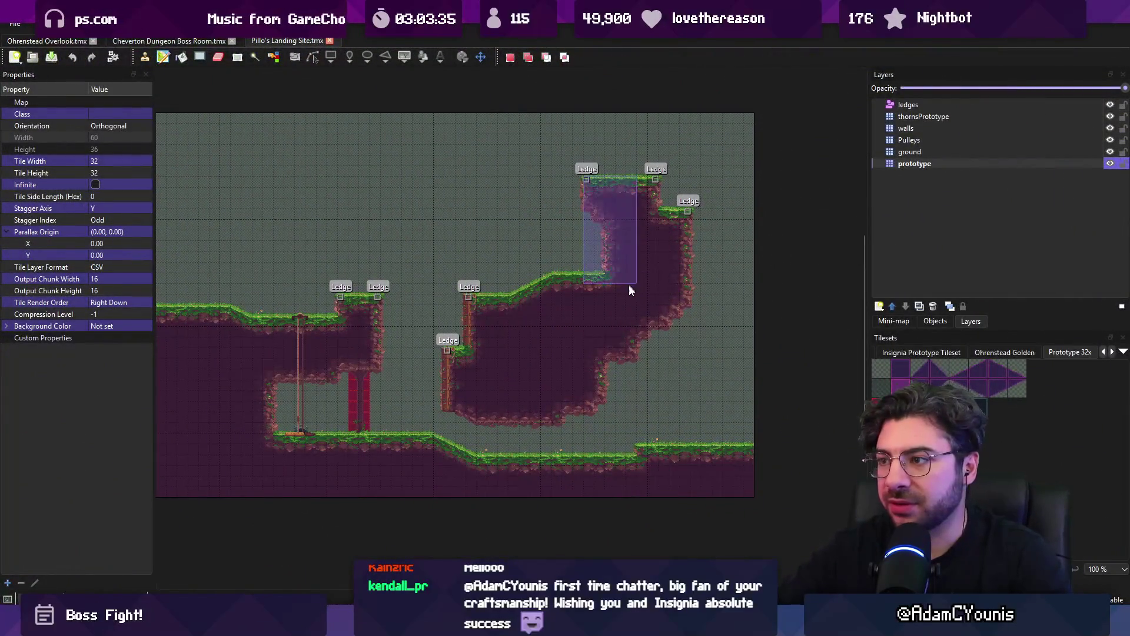
key(ctrl+c)
key(ctrl+v)
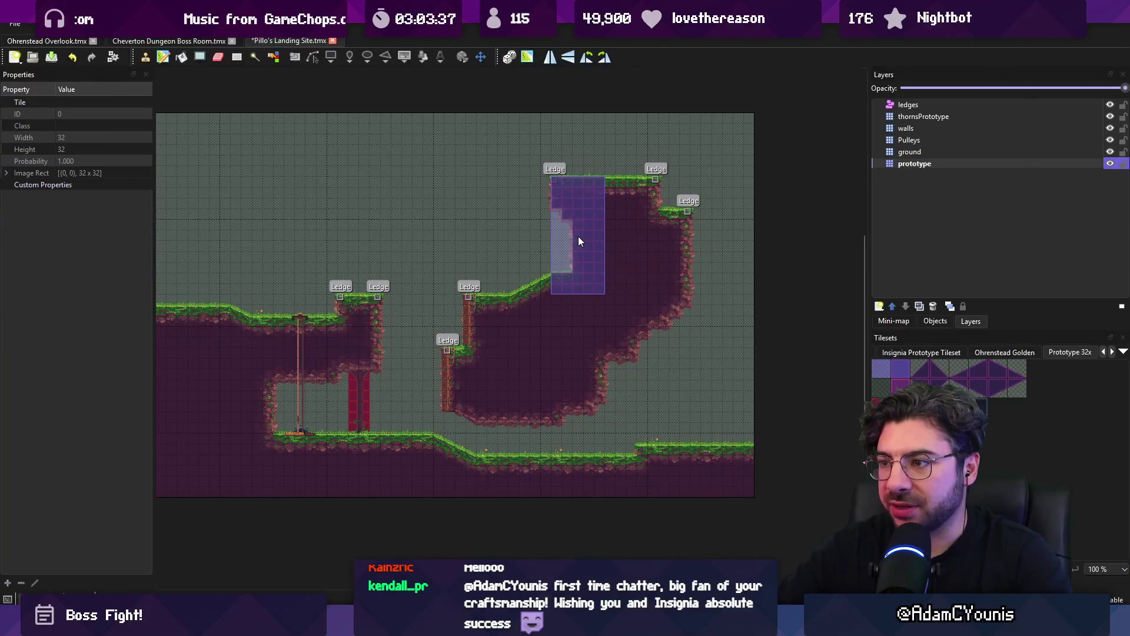
key(ctrl+s)
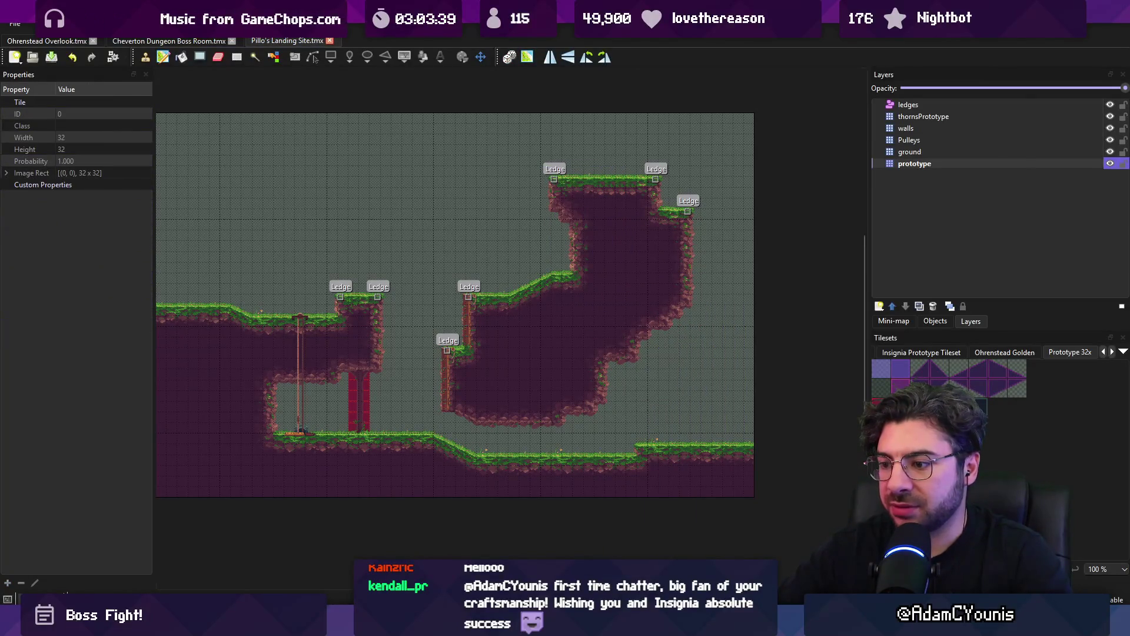
click(459, 521)
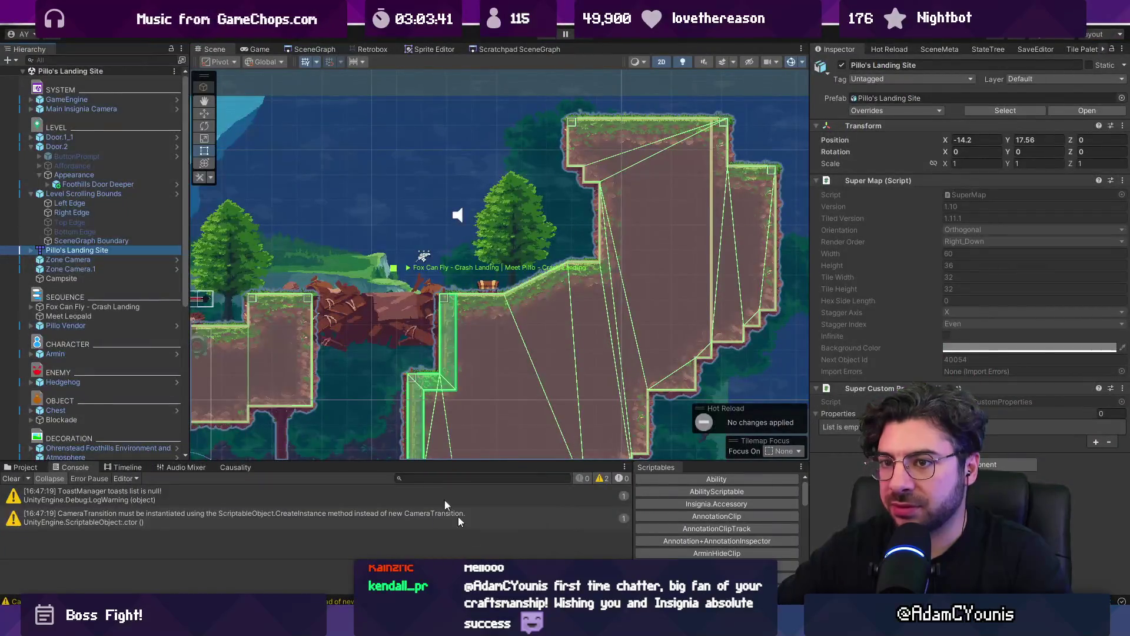
Add Level Scrolling Bounds to the selection and play-test the level.
ctrl+click(90, 195)
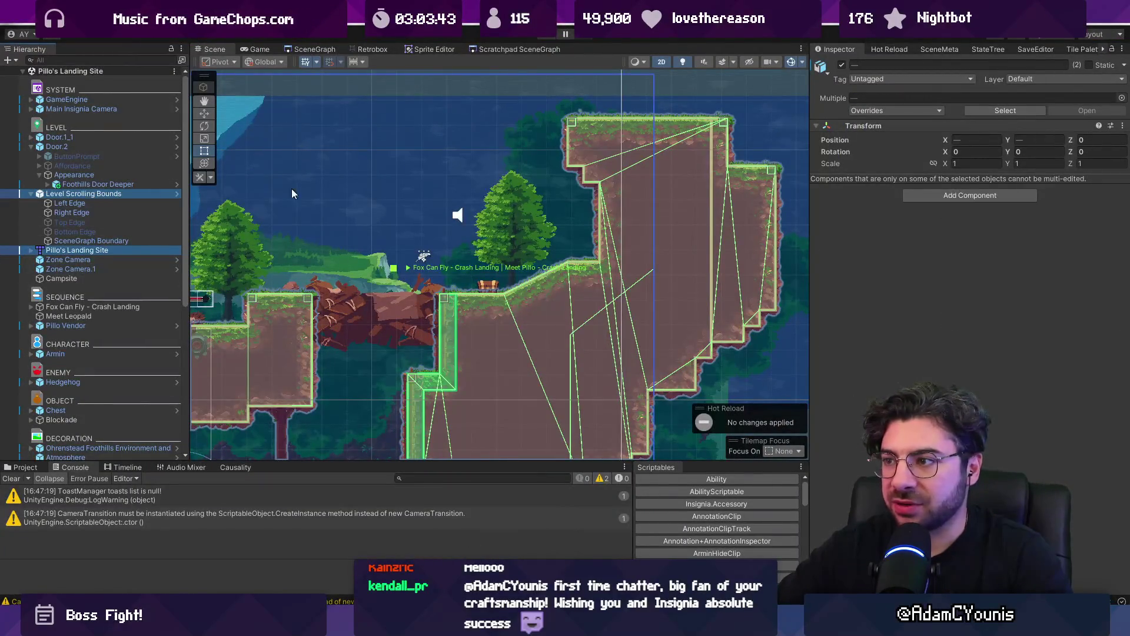
scroll(595, 178, up, 2)
click(548, 39)
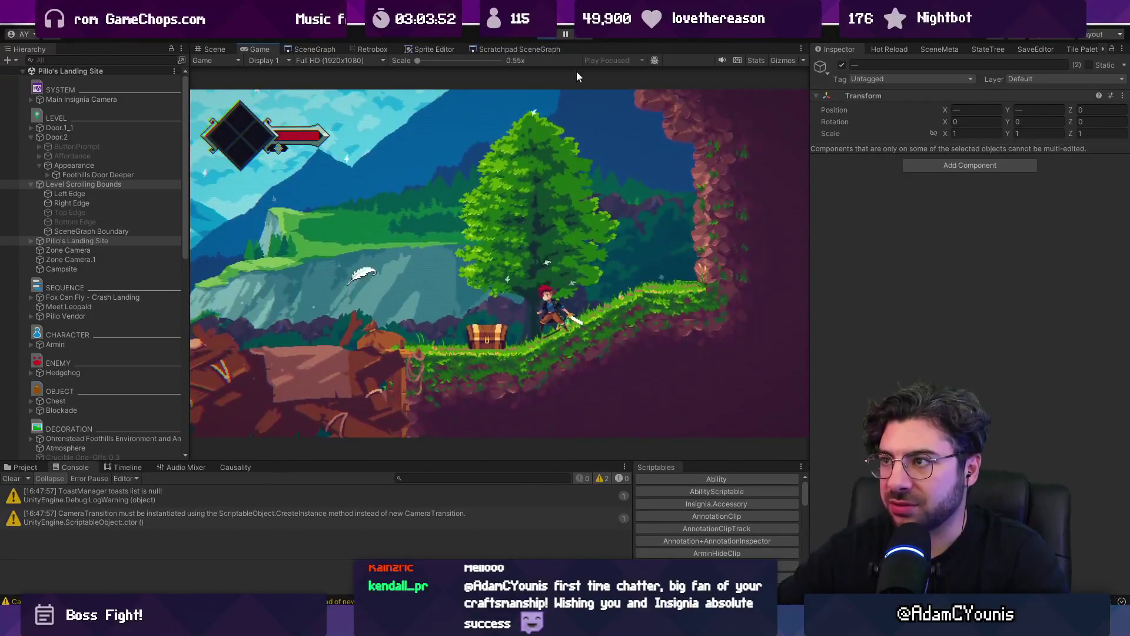
click(548, 39)
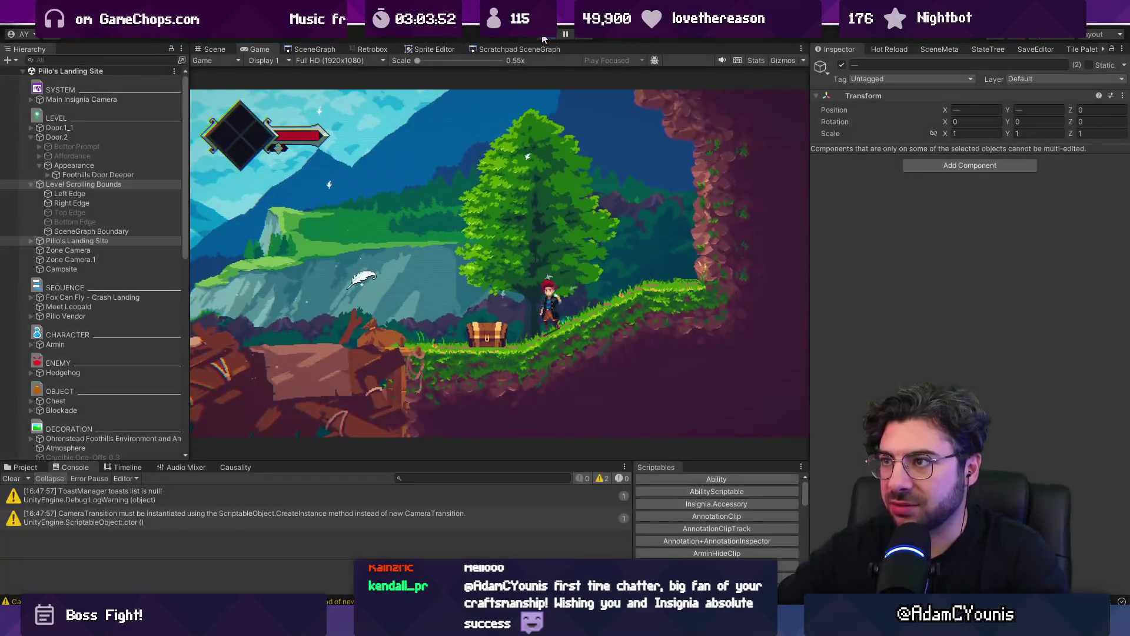
In Tiled, raise the top cliff platform and its ledges one tile, then return to Unity.
key(alt+Tab)
key(r)
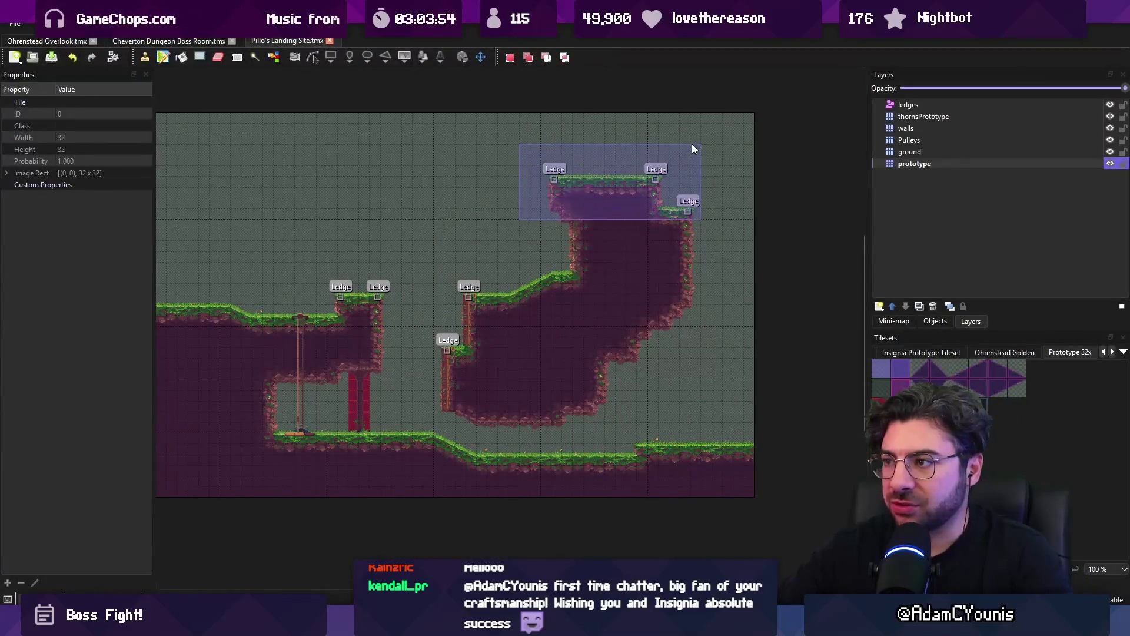
key(ctrl+x)
key(ctrl+v)
click(609, 171)
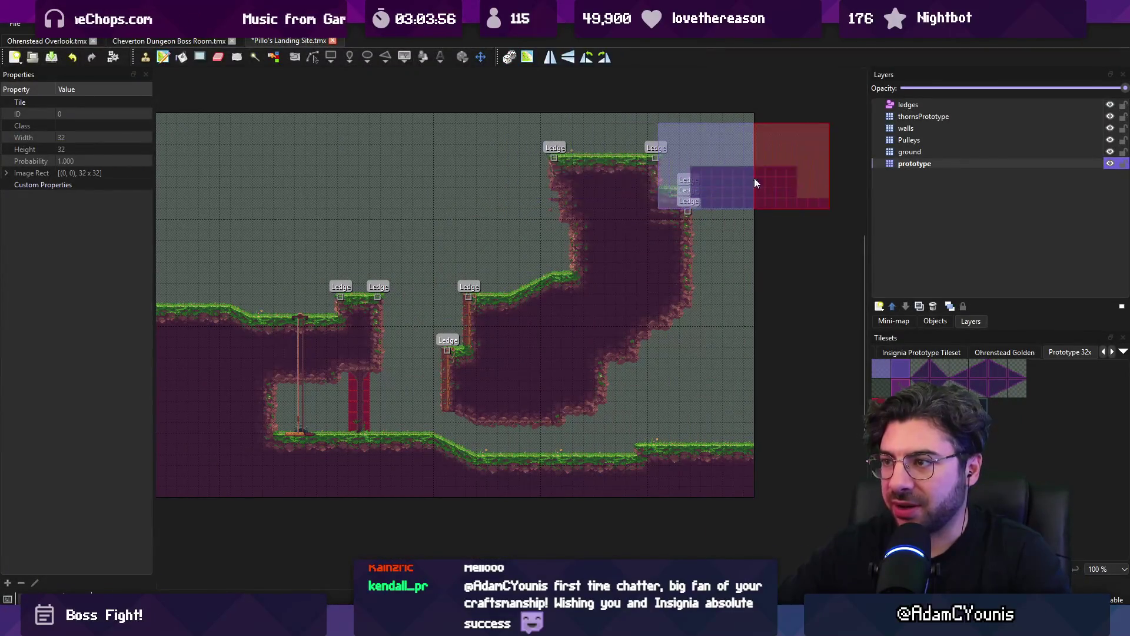
key(Escape)
key(ctrl+z)
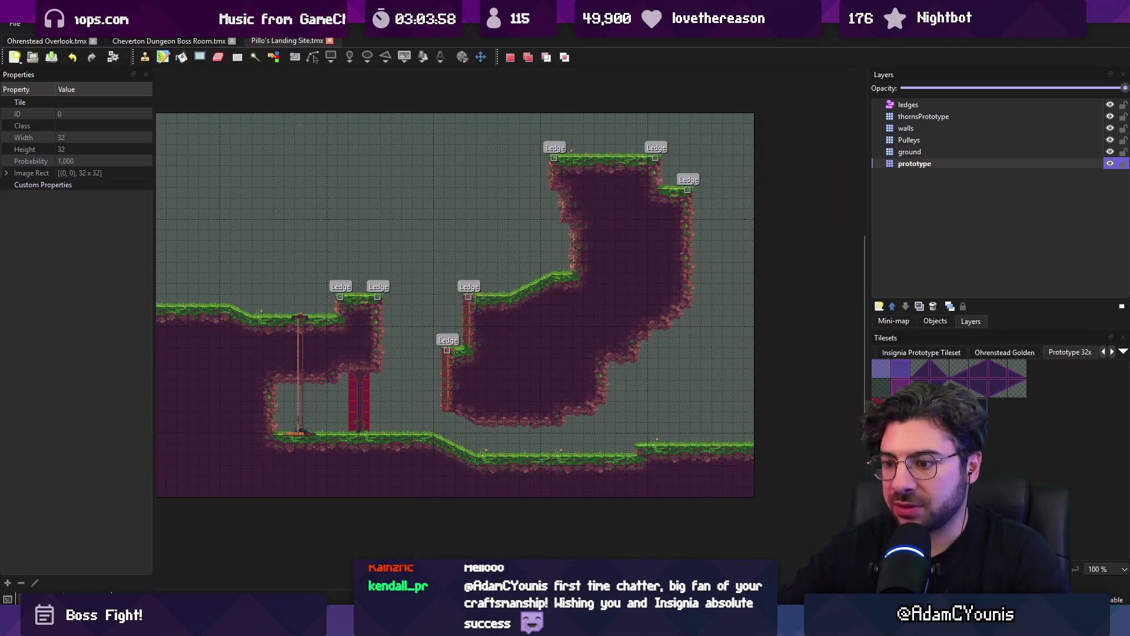
key(alt+Tab)
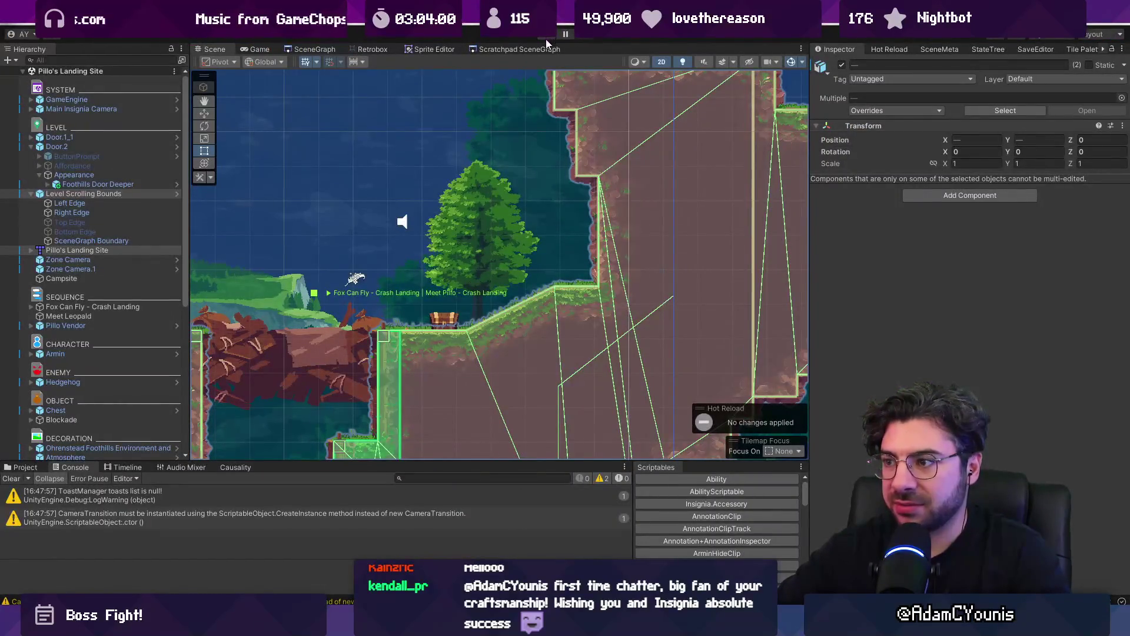
Play-test the raised cliff with Ctrl+P, stop, and switch back to Tiled.
key(ctrl+p)
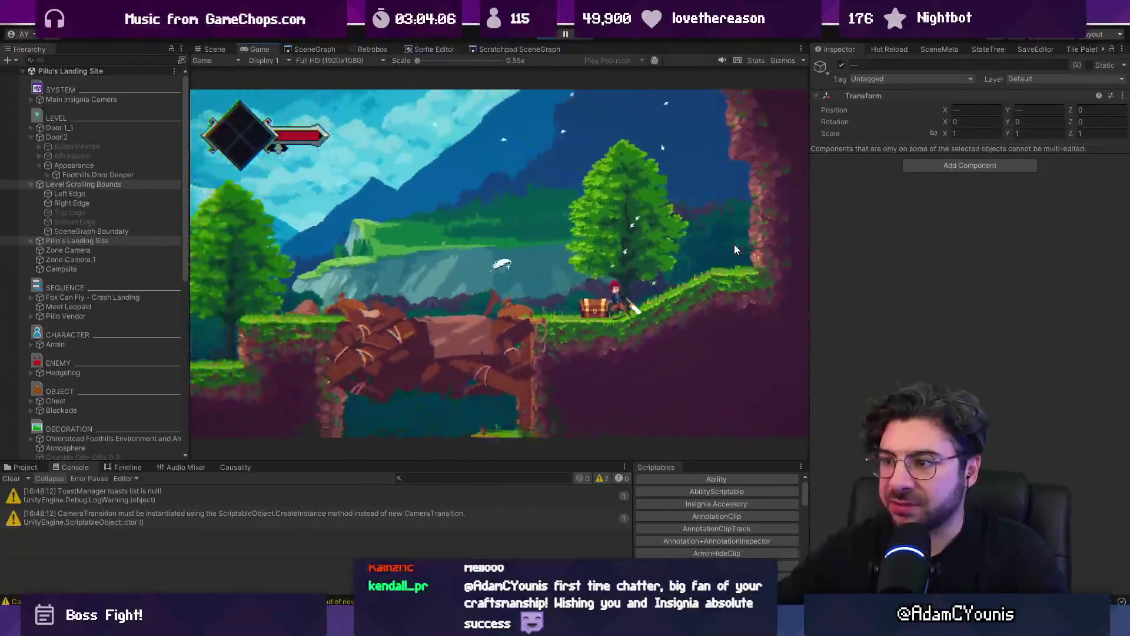
key(Escape)
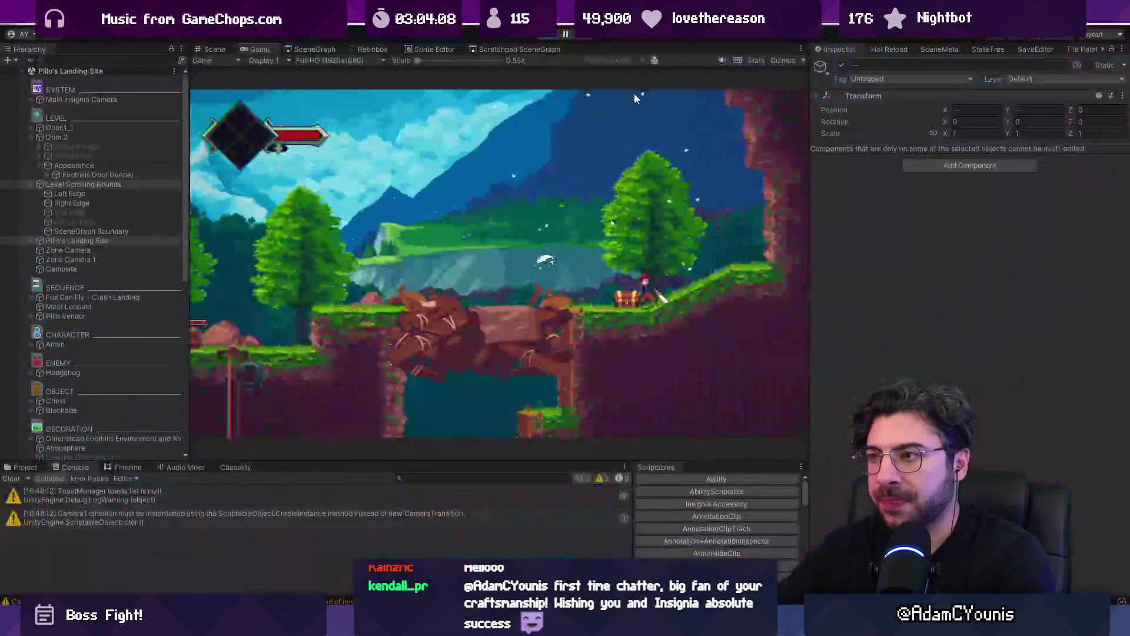
key(ctrl+p)
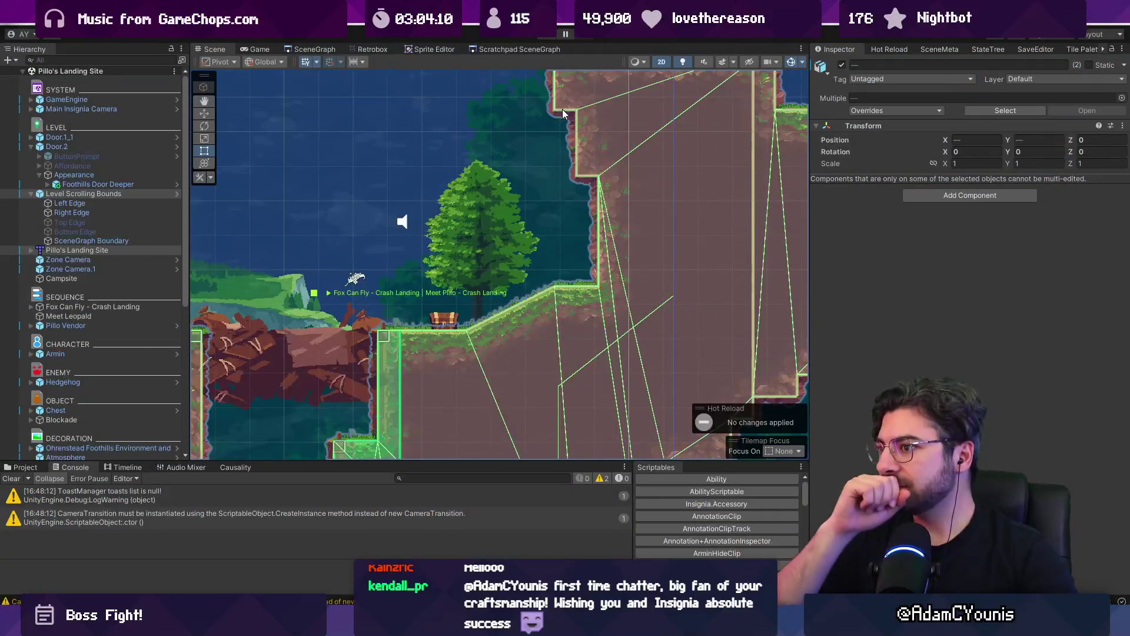
key(alt+Tab)
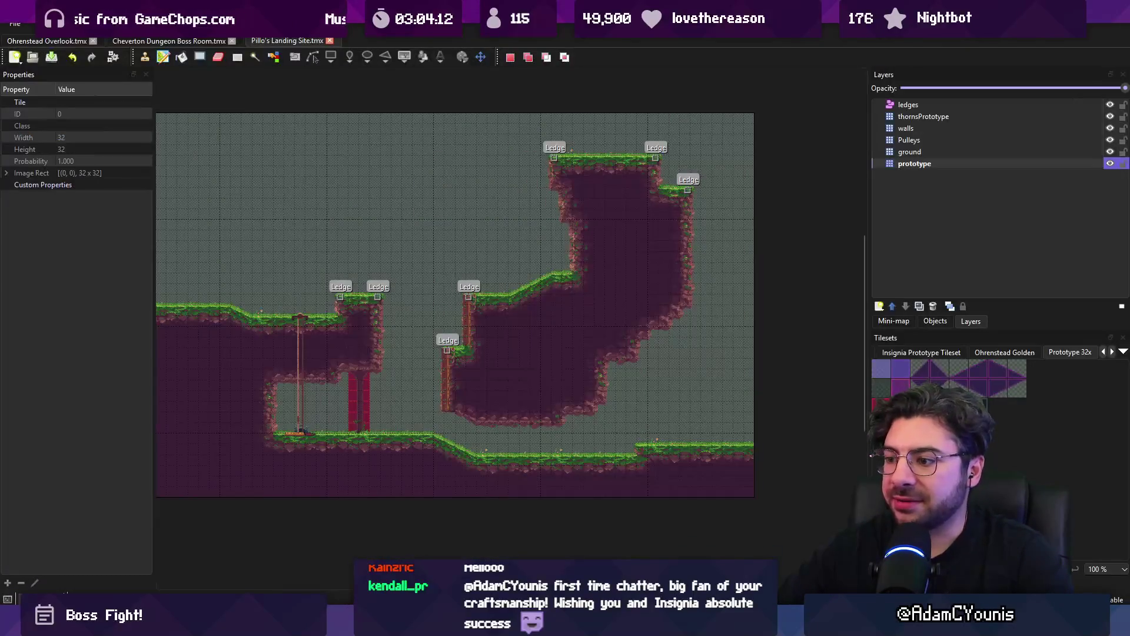
Look over the Boss Fights page of the Insignia design document in Figma, then return to Unity.
mouse_move(526, 626)
click(527, 542)
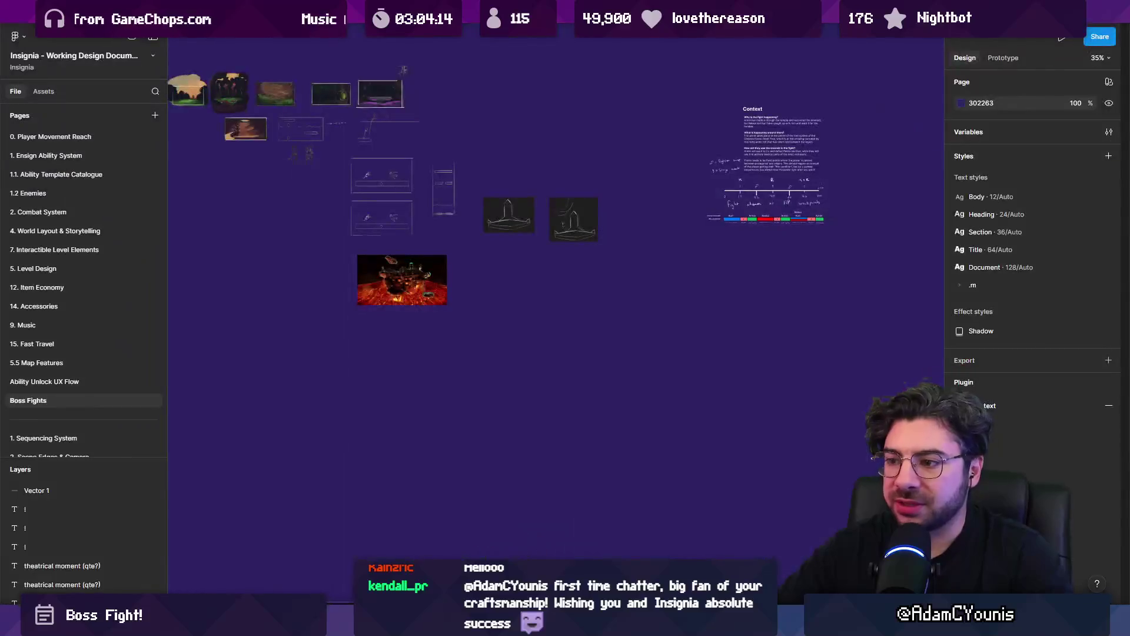
scroll(724, 383, down, 3)
scroll(712, 397, up, 3)
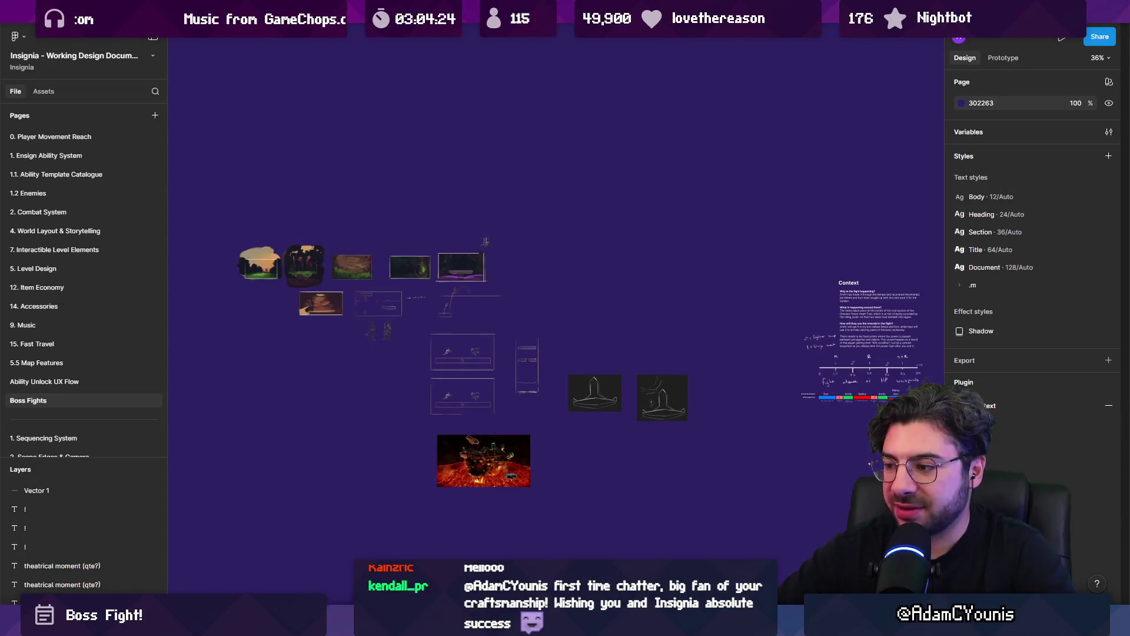
key(alt+Tab)
scroll(704, 284, down, 5)
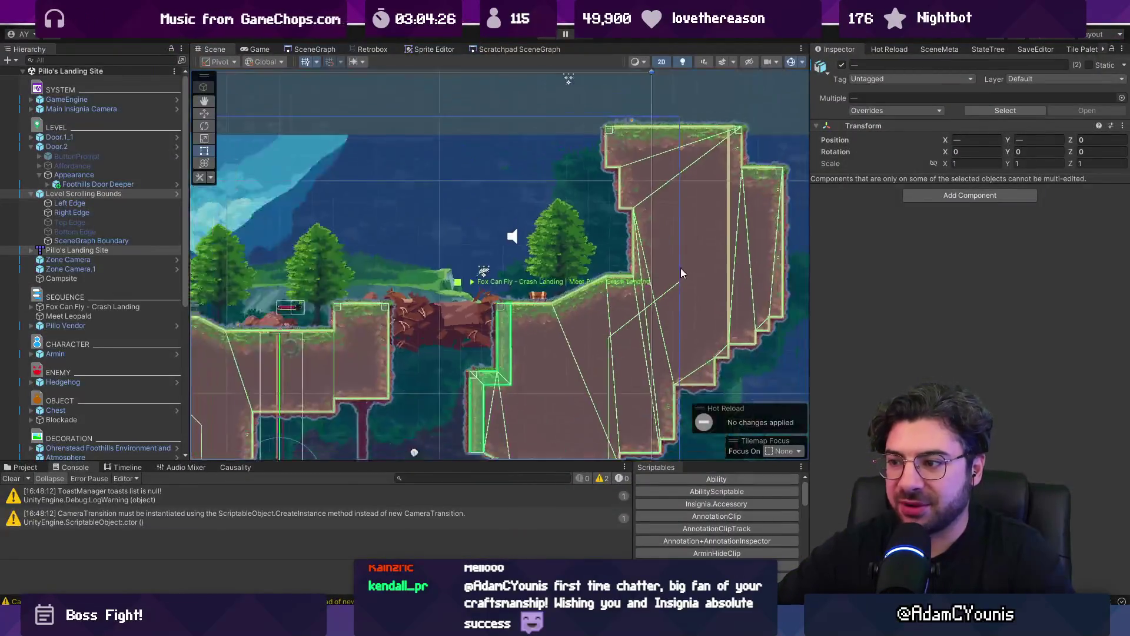
Open the Ohrenstead Overlook watchtower level from the SceneGraph and select its foreground sprite.
click(333, 56)
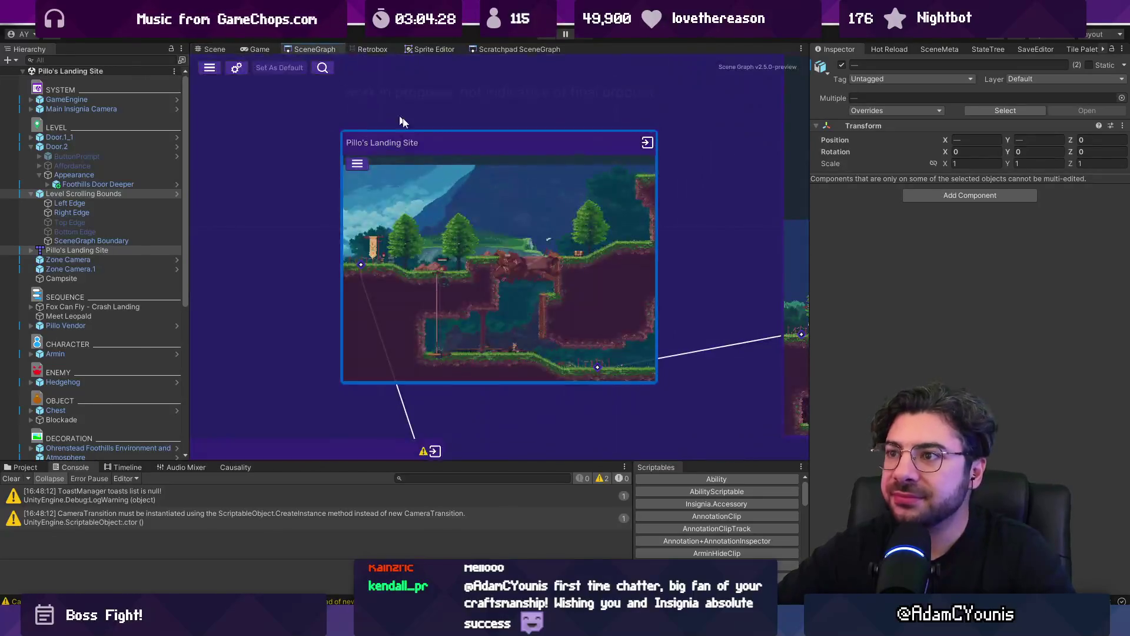
scroll(567, 209, up, 5)
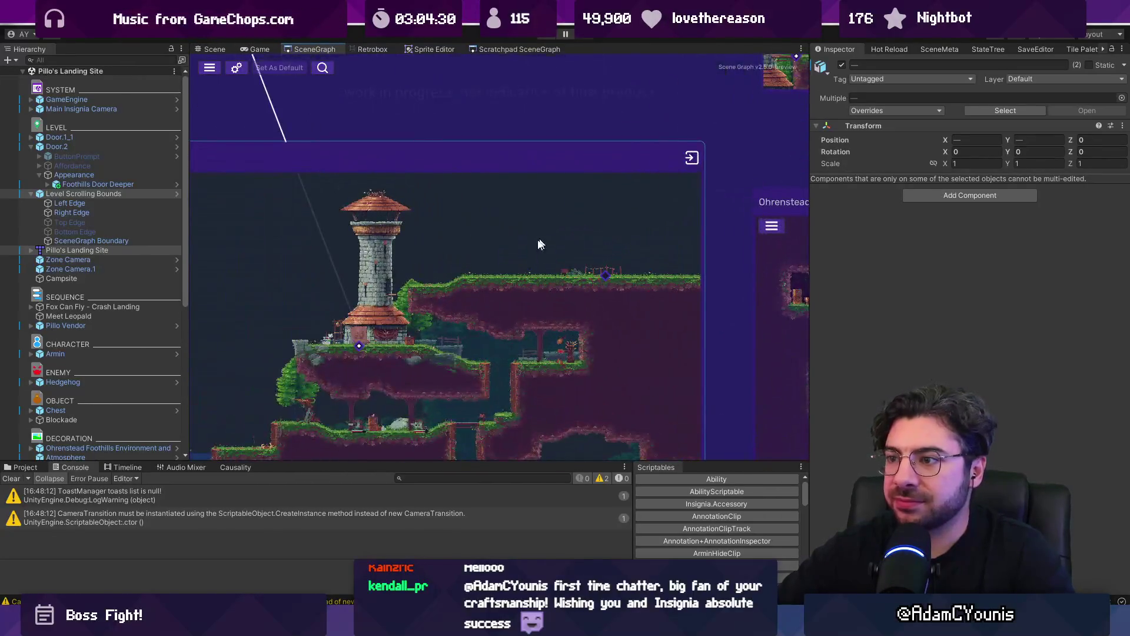
click(354, 268)
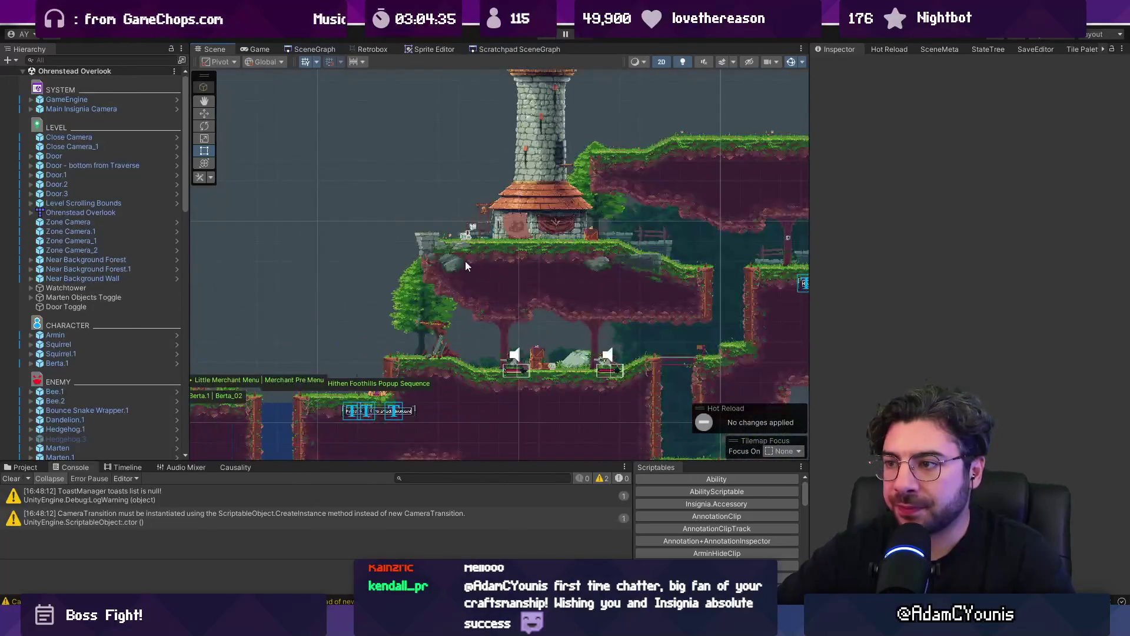
click(422, 242)
Locate the three Watchtower Set Dressing sprite assets in the Project and select them all.
click(26, 467)
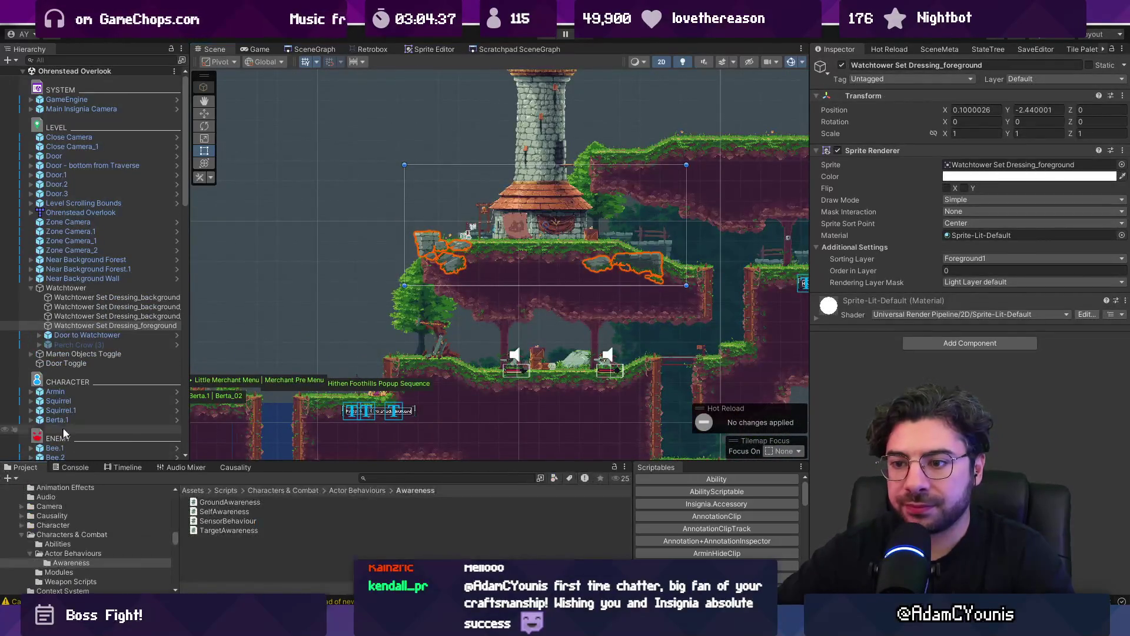
click(99, 306)
click(974, 167)
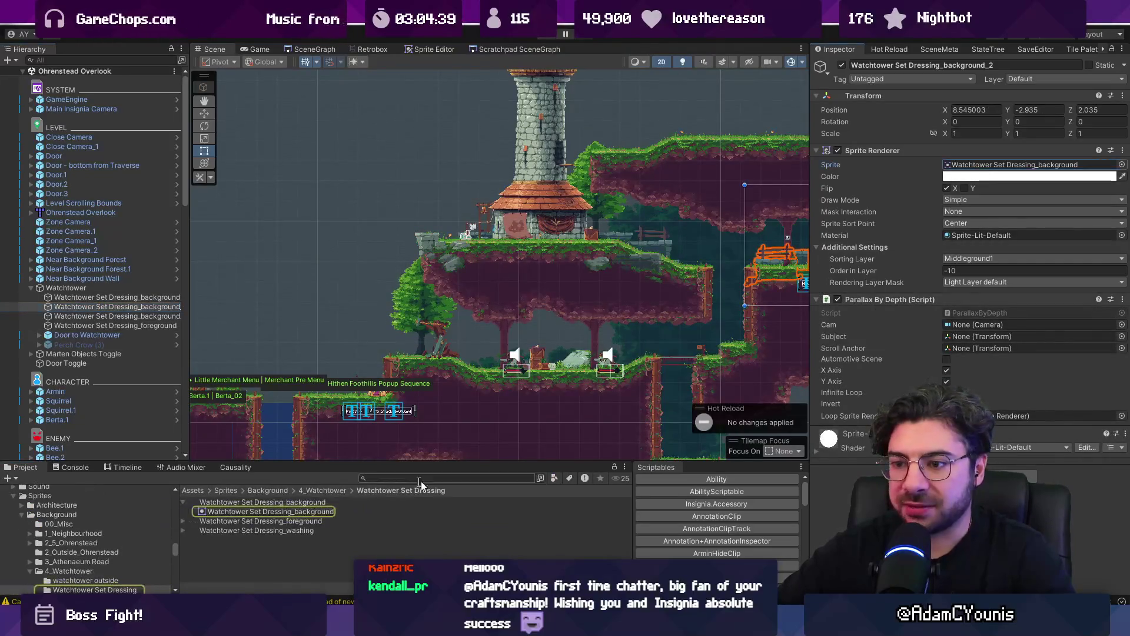
key(ctrl+a)
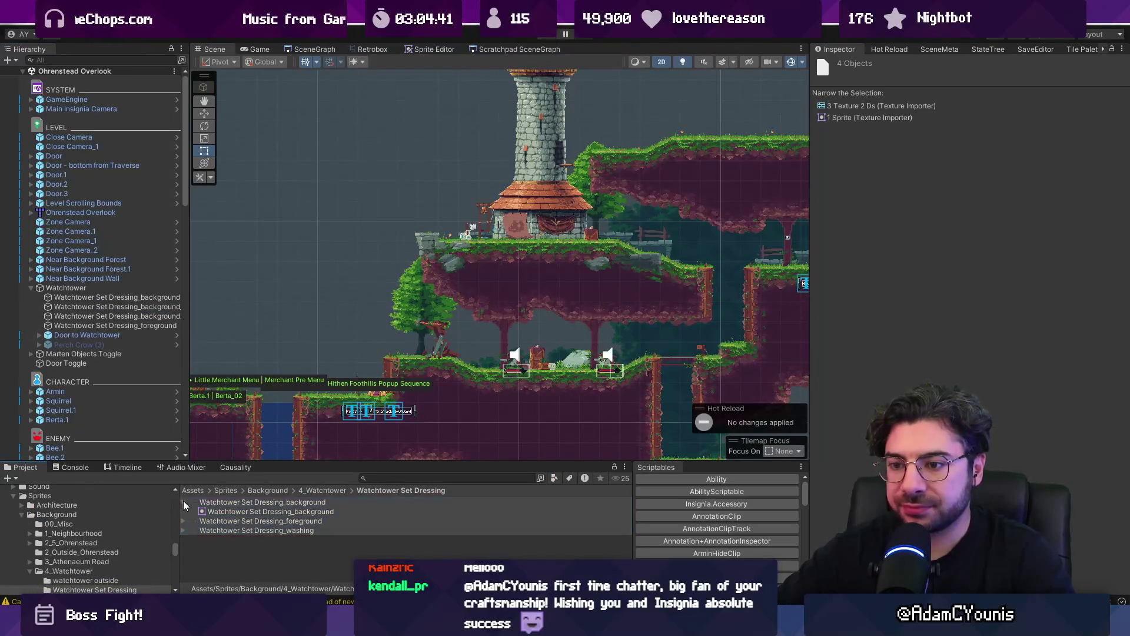
click(300, 491)
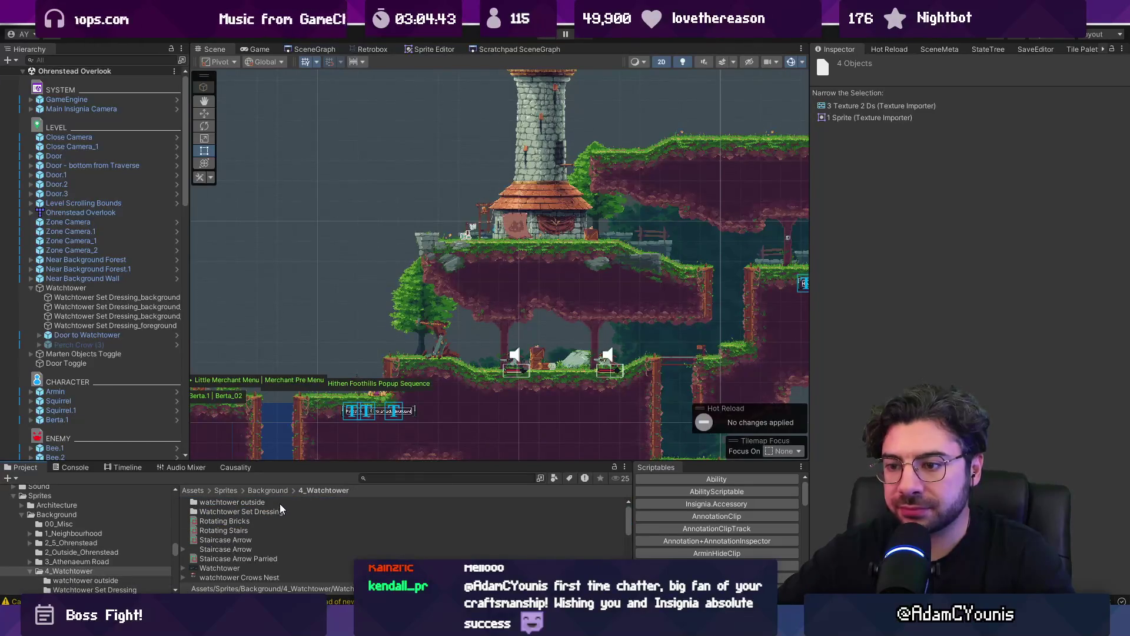
double_click(288, 509)
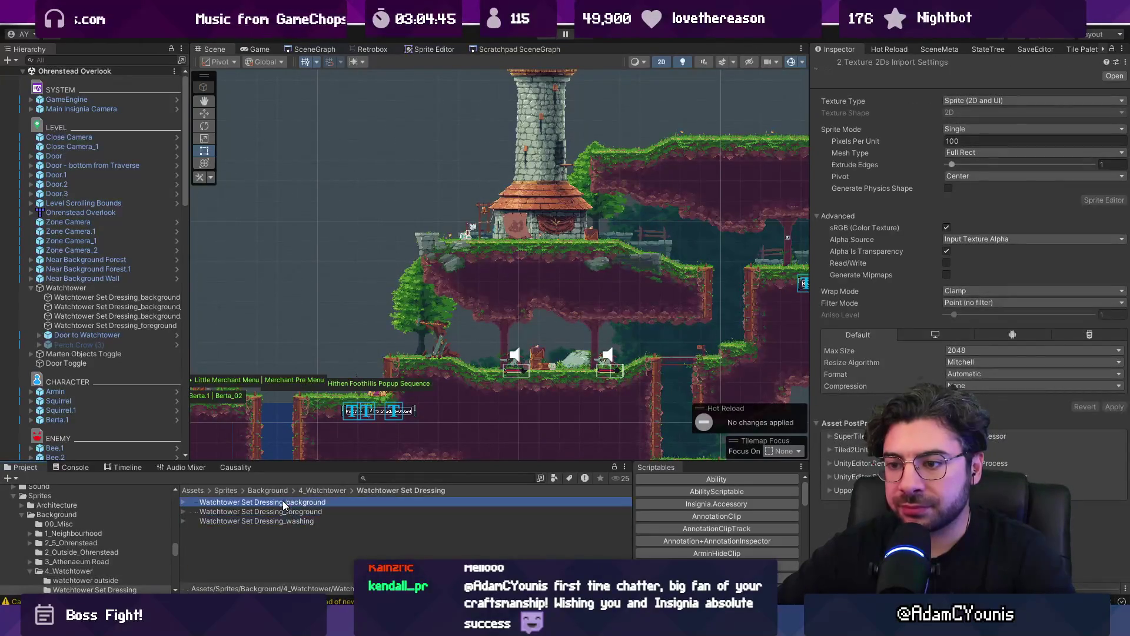
click(282, 502)
shift+click(291, 521)
Select the Watchtower and its four set-dressing objects, then go back to the SceneGraph.
click(140, 289)
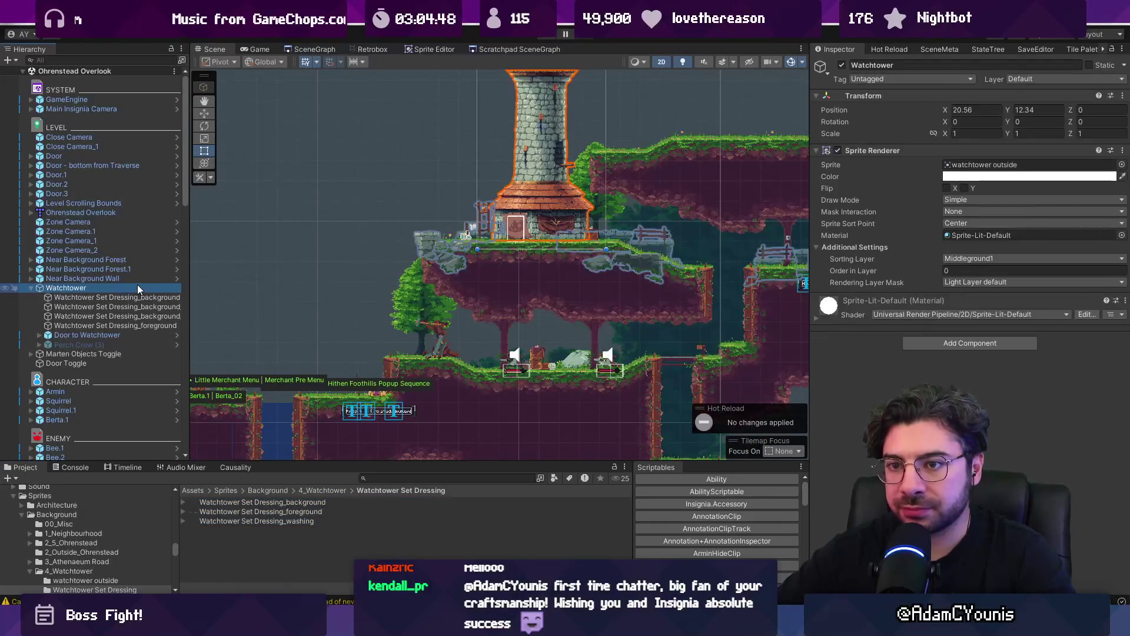
shift+click(138, 326)
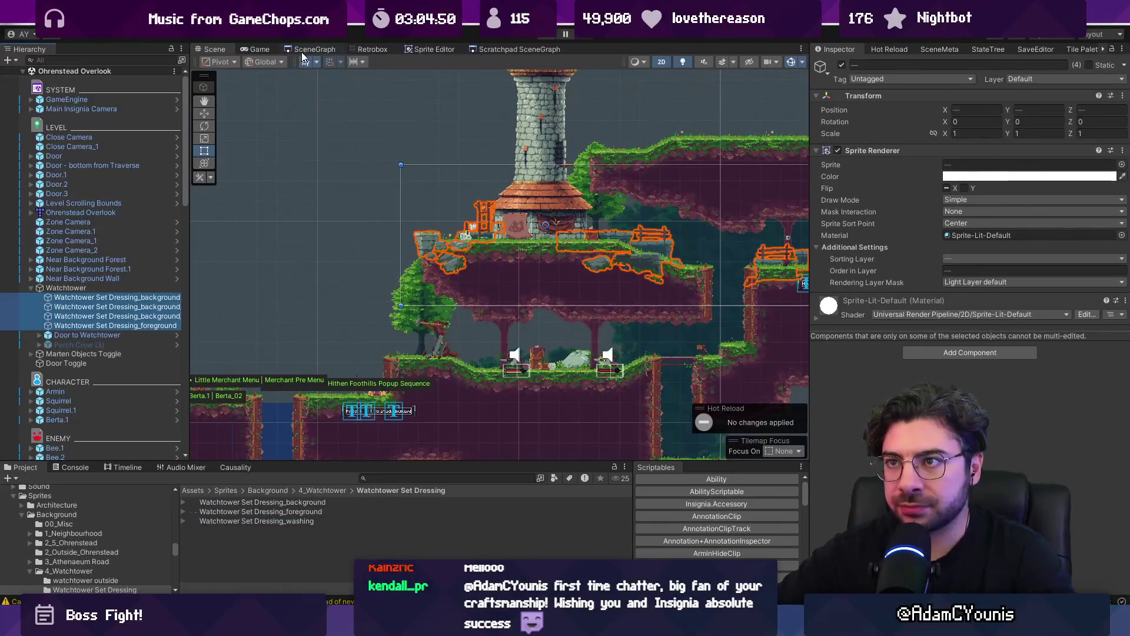
click(304, 50)
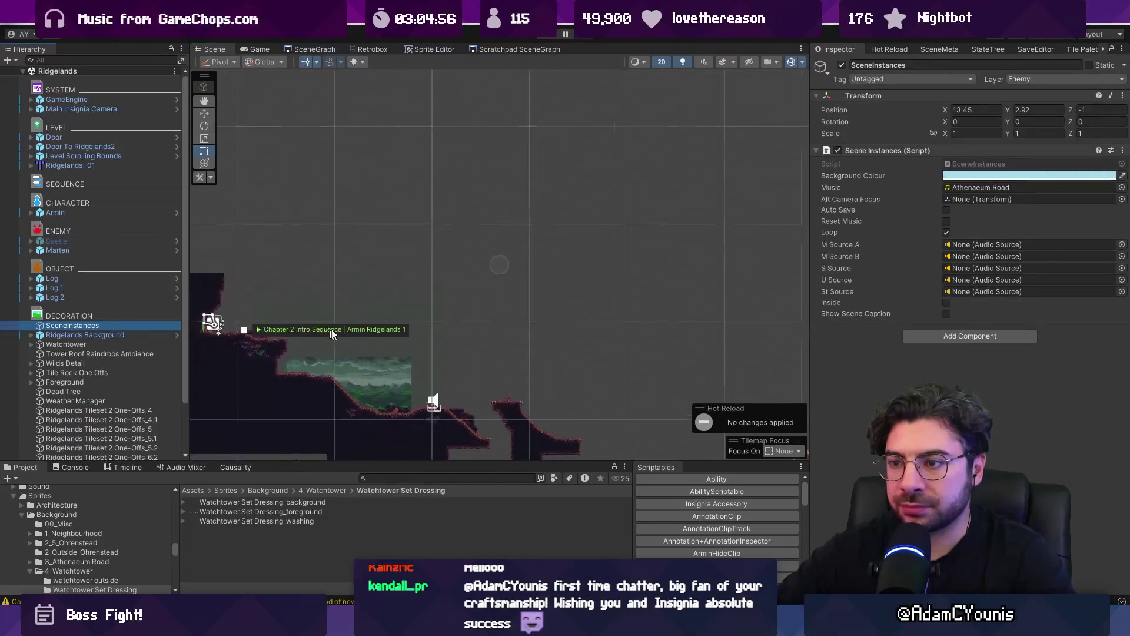
Parent the set-dressing sprites under Watchtower and shift them around the tower base.
key(w)
scroll(406, 330, down, 5)
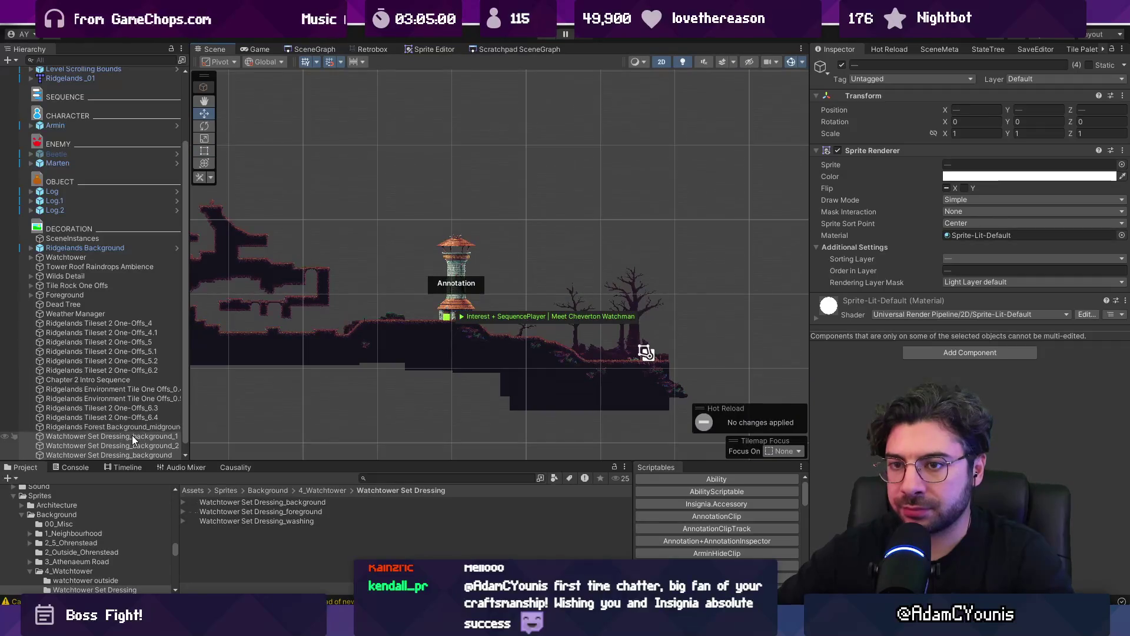
drag(129, 256, 129, 257)
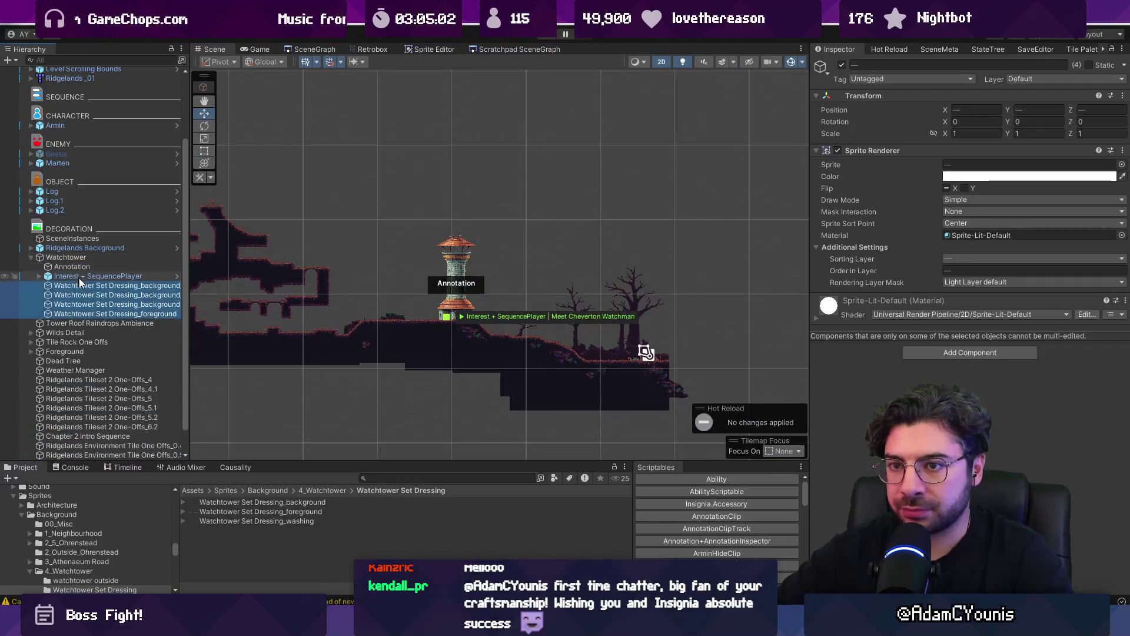
scroll(734, 211, down, 4)
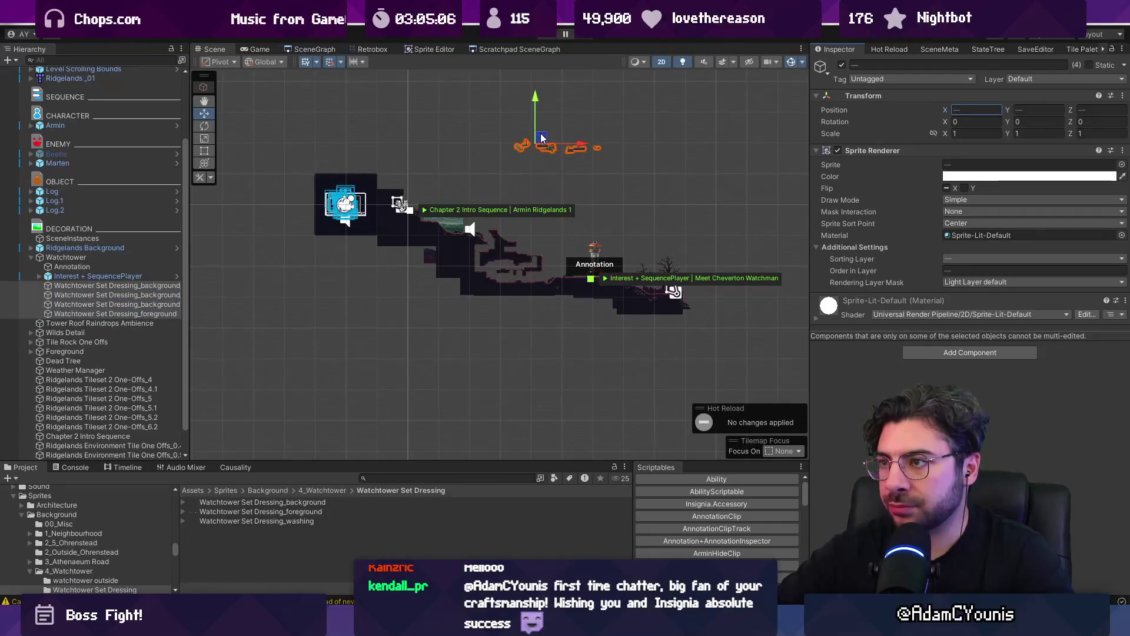
scroll(592, 263, up, 10)
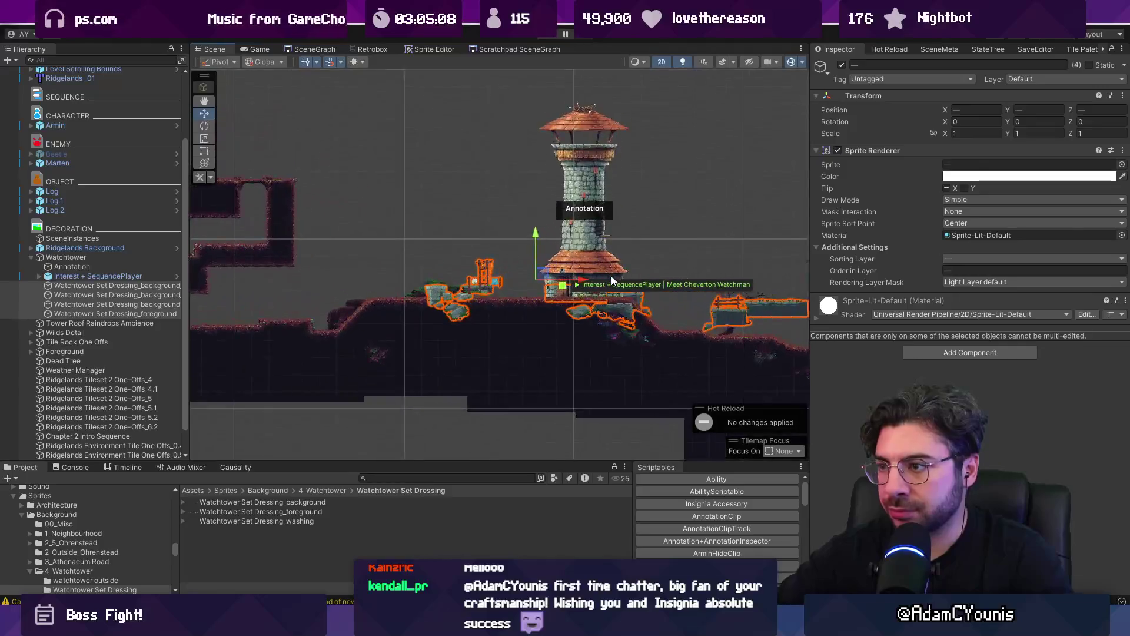
mouse_move(495, 277)
mouse_down()
mouse_move(592, 295)
mouse_move(549, 288)
mouse_up()
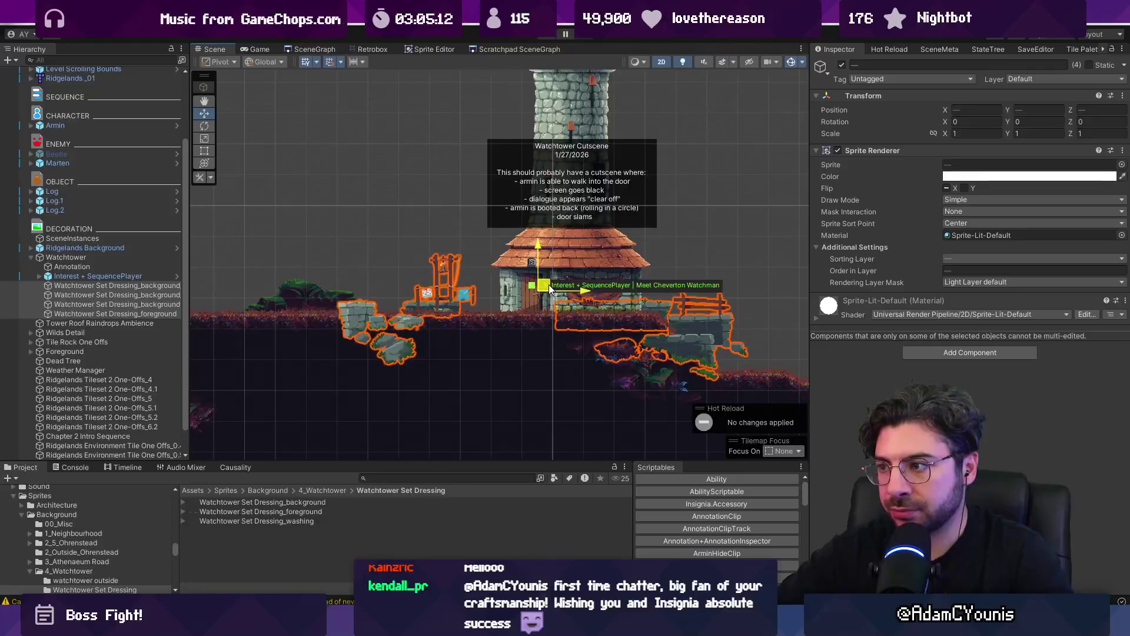
key(f)
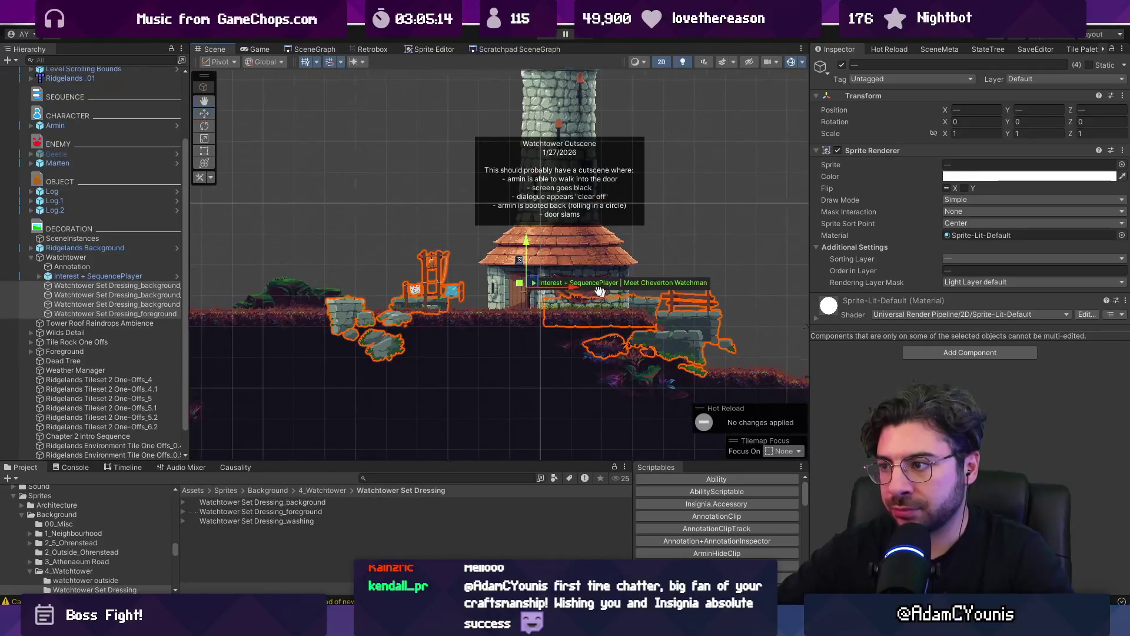
Duplicate the right-hand background set-dressing sprite.
click(729, 304)
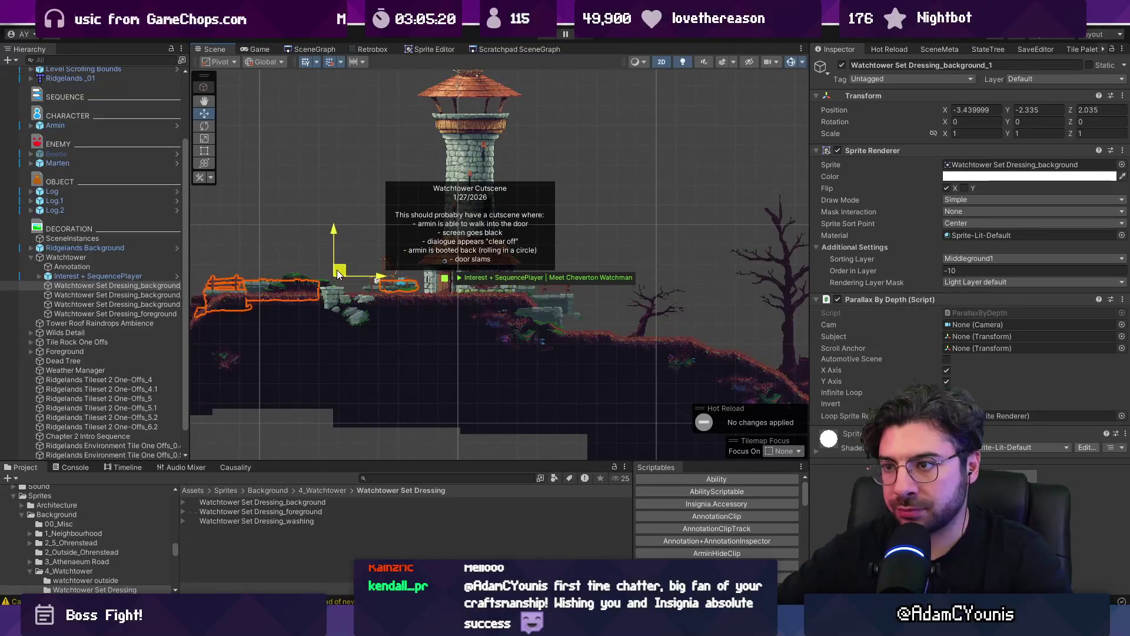
scroll(339, 301, up, 3)
key(Delete)
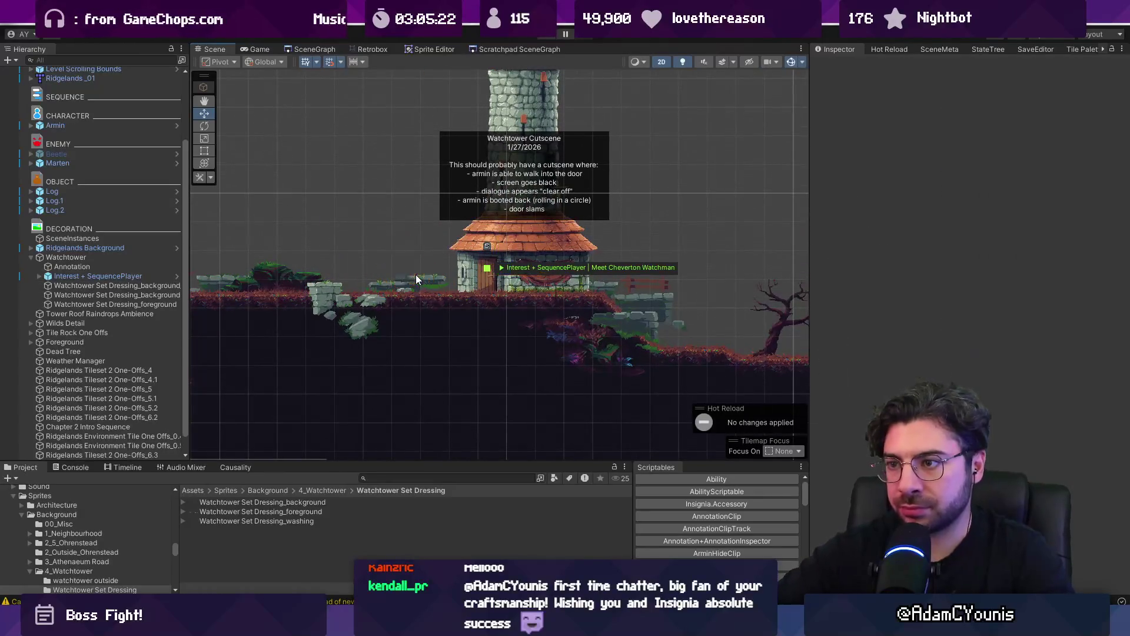
key(ctrl+z)
key(ctrl+d)
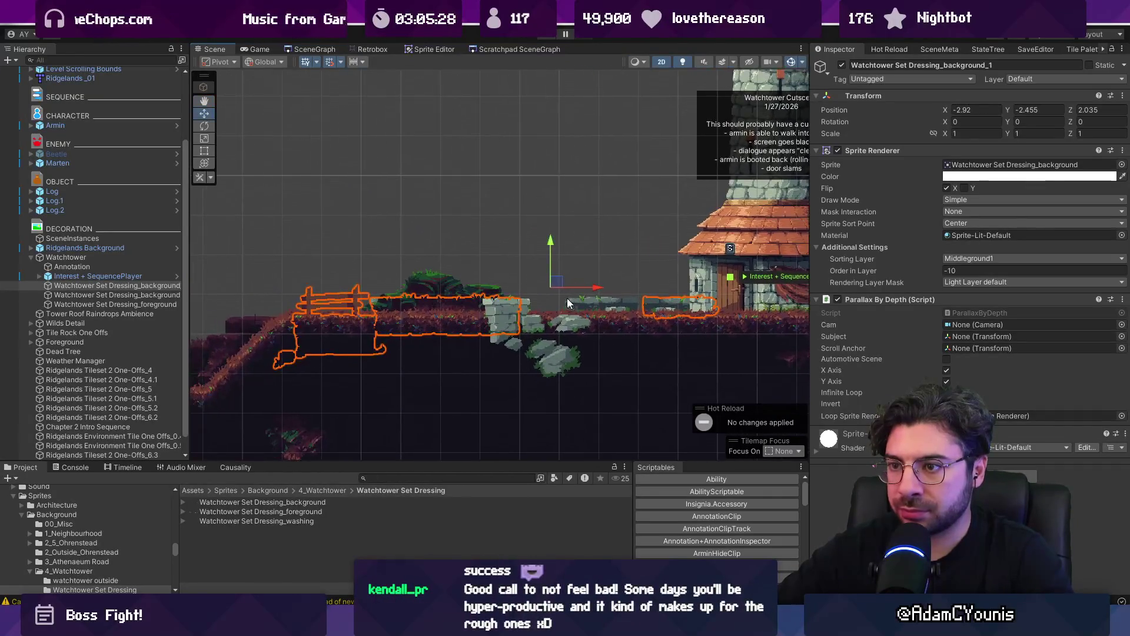
Delete the unwanted extra set-dressing sprite and frame the Watchtower in the scene.
click(518, 323)
scroll(518, 323, down, 2)
drag(518, 323, 292, 308)
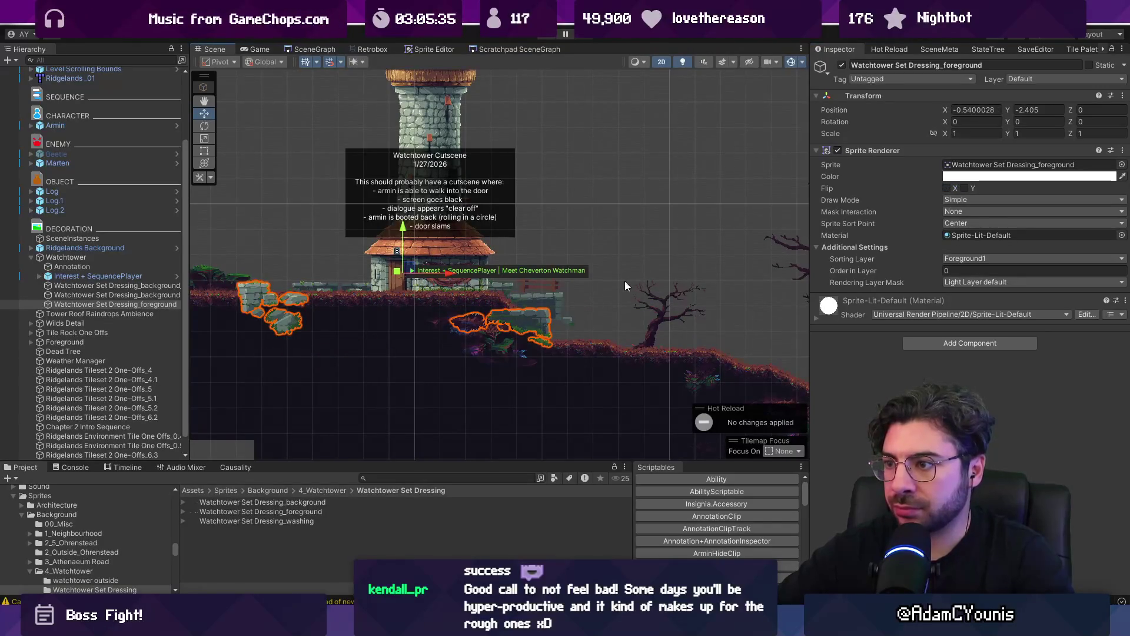
click(549, 301)
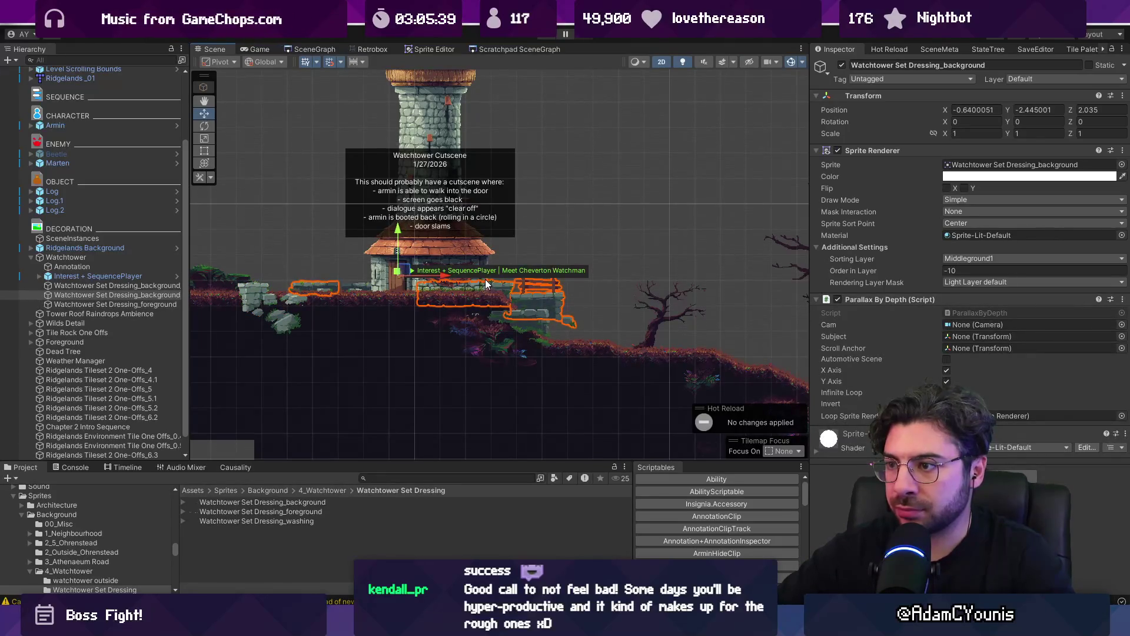
key(Delete)
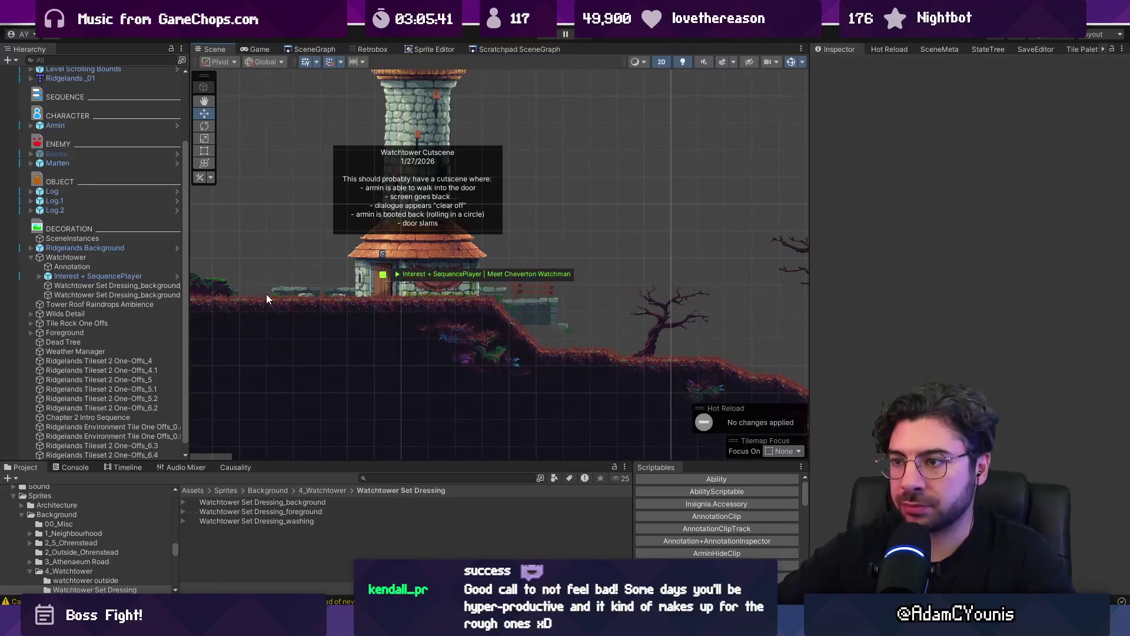
drag(424, 301, 587, 362)
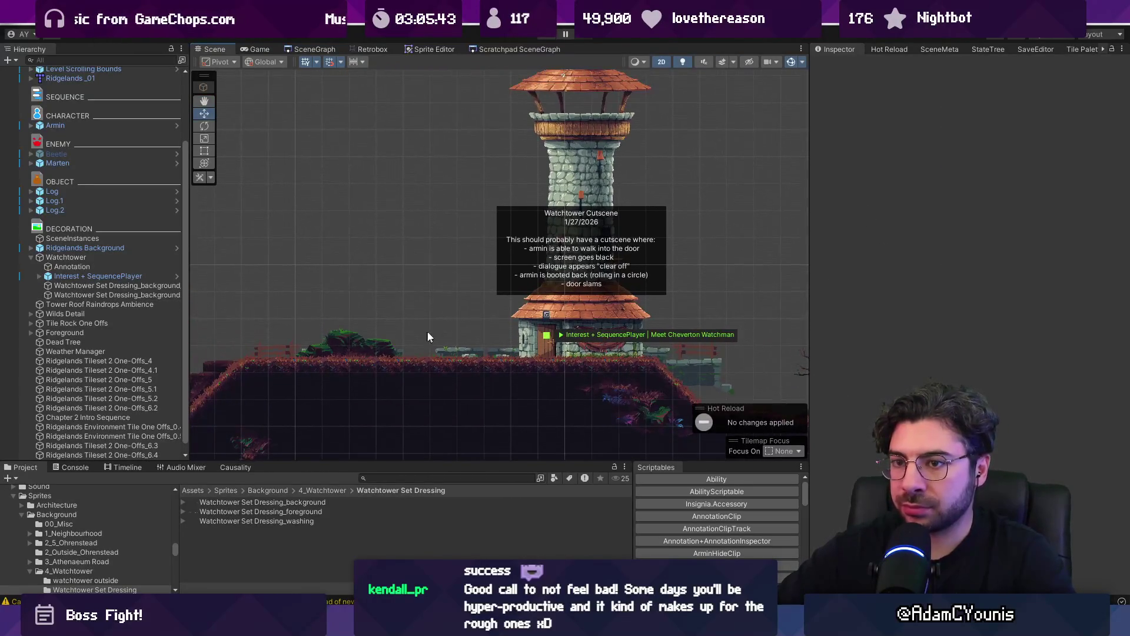
click(66, 257)
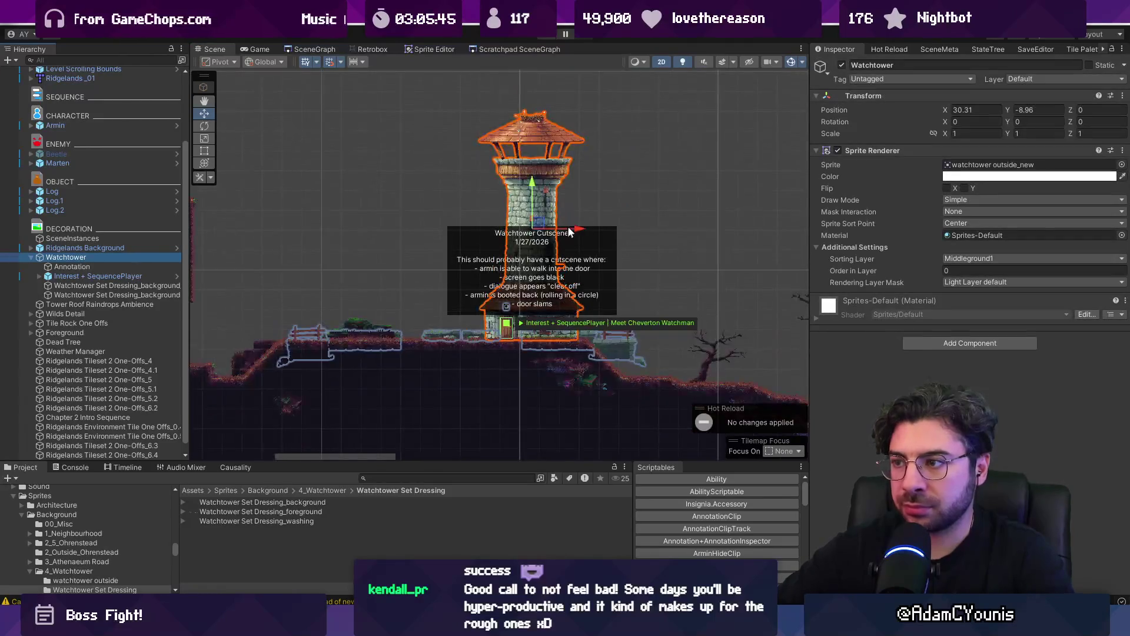
key(f)
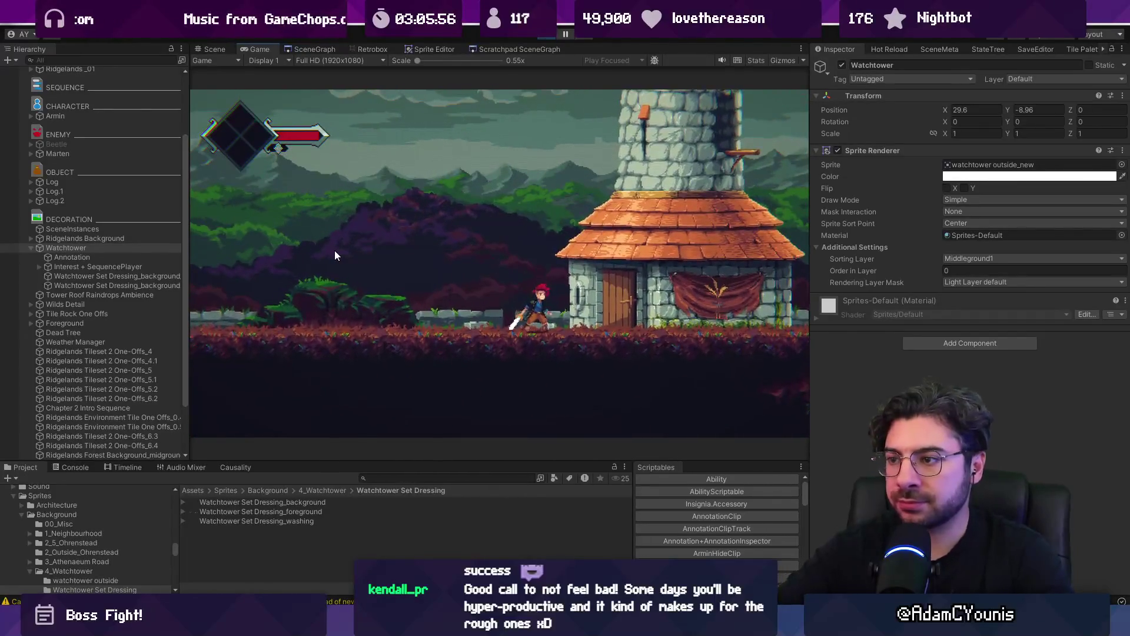
Playtest the level full screen, walking the character toward the house door, then stop play.
key(F11)
key(Left)
key(Right)
key(F11)
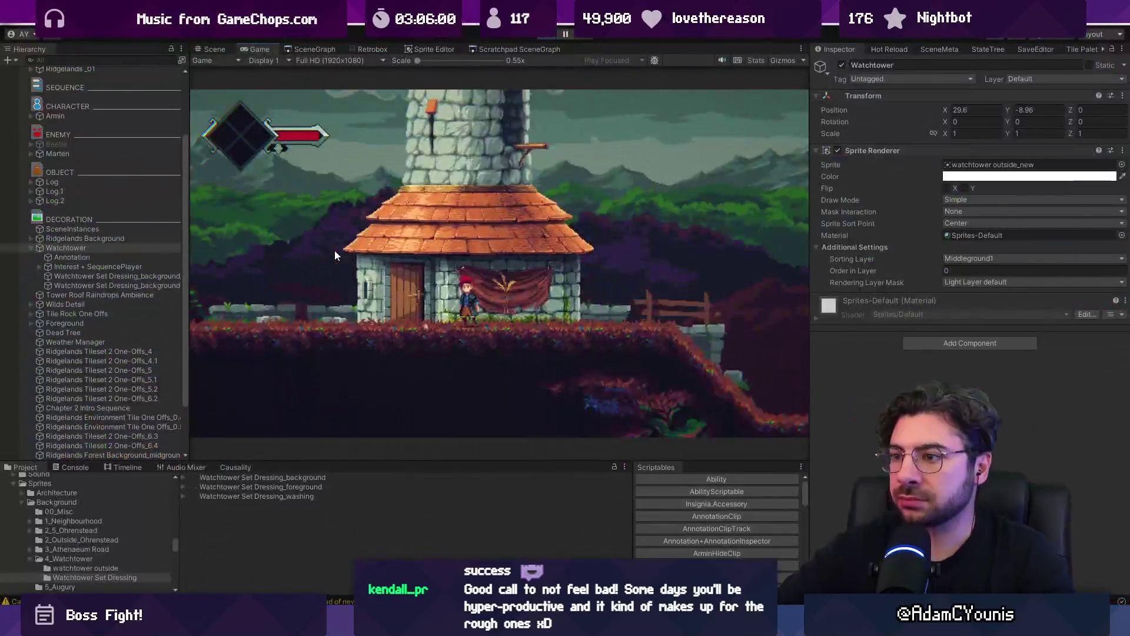
key(ctrl+p)
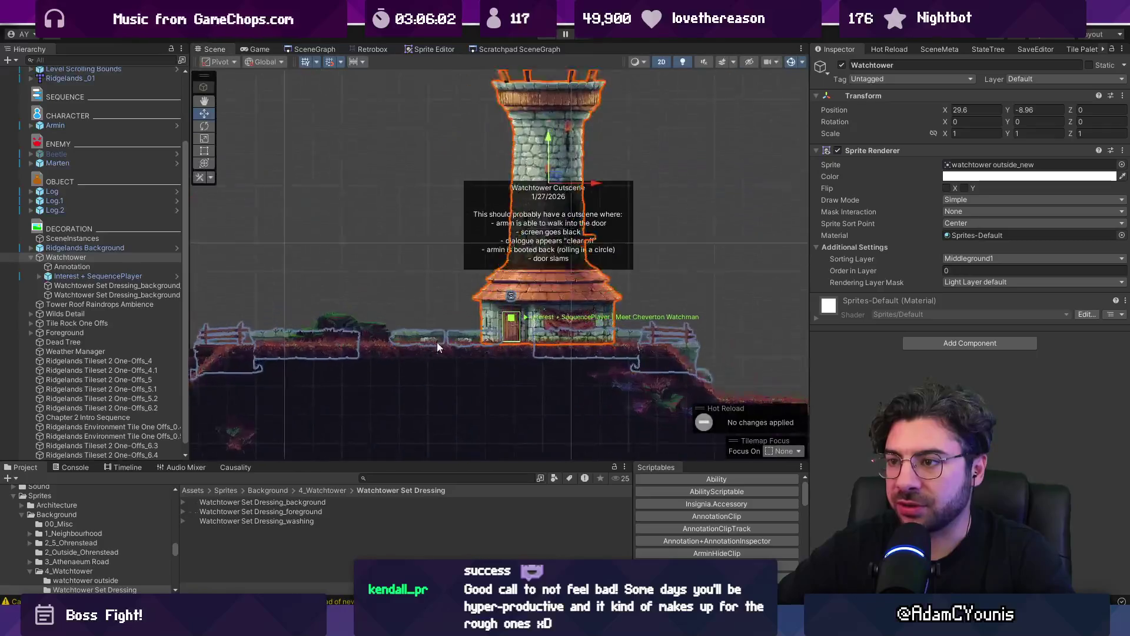
Nudge the slope tile piece Ridgelands Tileset 2 One-Offs_5.1 slightly down and left.
scroll(426, 333, up, 3)
click(426, 334)
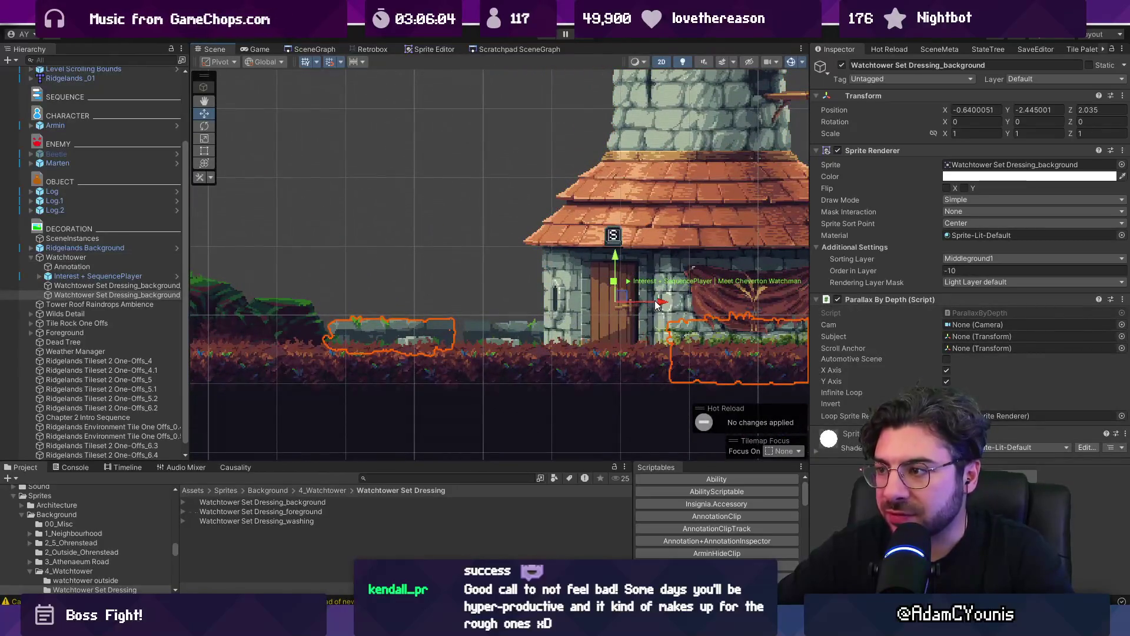
click(532, 333)
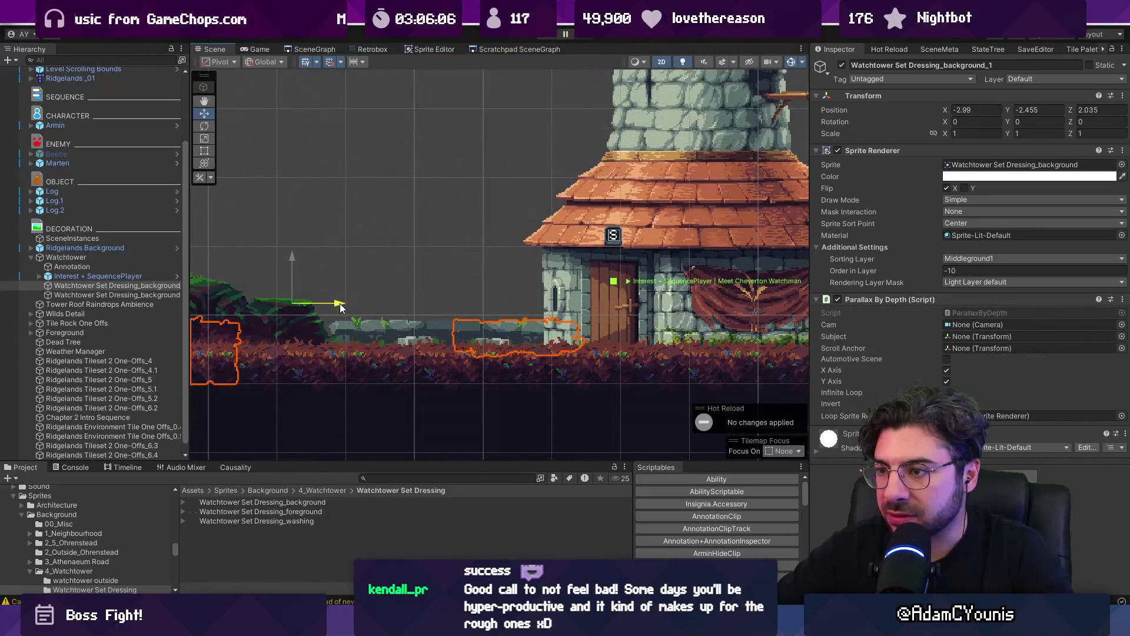
key(f)
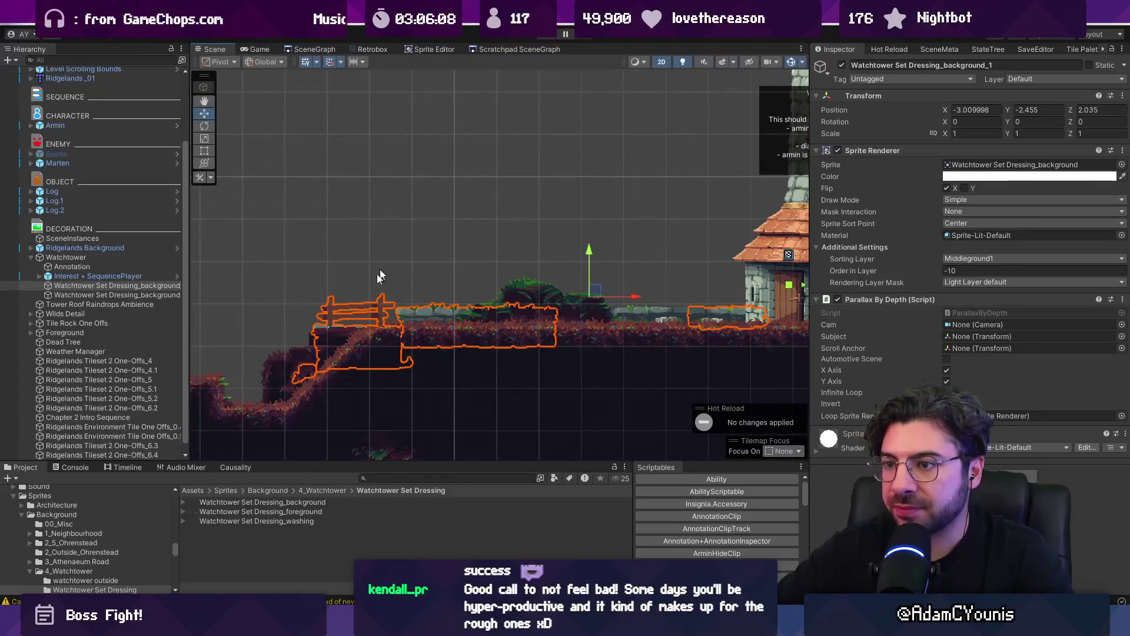
click(317, 346)
key(f)
drag(384, 356, 379, 361)
Playtest again, running past the house down the slope and back to the watchtower door.
click(546, 34)
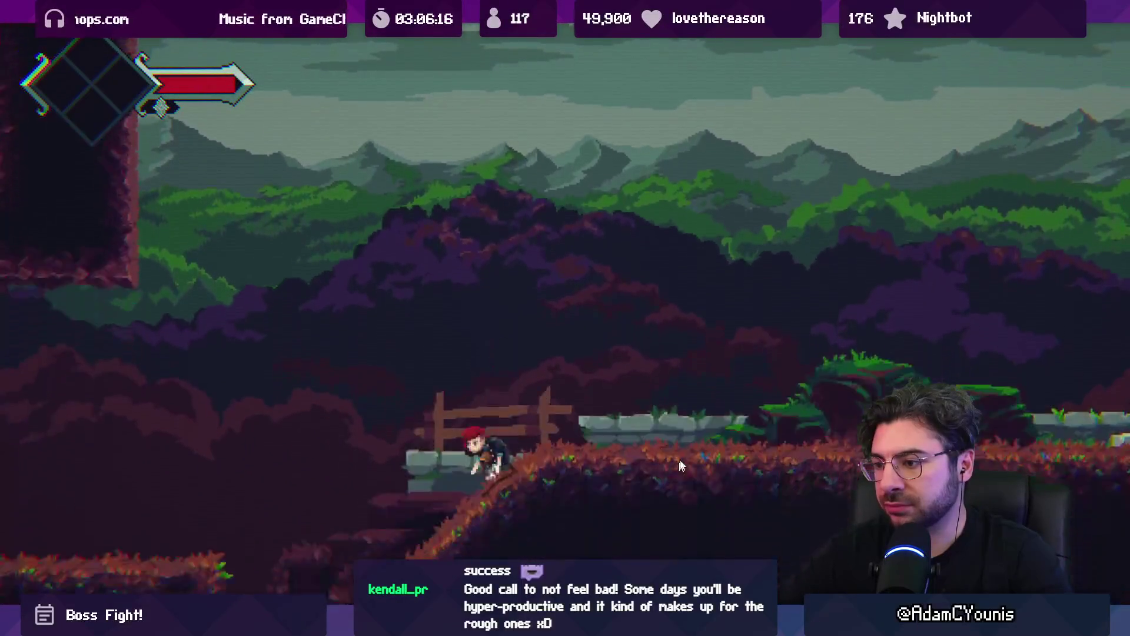
key(Right)
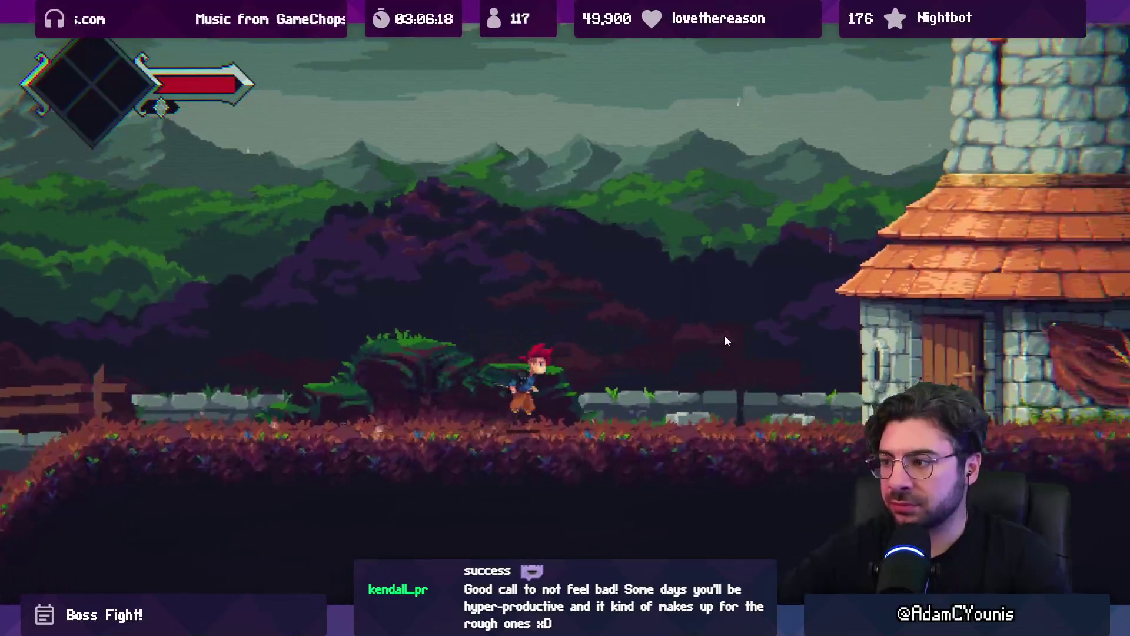
key(Right)
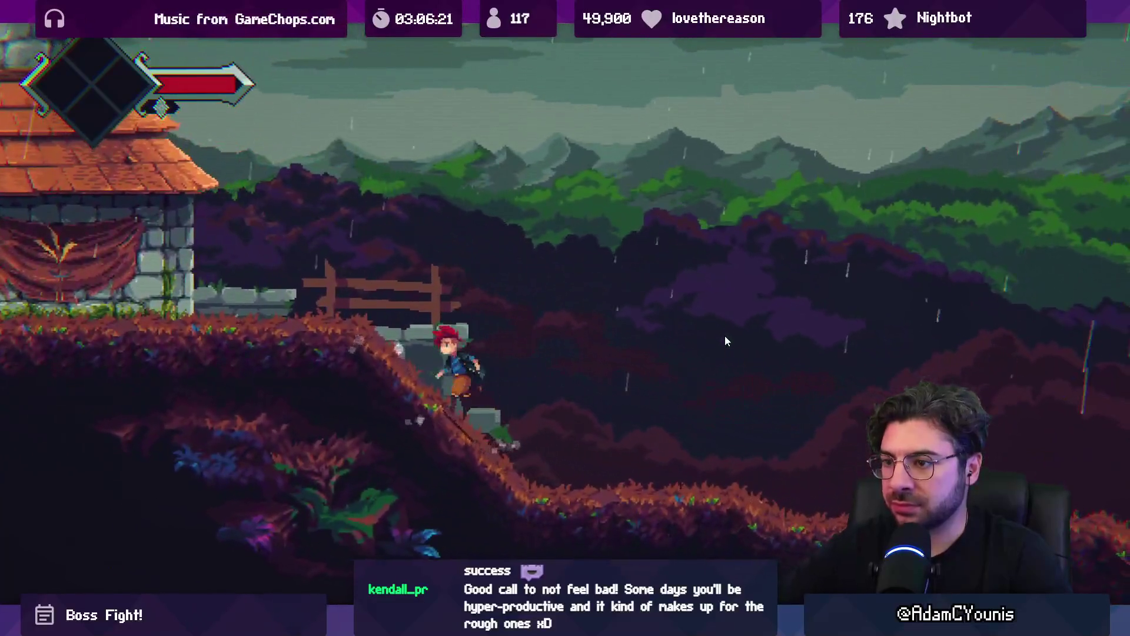
key(Left)
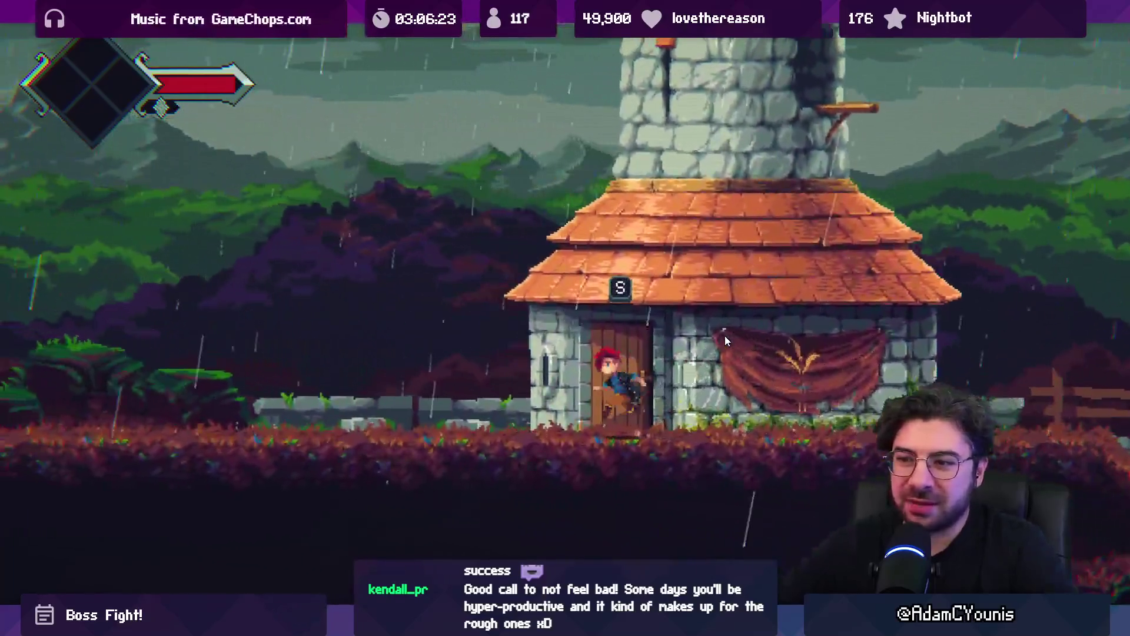
key(shift+space)
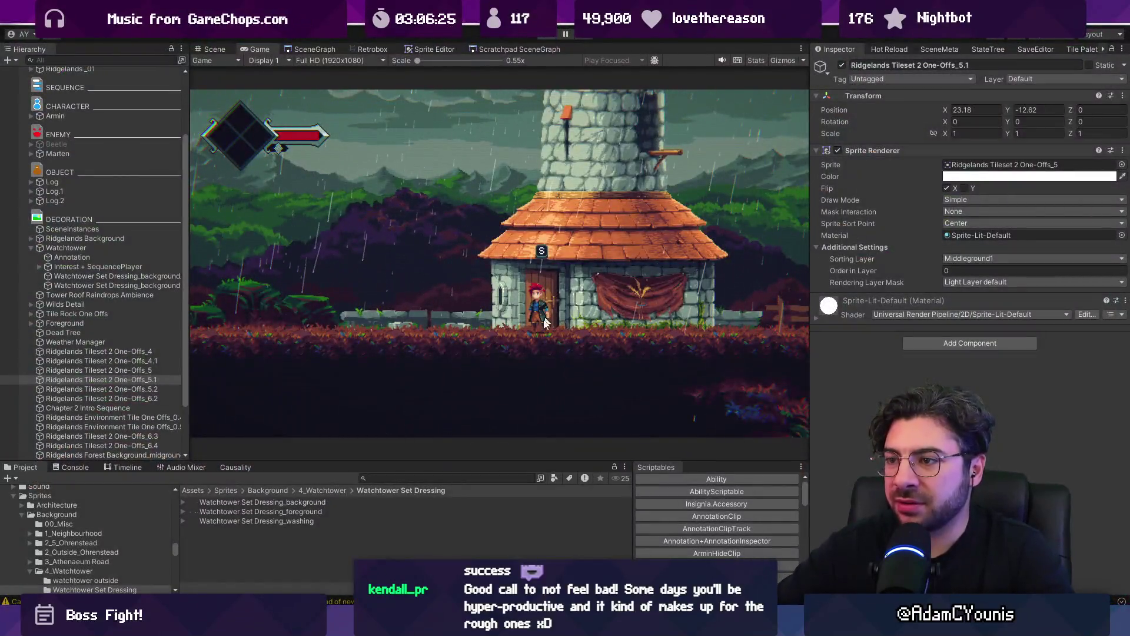
key(ctrl+1)
Orbit out of 2D mode to inspect the depth of the stone wall and other sprite layers.
scroll(518, 294, up, 3)
click(415, 259)
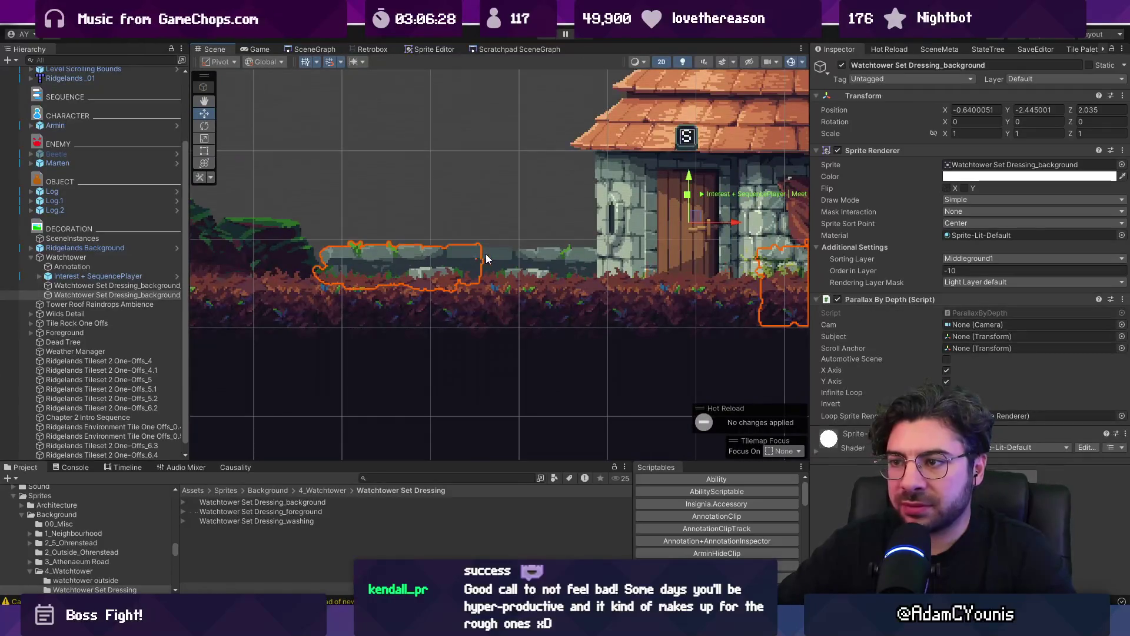
scroll(497, 256, up, 2)
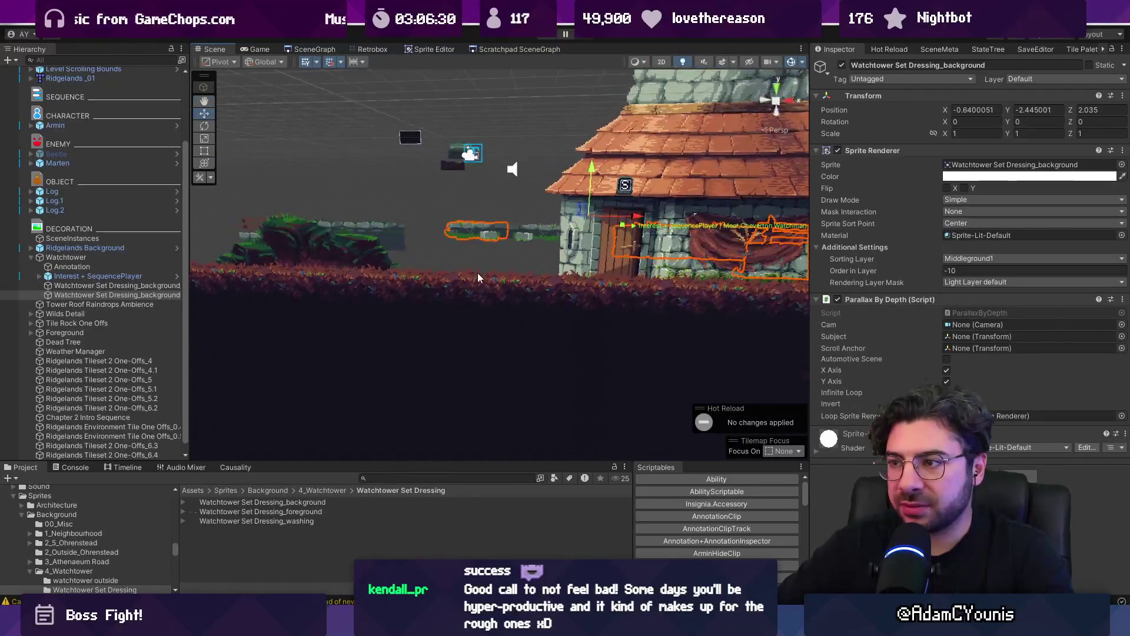
key(2)
mouse_move(519, 270)
mouse_down()
mouse_move(338, 269)
mouse_move(387, 303)
mouse_move(445, 372)
mouse_up()
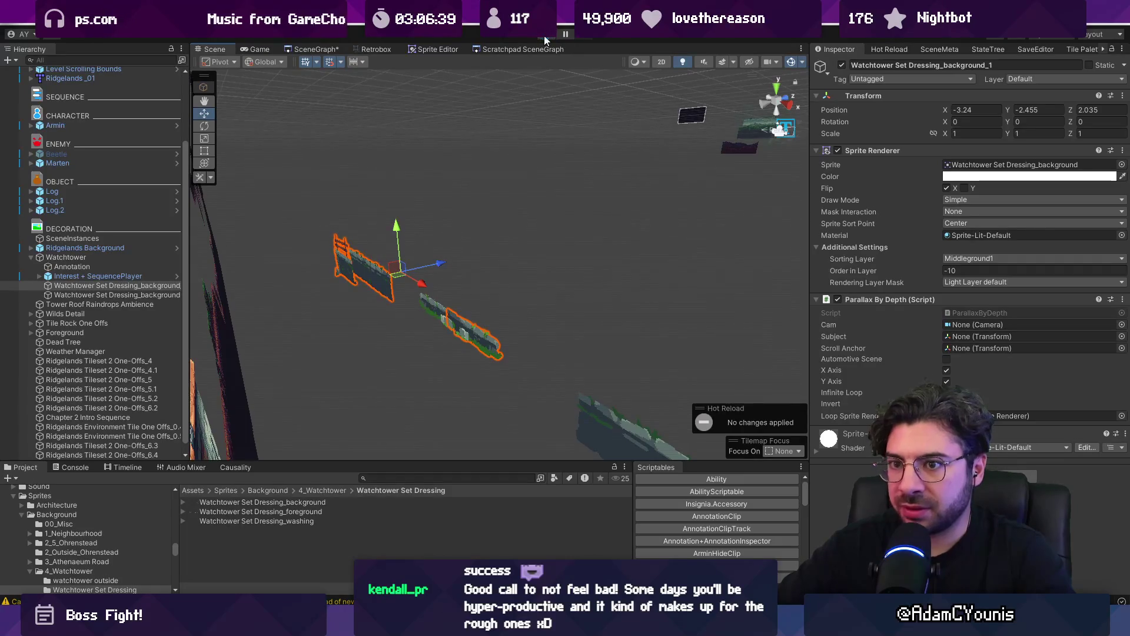
Playtest full screen, running past the watchtower down the slope and back, then stop play.
key(ctrl+p)
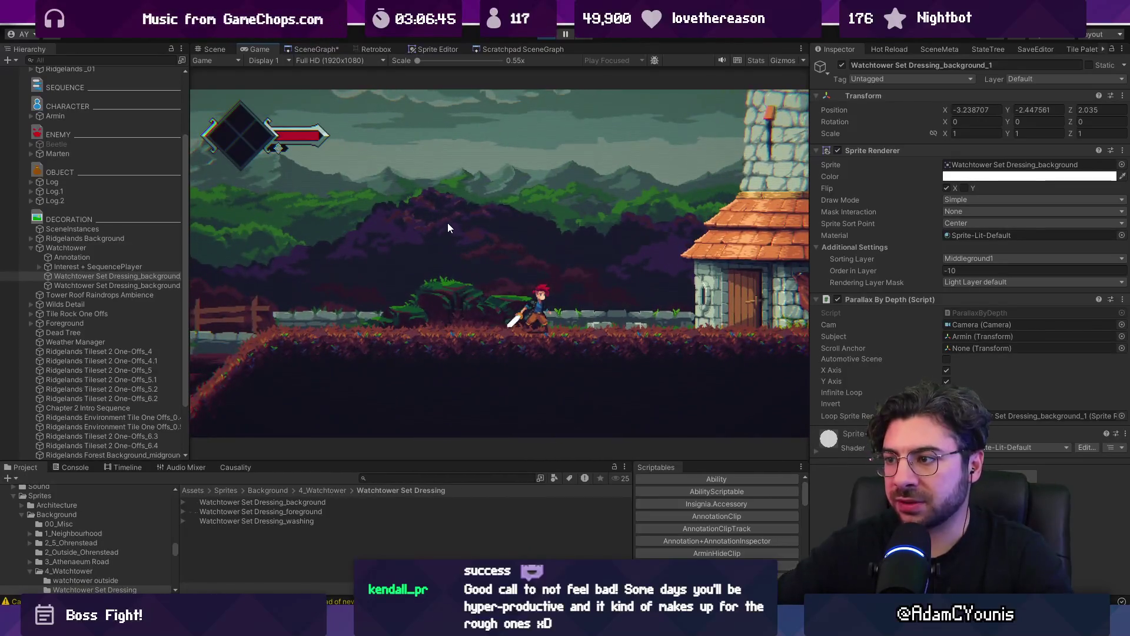
key(F11)
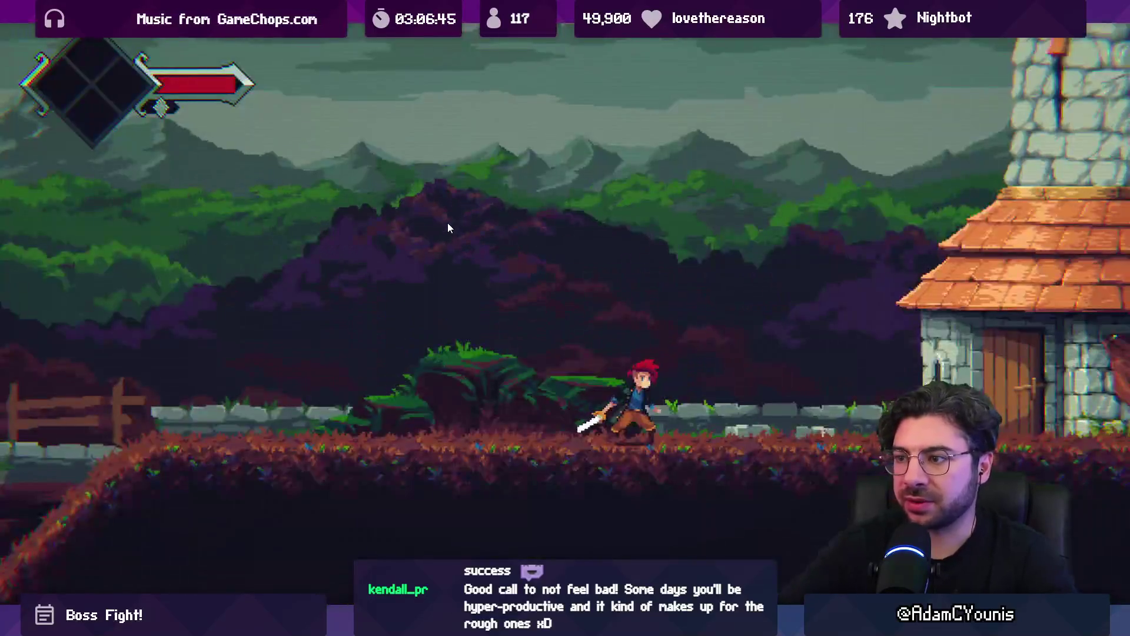
key(Left)
key(Right)
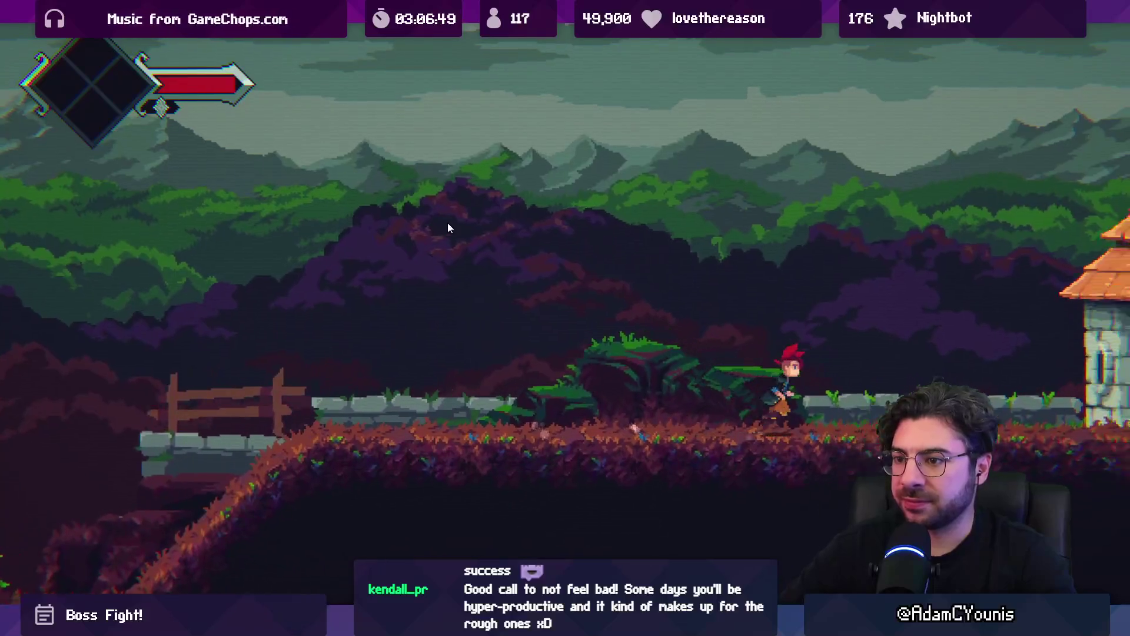
key(Right)
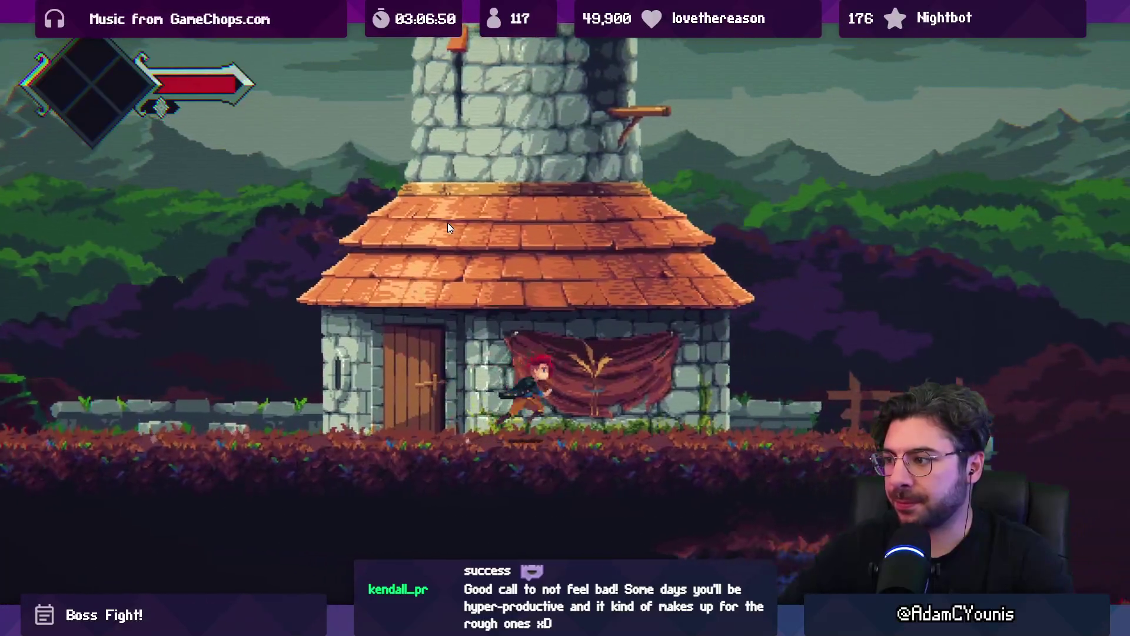
key(space)
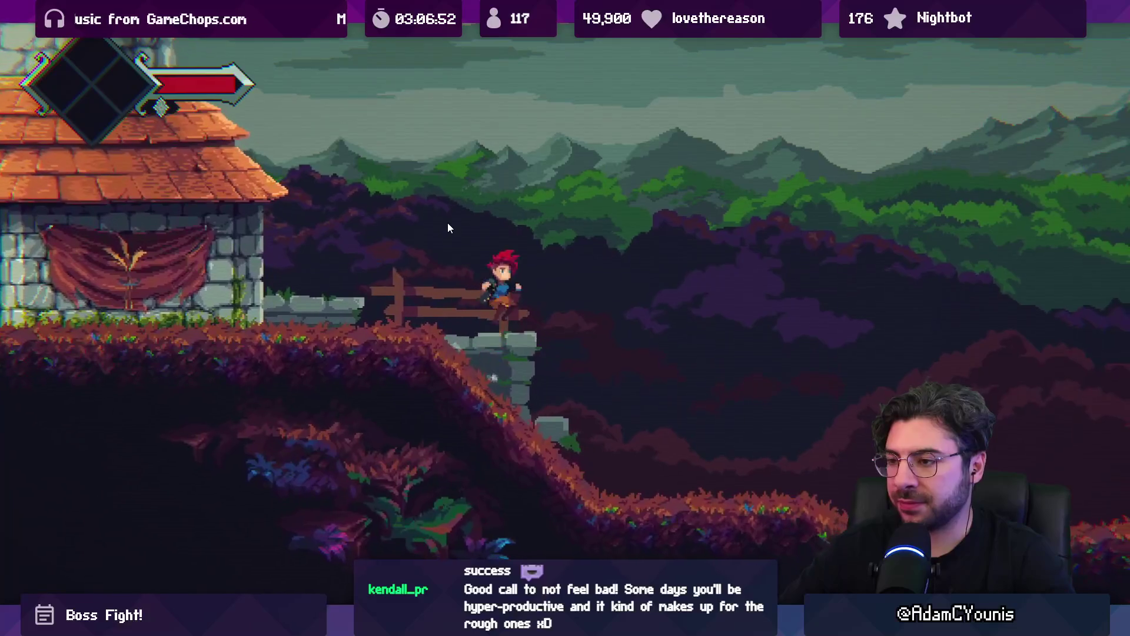
key(Left)
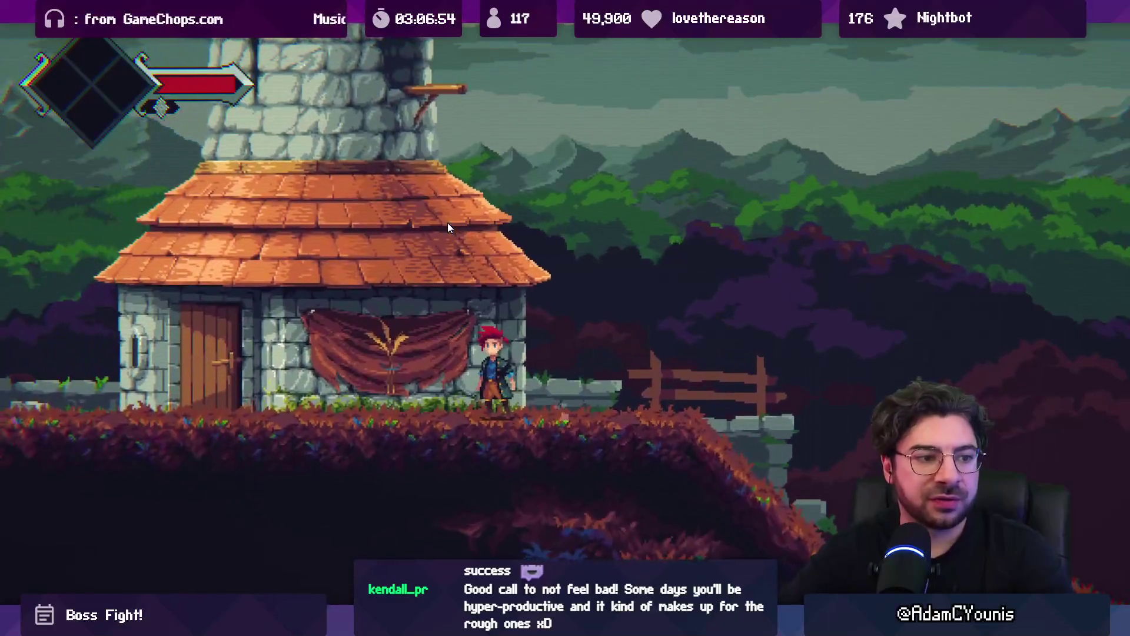
key(shift+space)
click(554, 34)
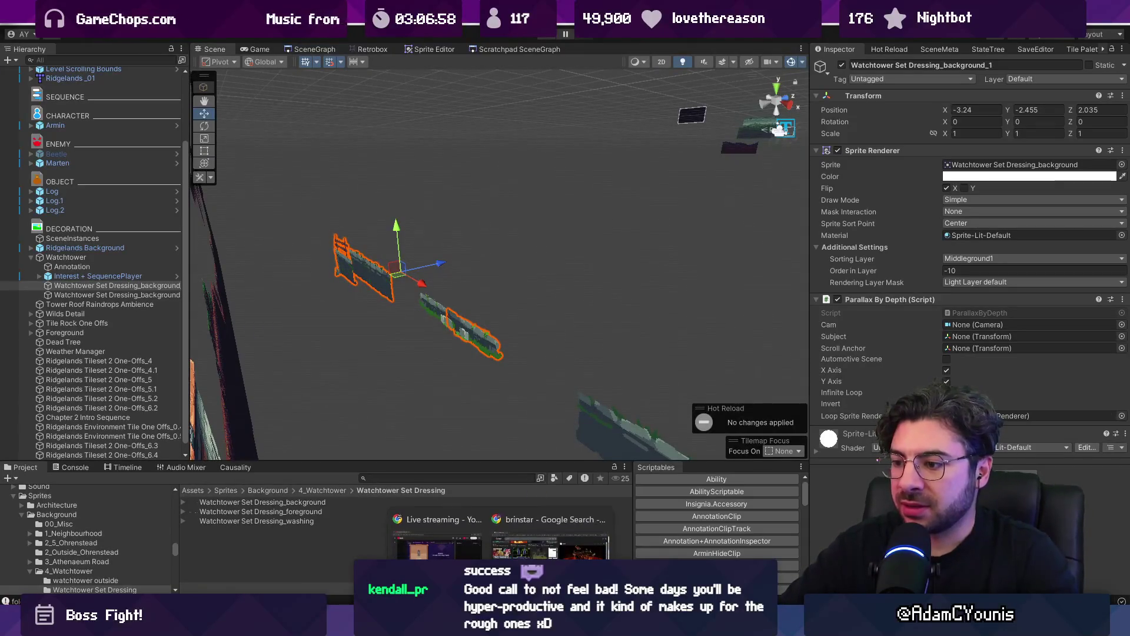
Search the web for 'kingdom two crowns longplay' in the browser.
click(550, 538)
click(344, 39)
text(kingdom two crowns longplay)
key(Return)
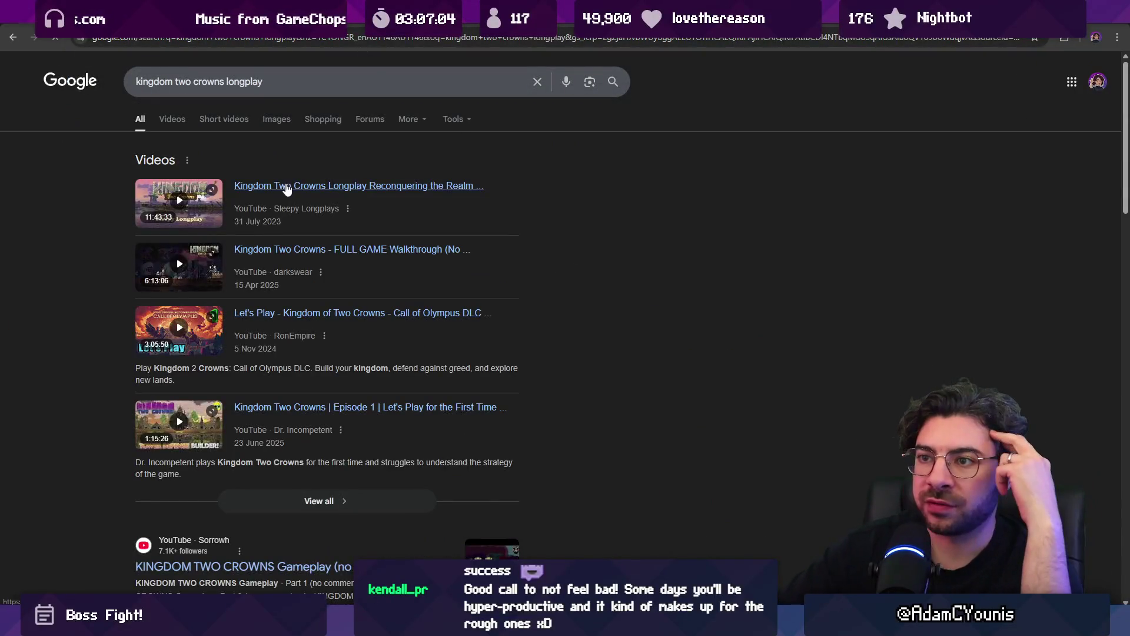
Open the Kingdom Two Crowns longplay video in fullscreen and seek ahead in it.
click(296, 200)
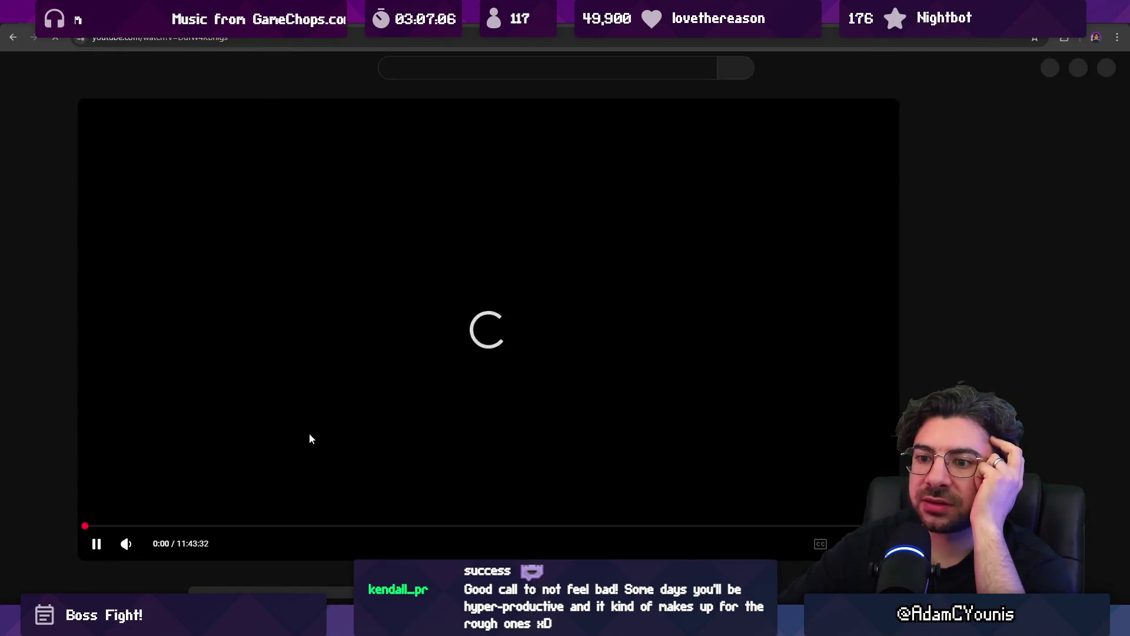
double_click(297, 408)
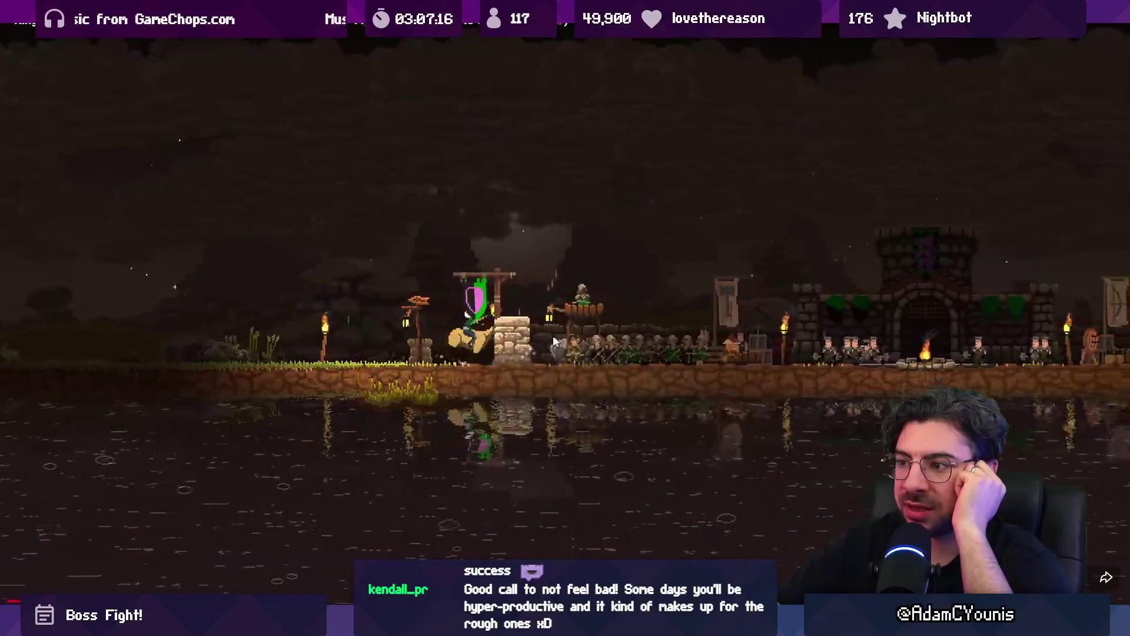
click(369, 334)
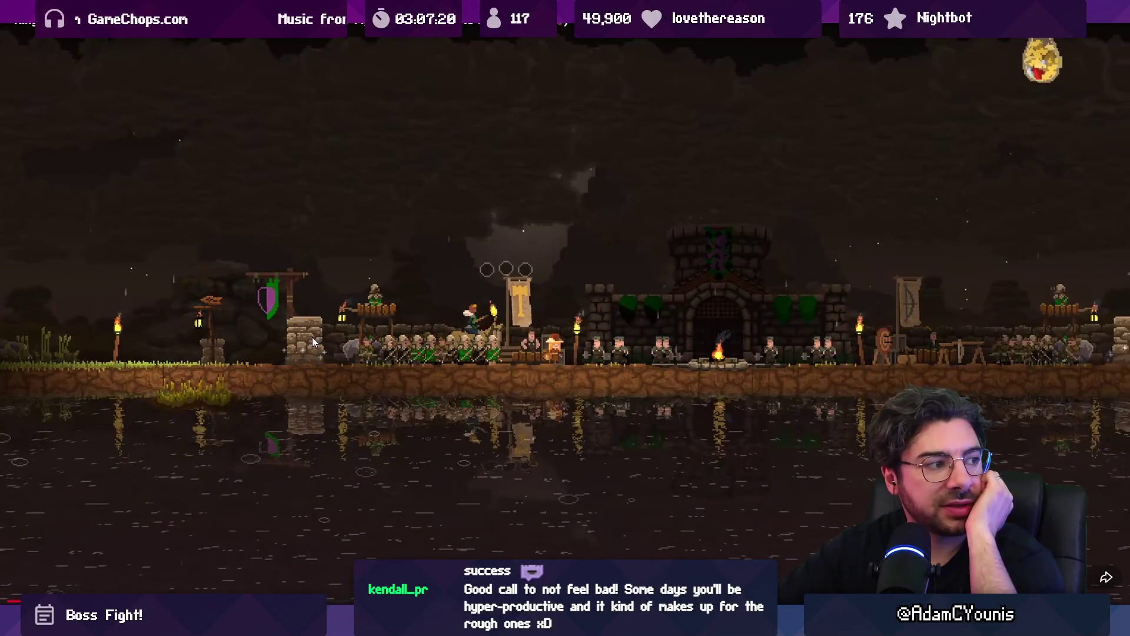
click(557, 322)
drag(245, 598, 255, 598)
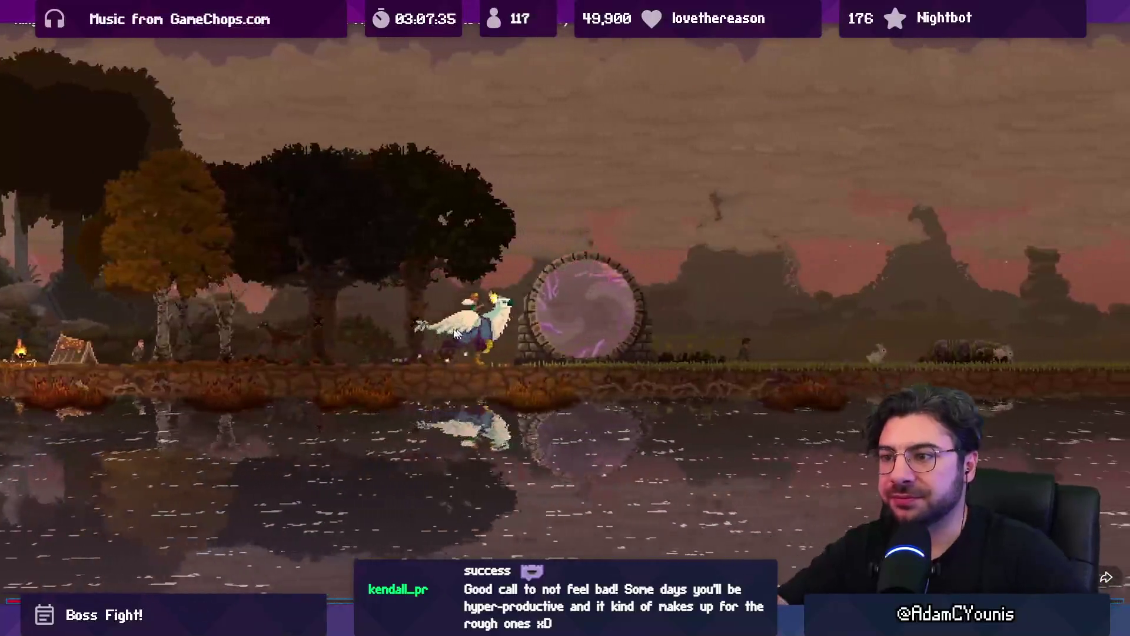
Pause and resume the longplay several times, then exit fullscreen at 2:47:30.
click(311, 327)
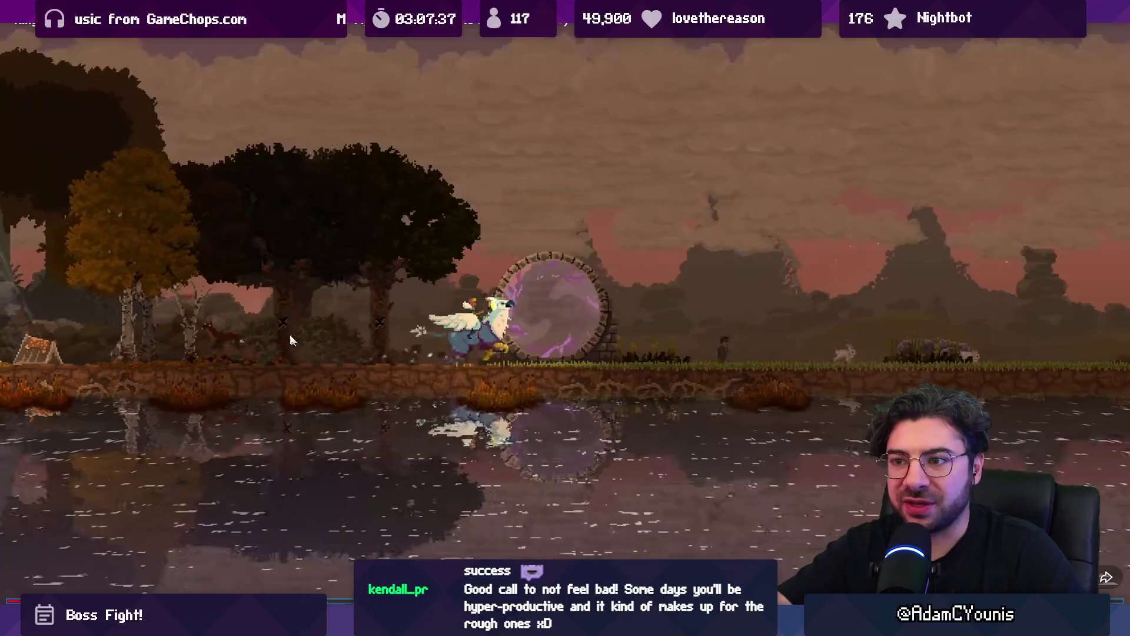
click(529, 324)
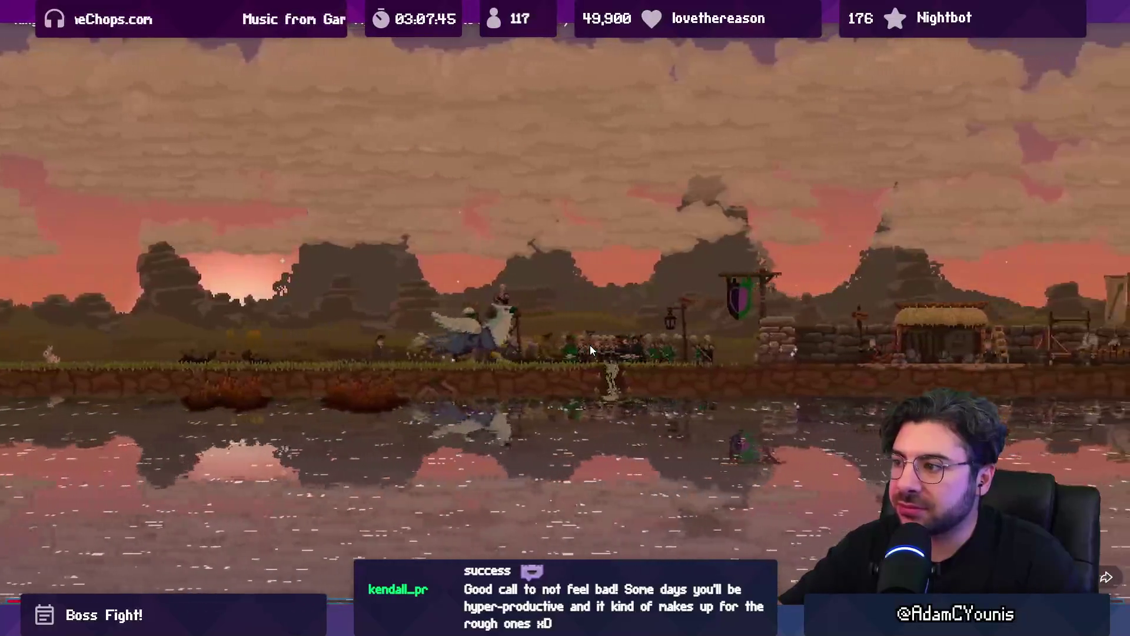
click(573, 345)
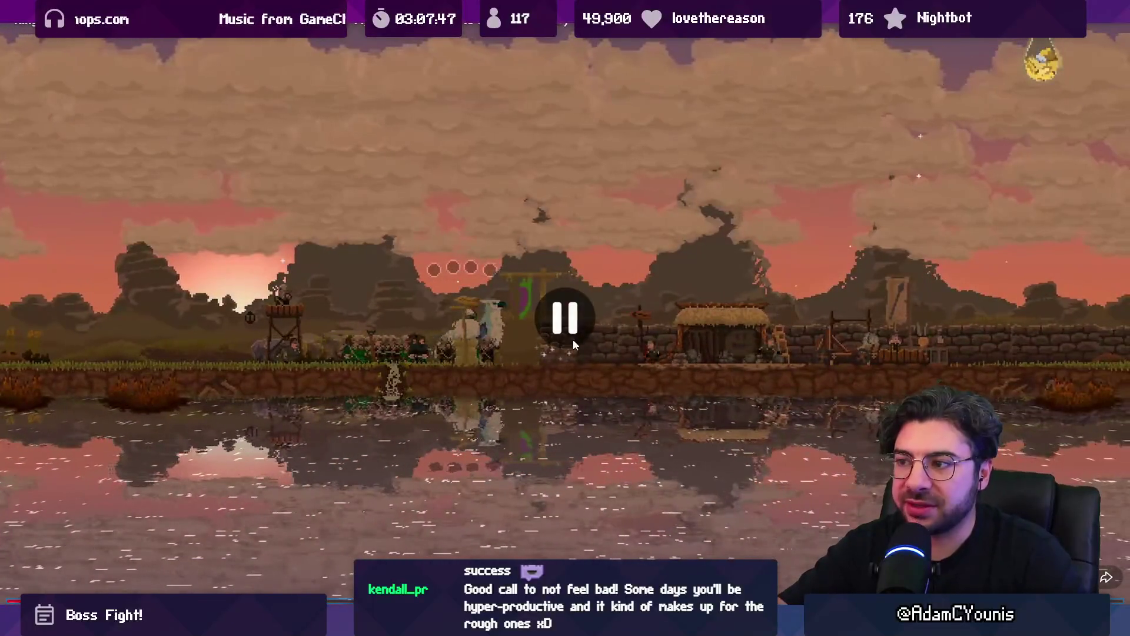
click(614, 343)
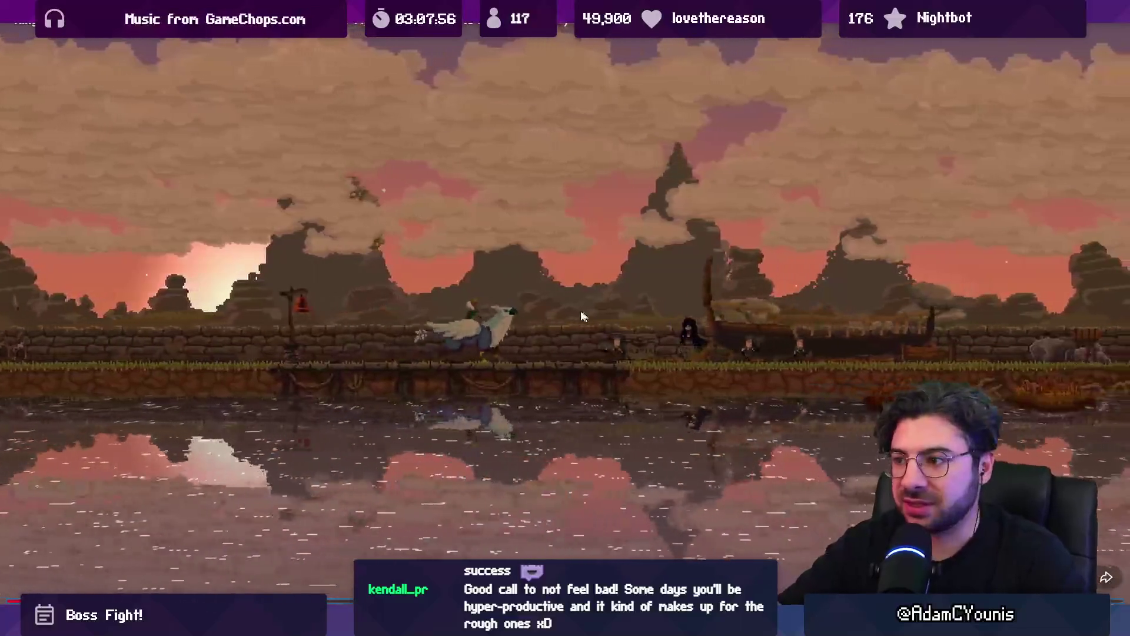
click(435, 331)
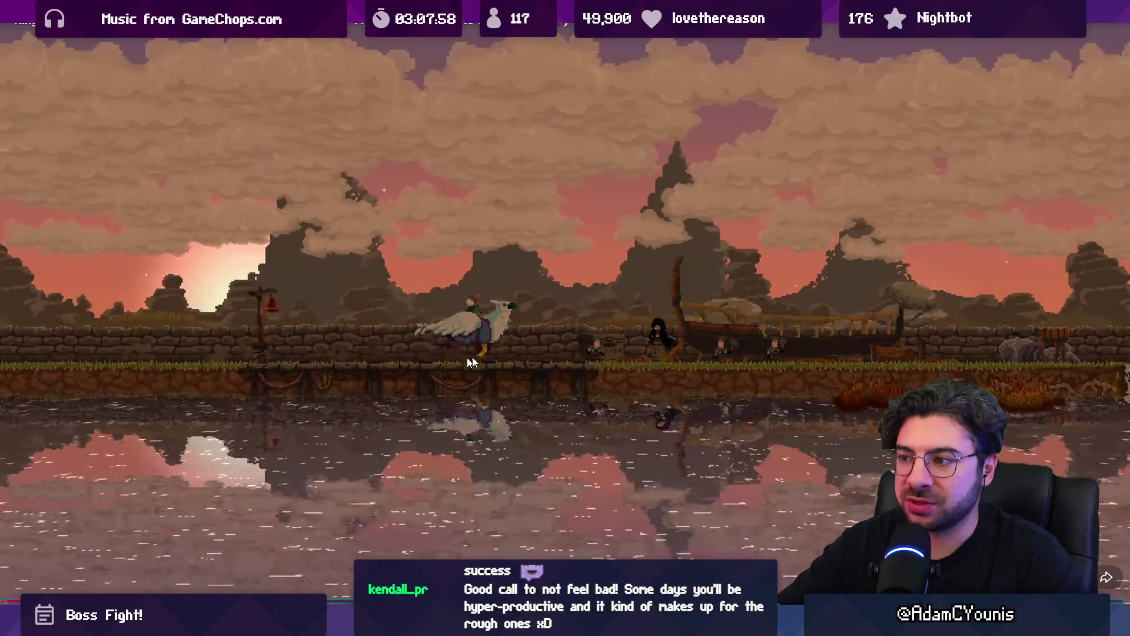
click(471, 362)
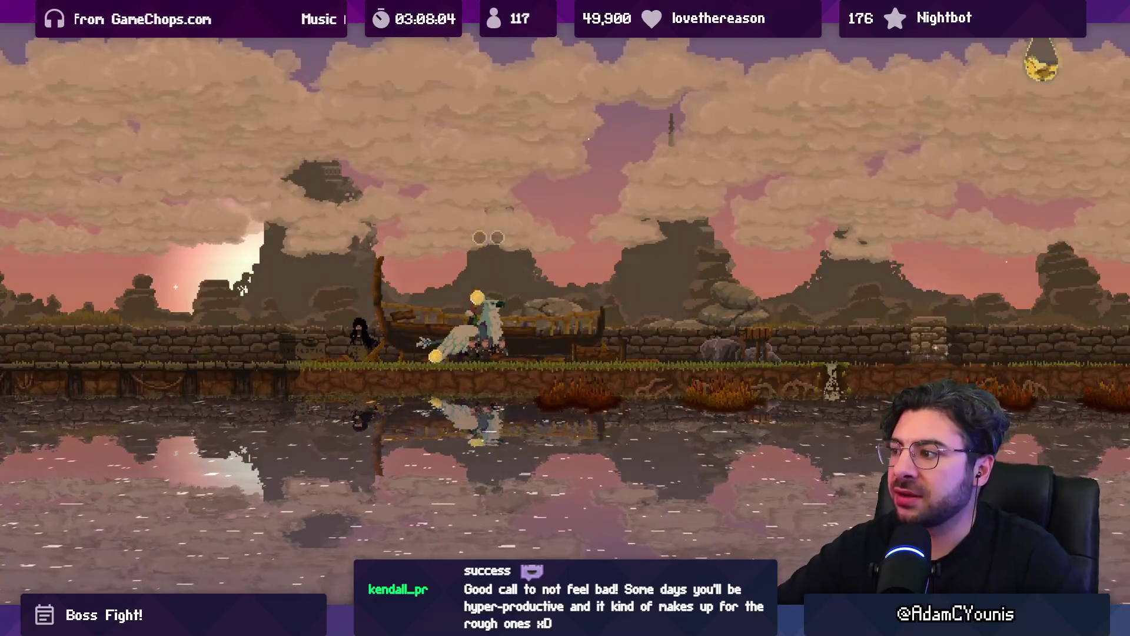
mouse_move(634, 354)
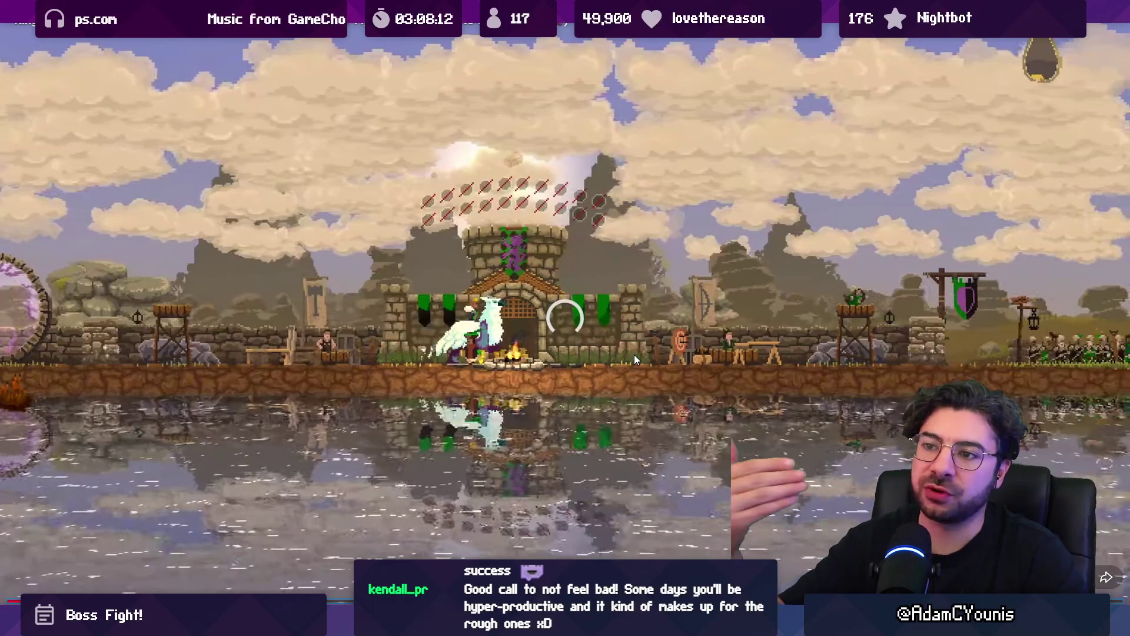
double_click(598, 328)
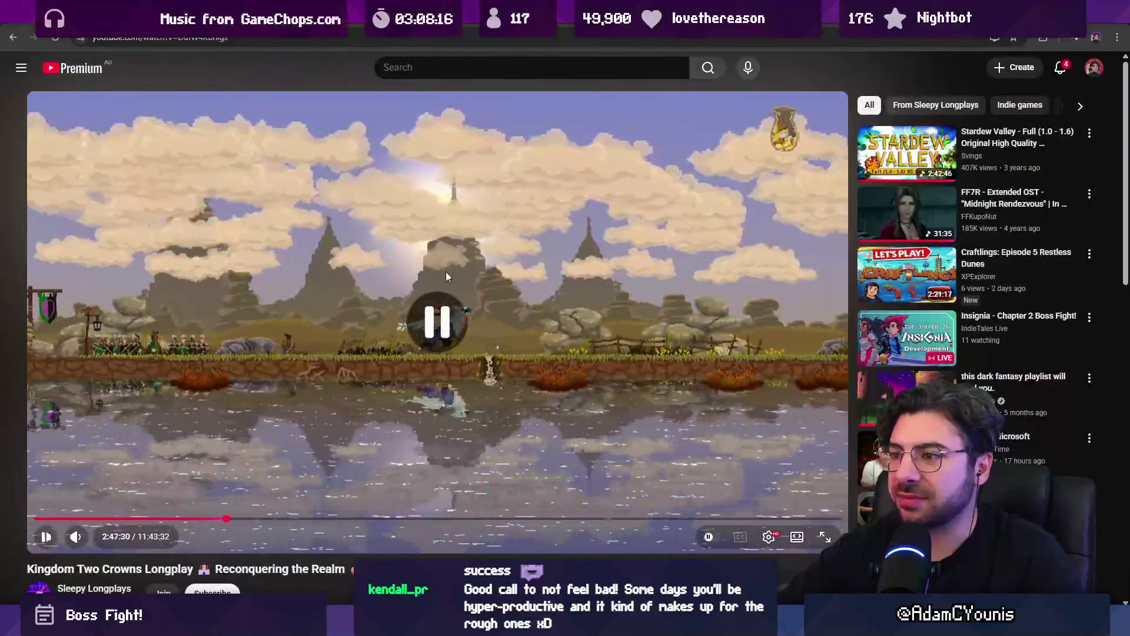
Skip the longplay ahead in short jumps to about 2:48:10, then return to Unity's Game view.
click(552, 352)
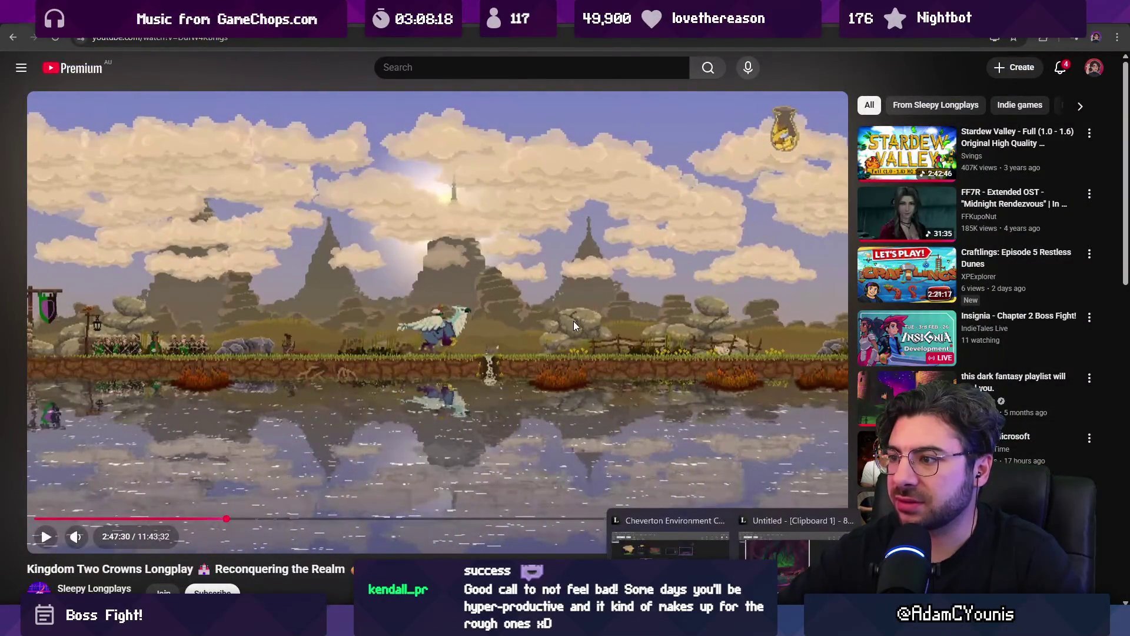
click(573, 320)
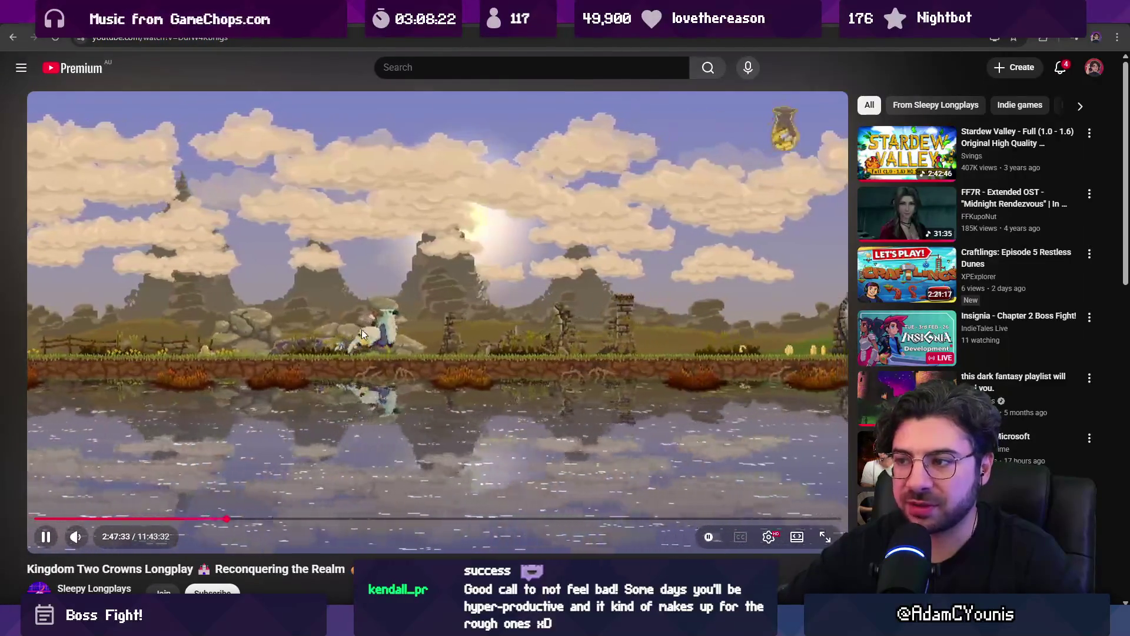
key(Right)
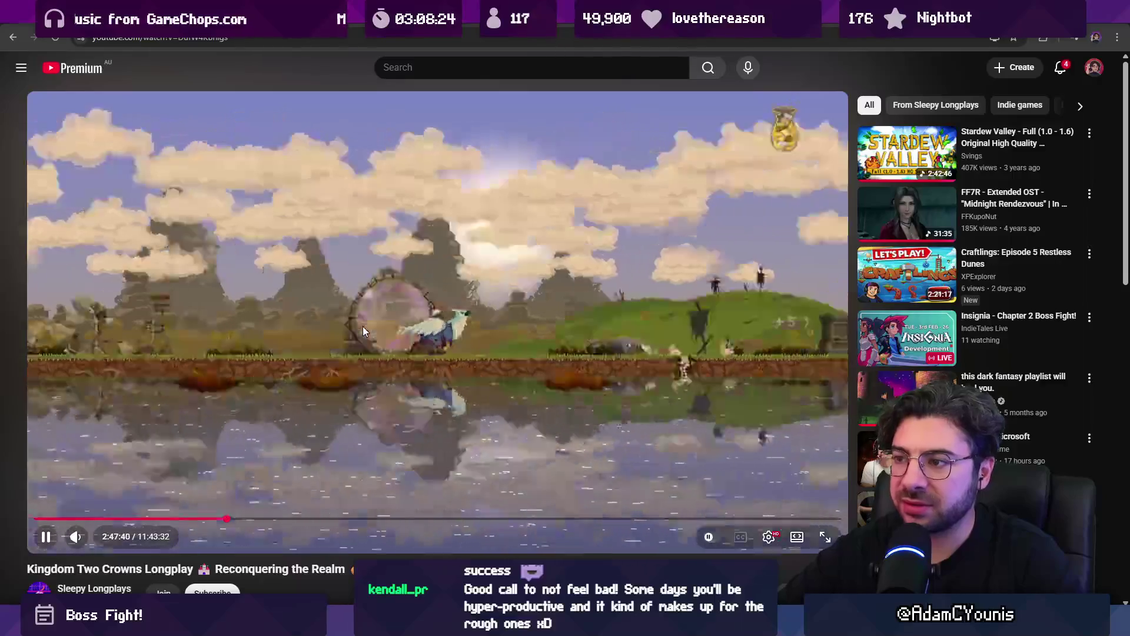
key(Right)
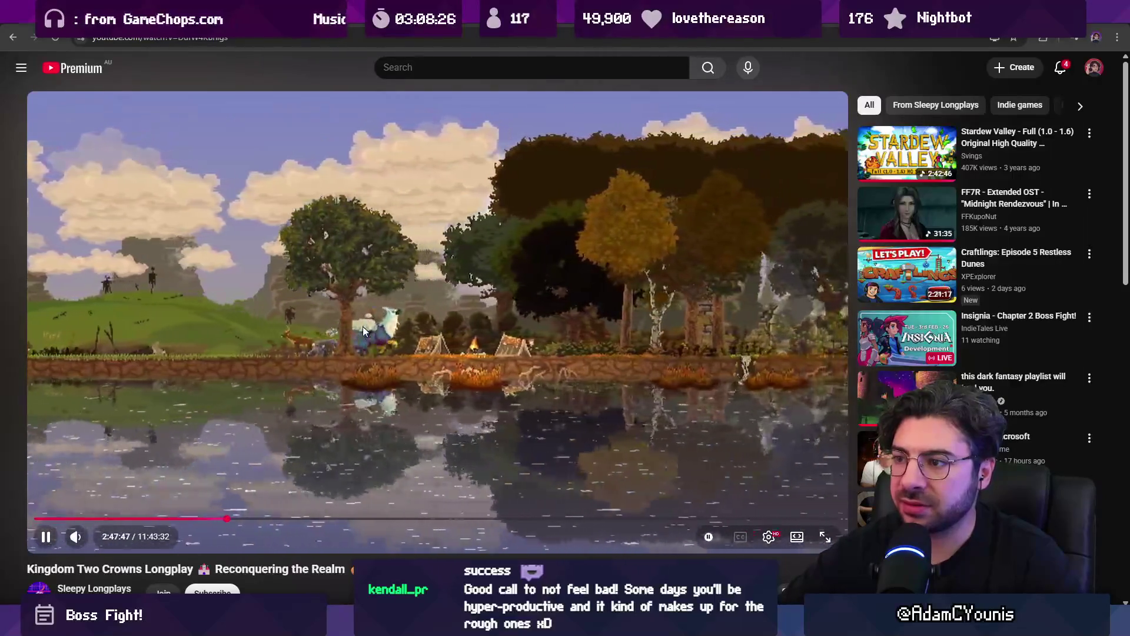
key(space)
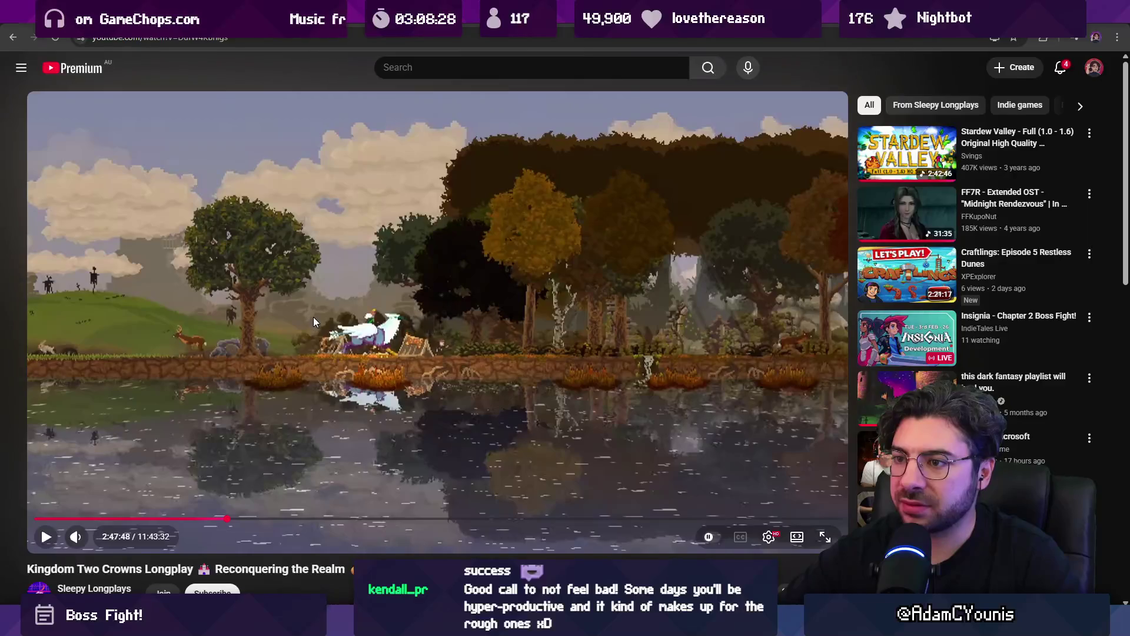
key(space)
key(Right)
key(Right)
key(Right)
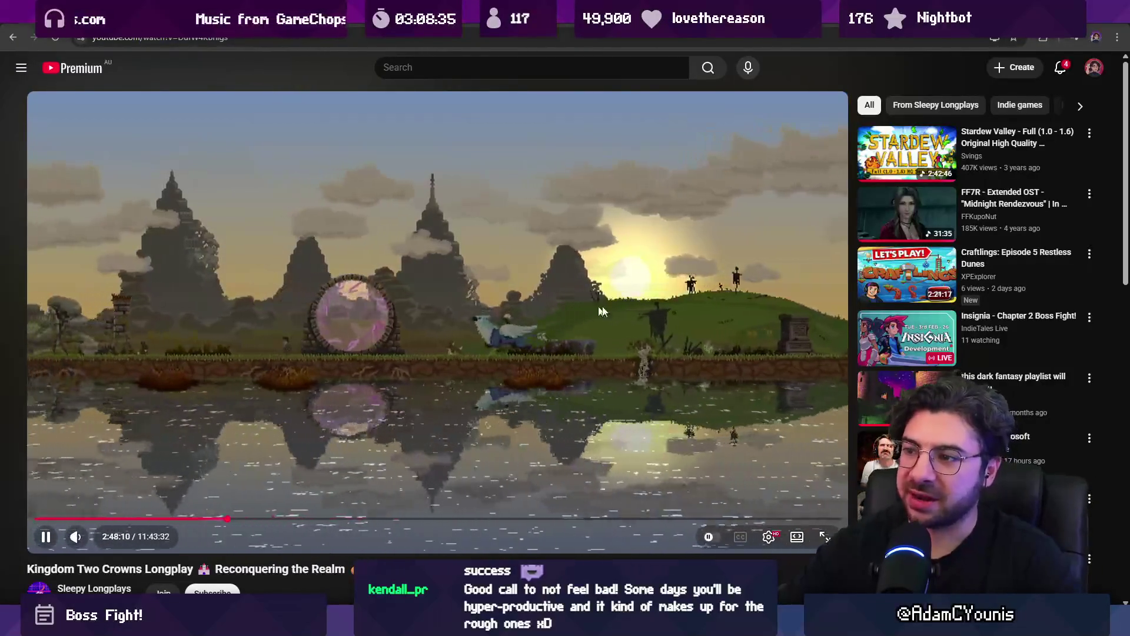
key(alt+Tab)
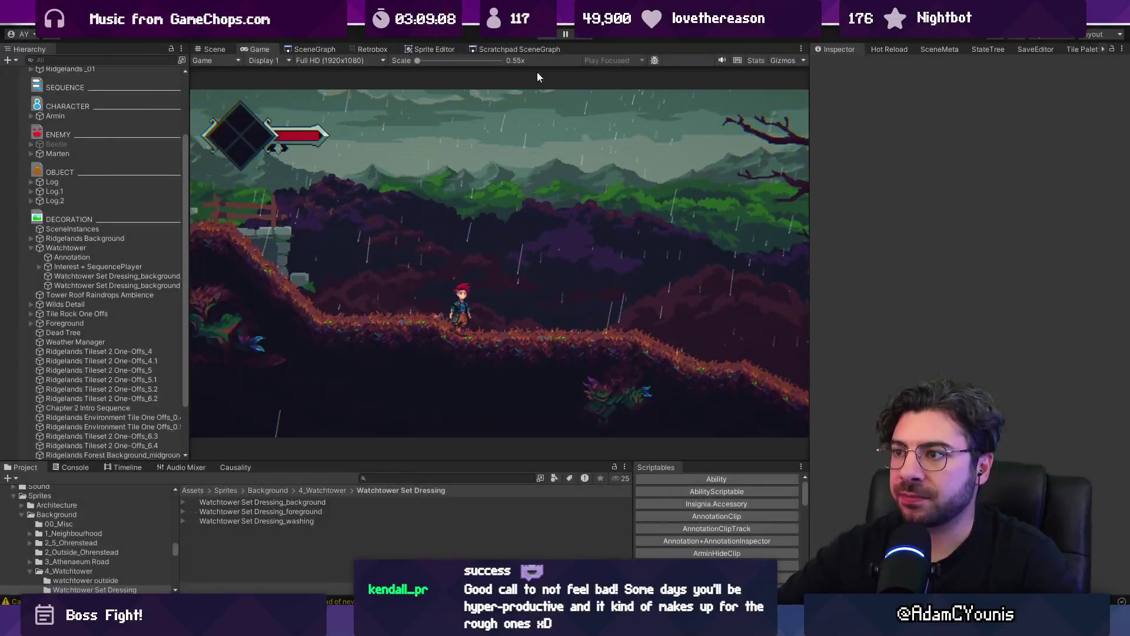
Stop play mode and stage all changed snapshots, scenes and scripts in Fork.
key(ctrl+p)
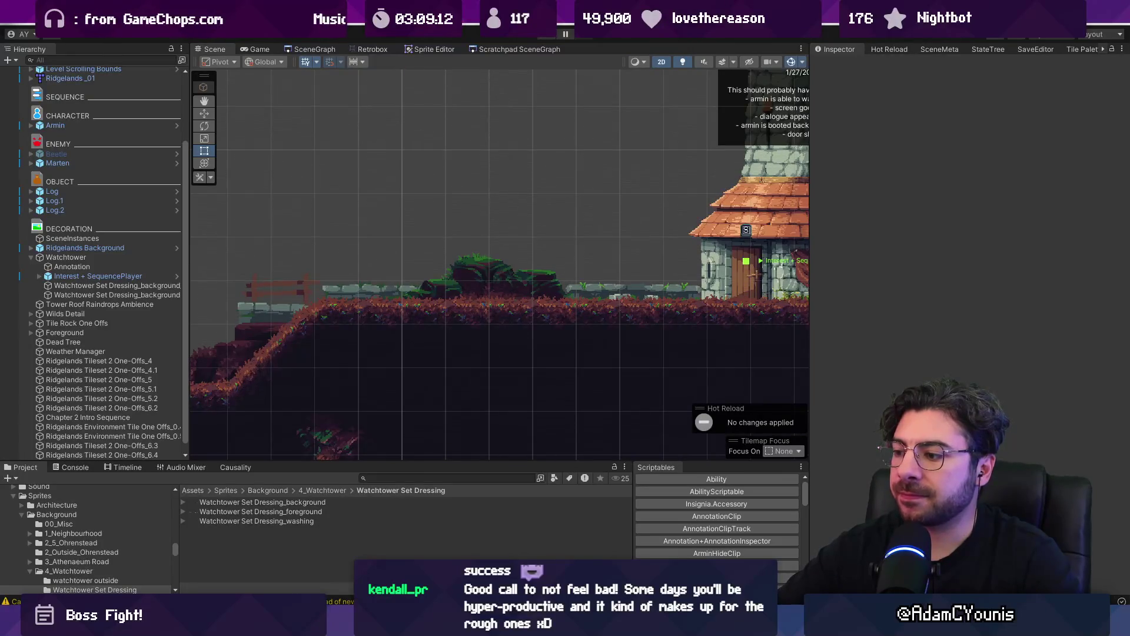
key(alt+Tab)
click(428, 58)
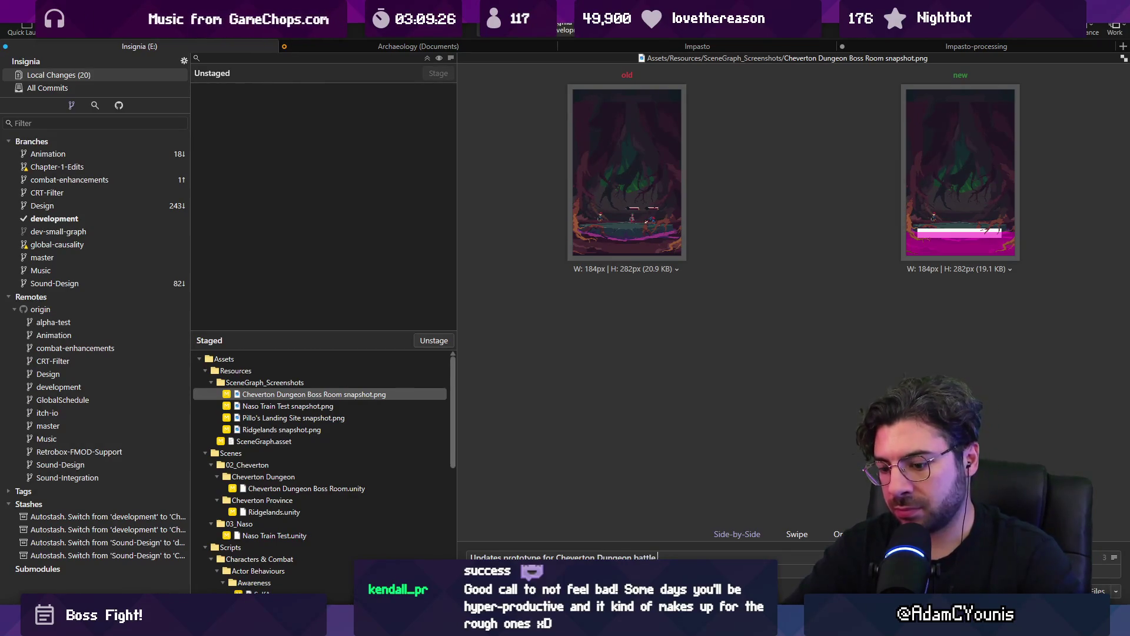
Commit the staged changes and push them to origin/development, then return to Figma.
key(ctrl+Return)
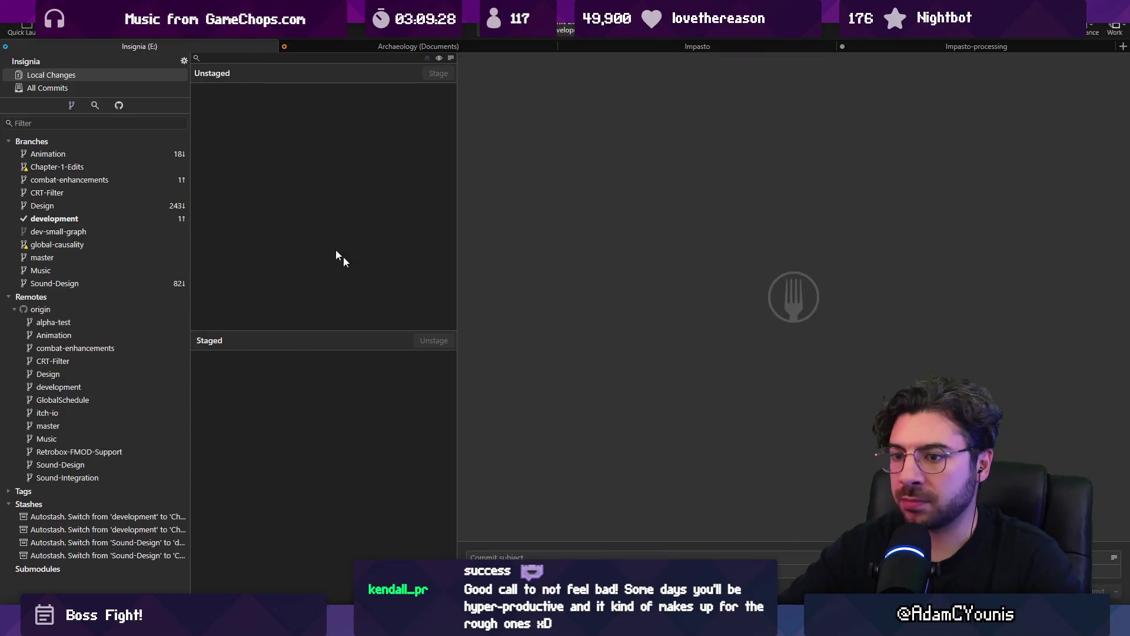
key(ctrl+shift+p)
click(638, 344)
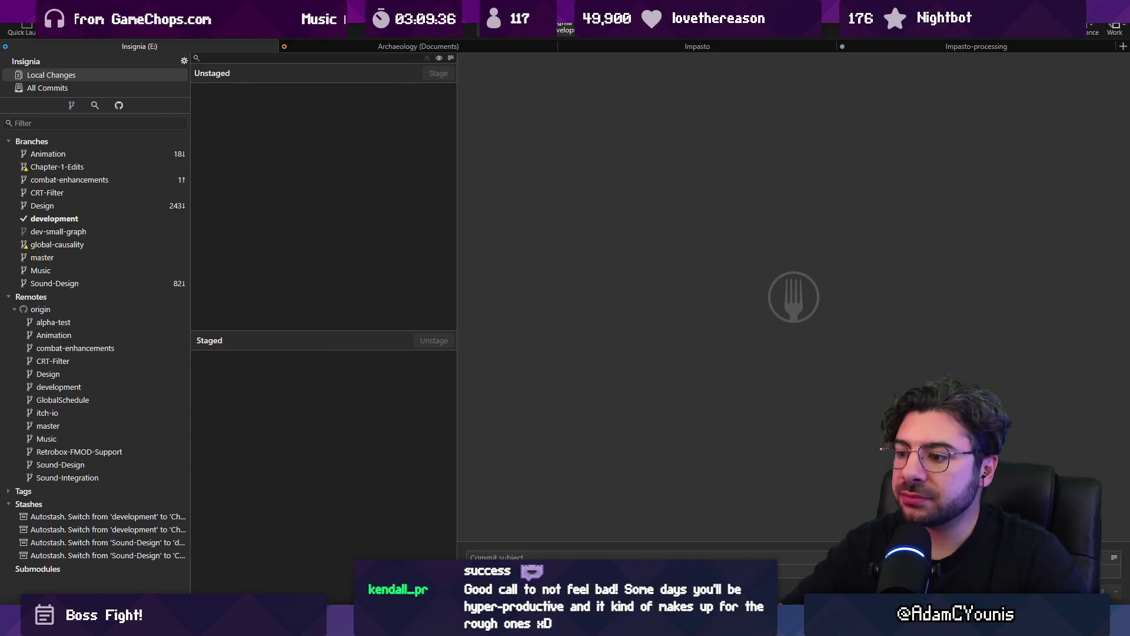
key(alt+Tab)
scroll(525, 371, down, 5)
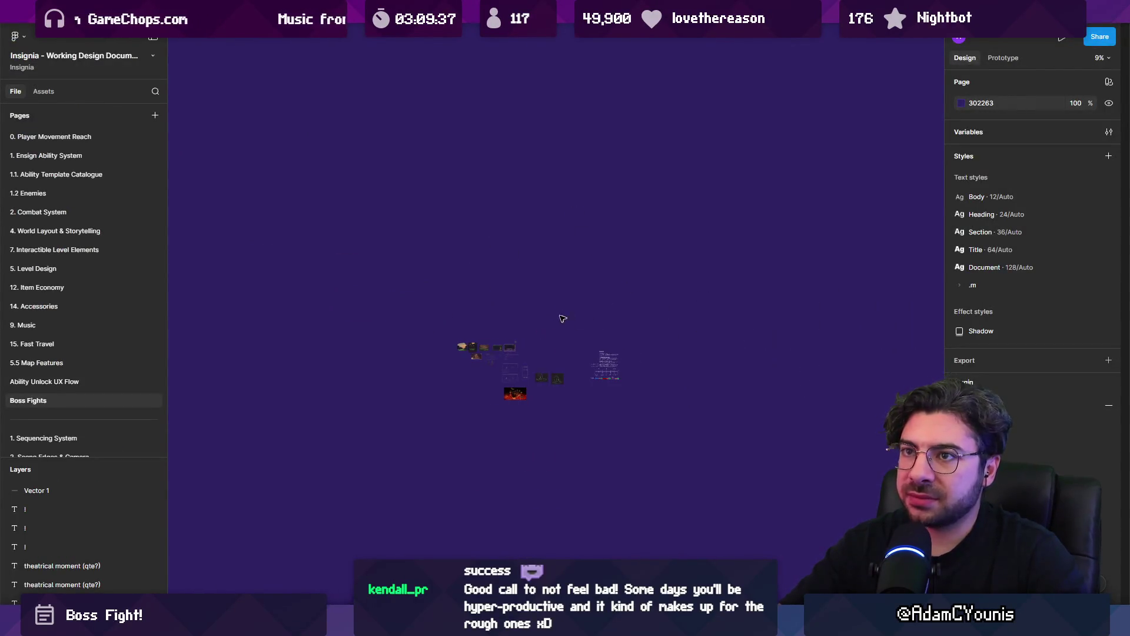
In The Desktop drafts file, move Monday to the front of the Themes of the week row.
key(ctrl+Tab)
key(ctrl+Tab)
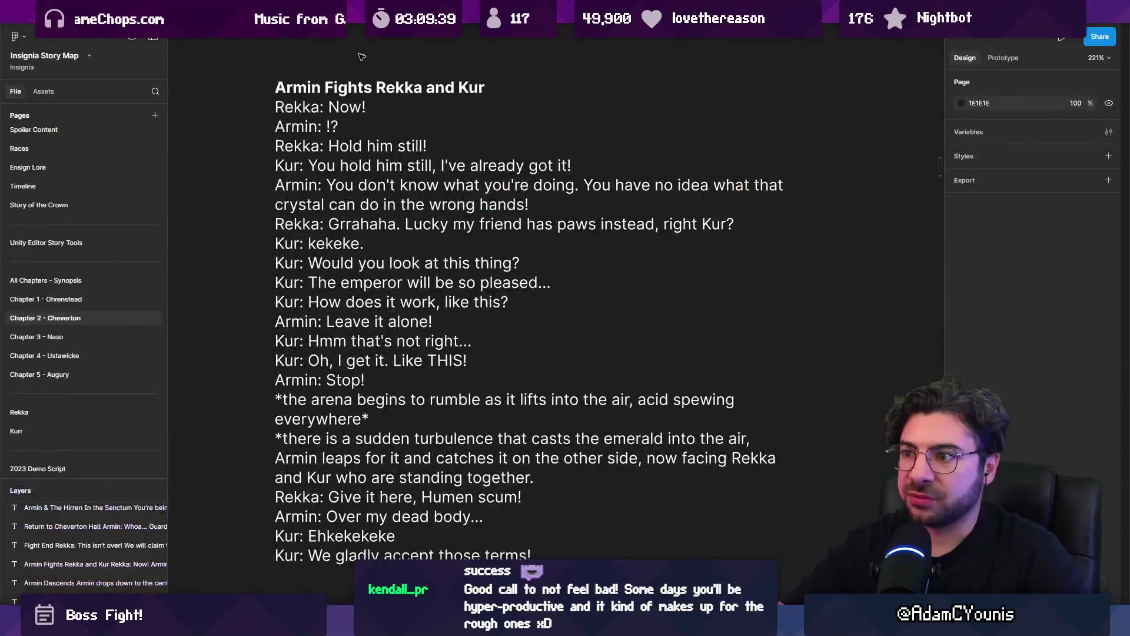
key(ctrl+Tab)
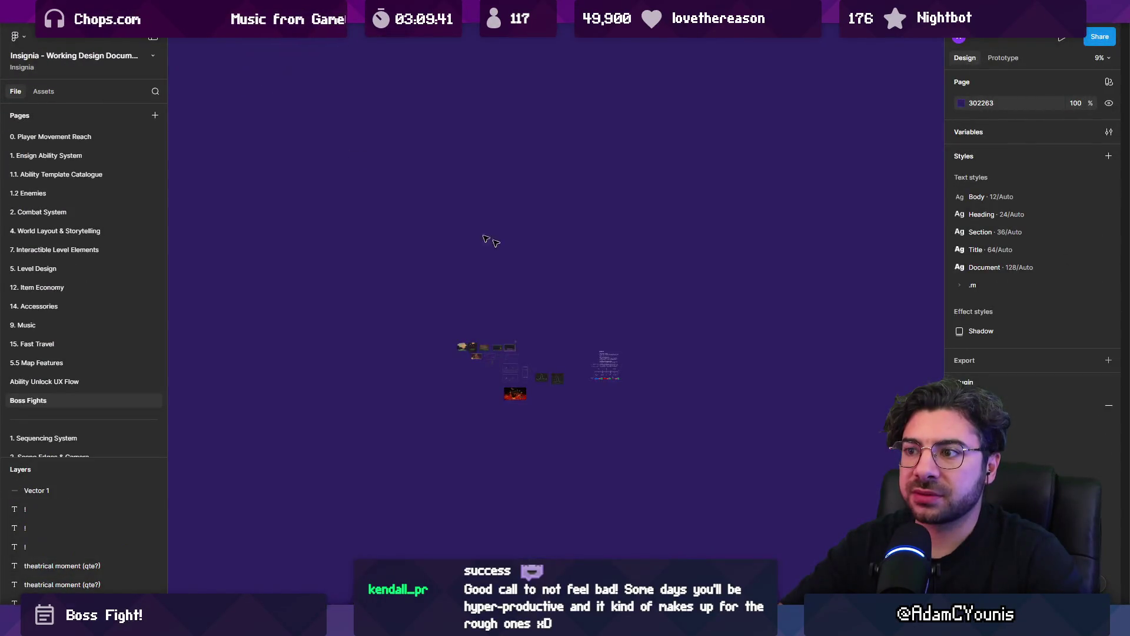
scroll(57, 167, up, 3)
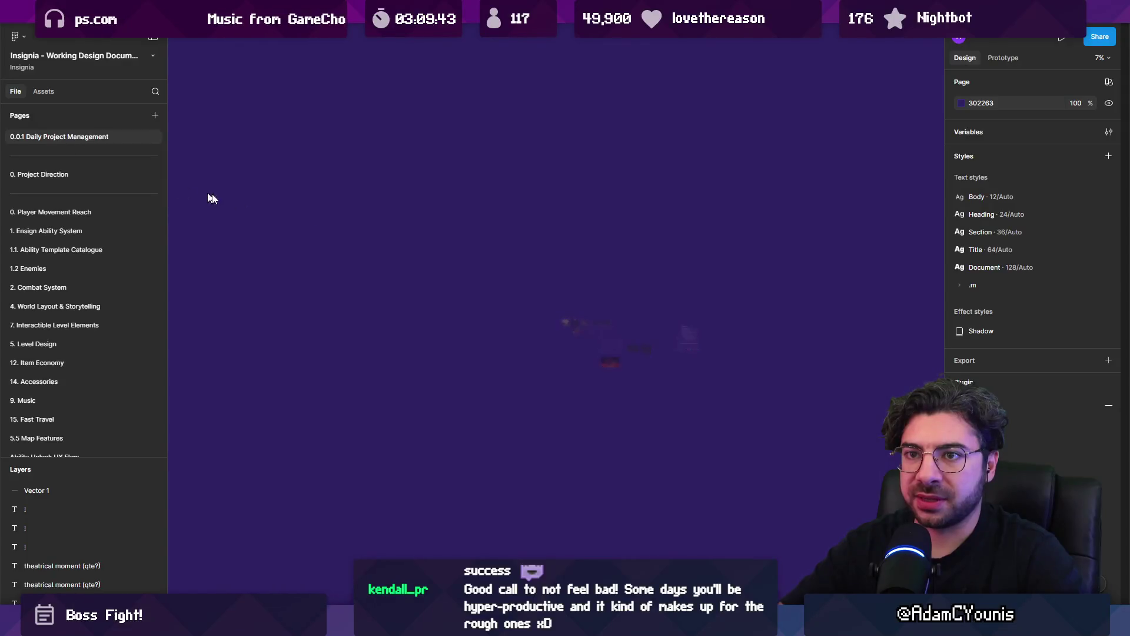
key(ctrl+Tab)
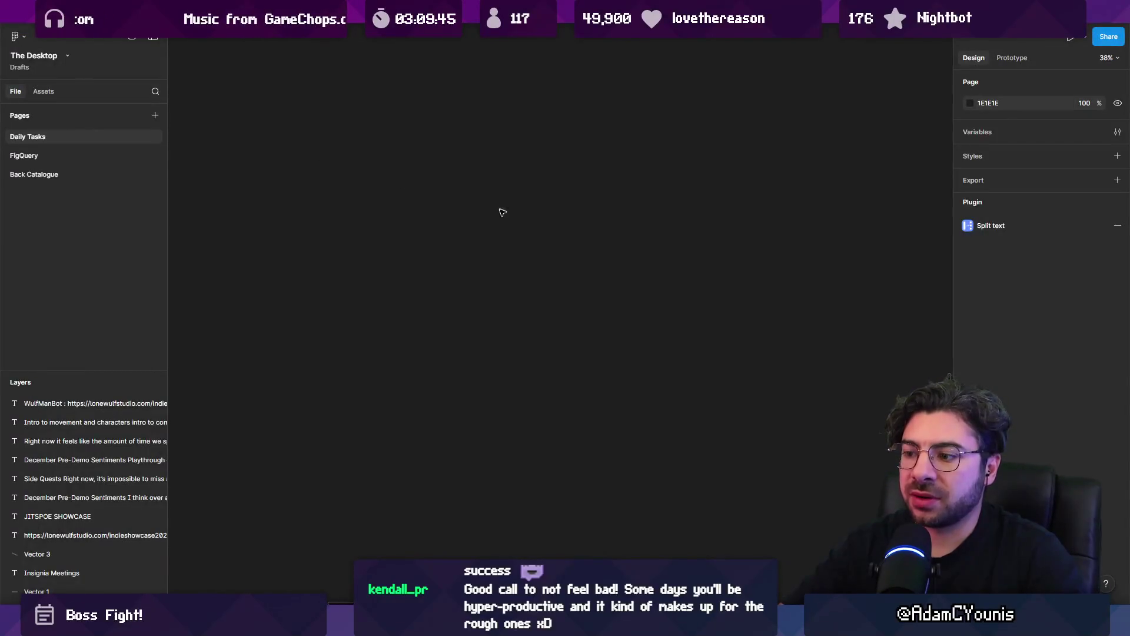
scroll(502, 311, down, 3)
scroll(588, 274, up, 5)
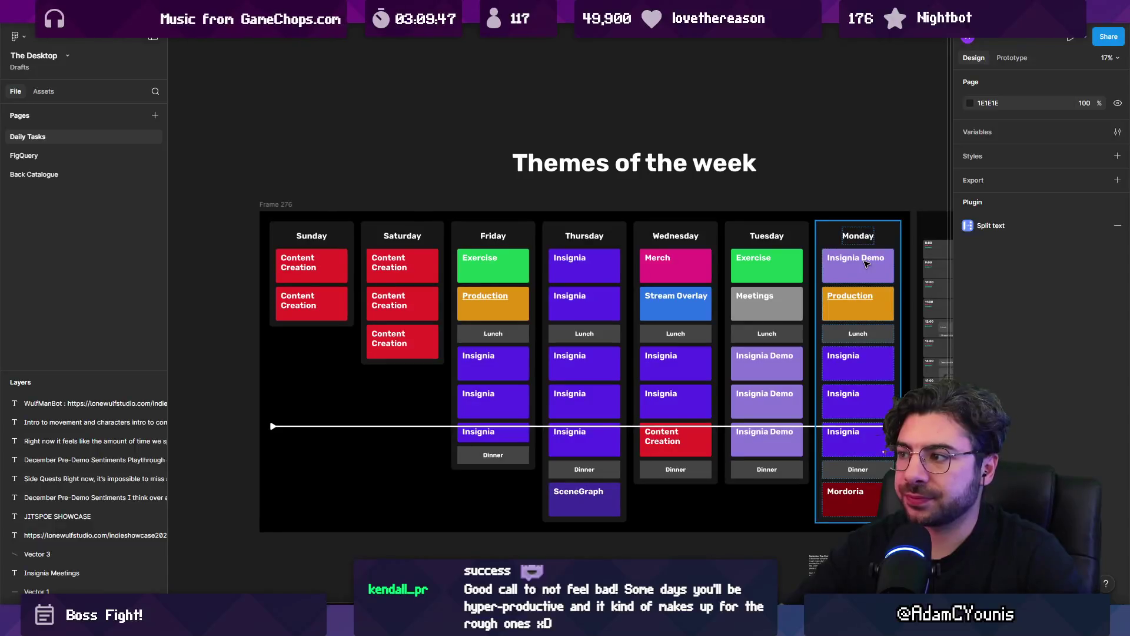
click(867, 264)
key(Left)
key(Left)
key(Left)
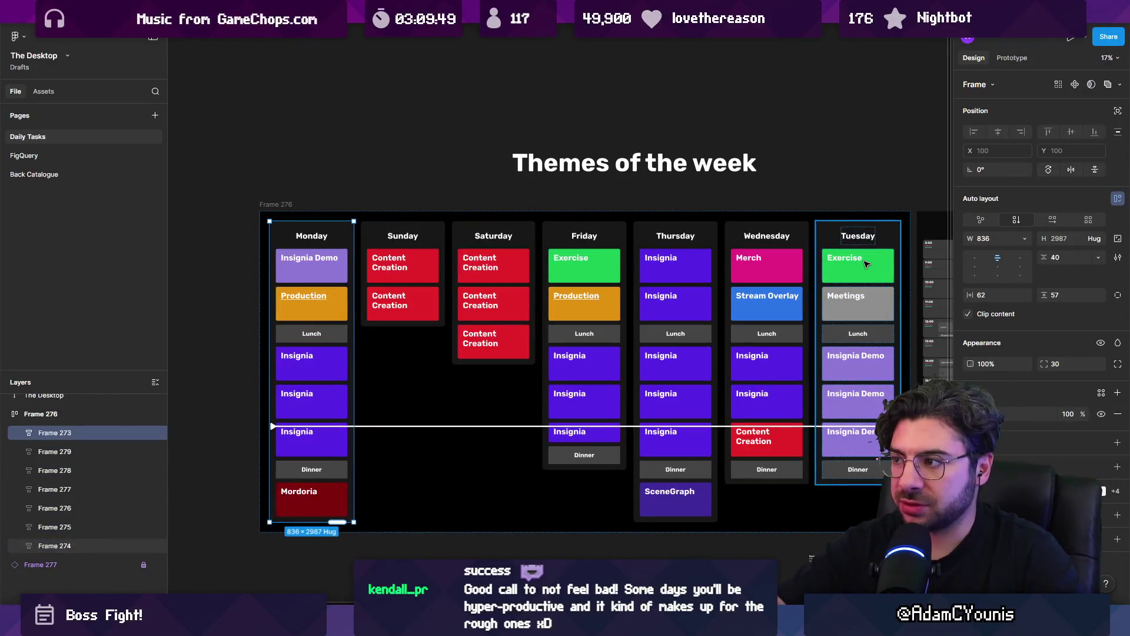
Move the time line up to 16:00 and delete the Carrying gunther task.
scroll(864, 263, right, 5)
scroll(669, 480, up, 5)
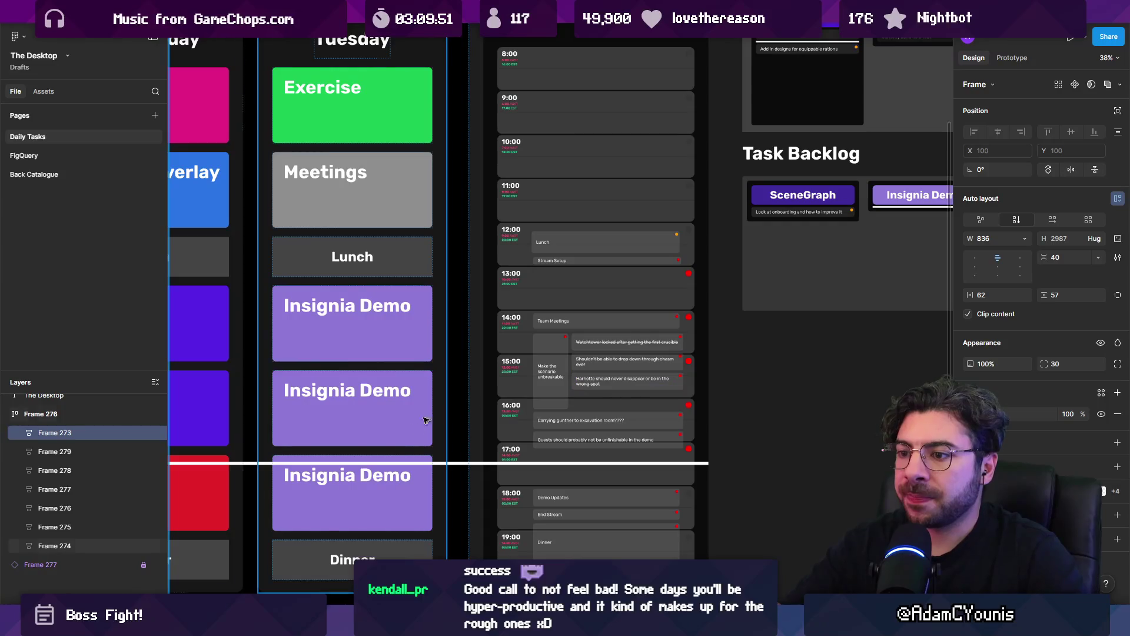
scroll(669, 480, up, 4)
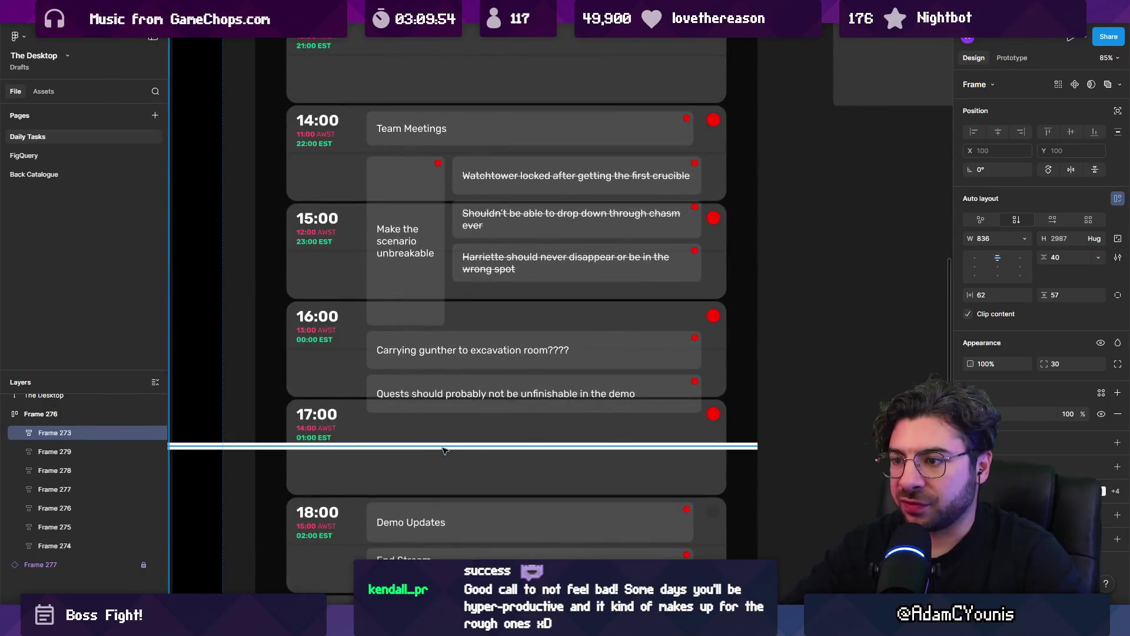
drag(444, 446, 455, 396)
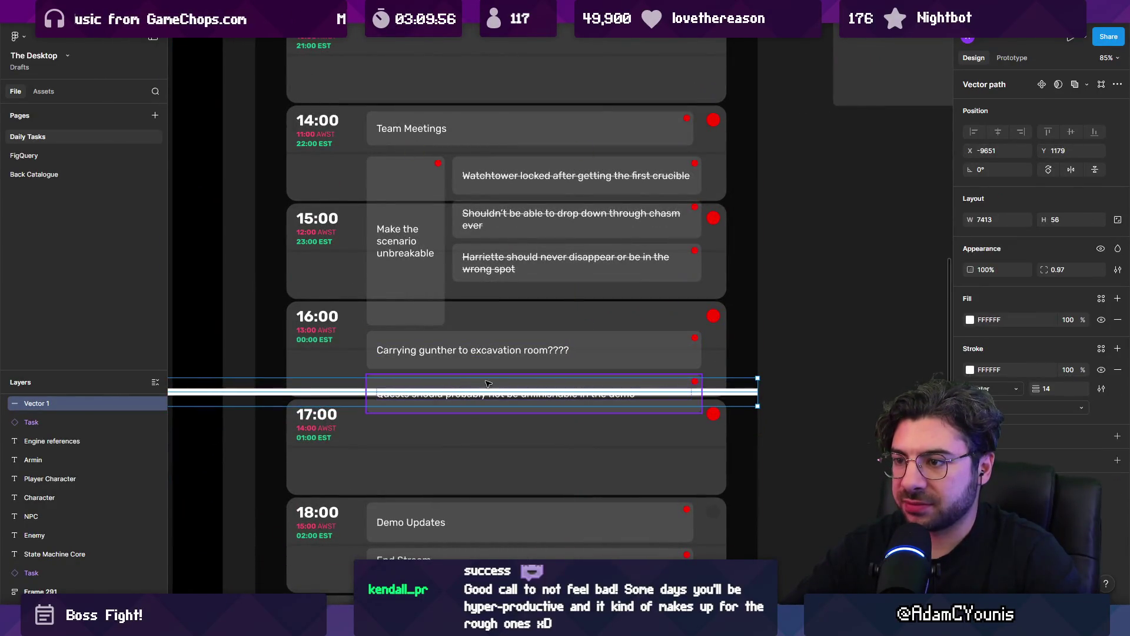
ctrl+scroll(493, 379, up, 5)
click(506, 342)
key(Delete)
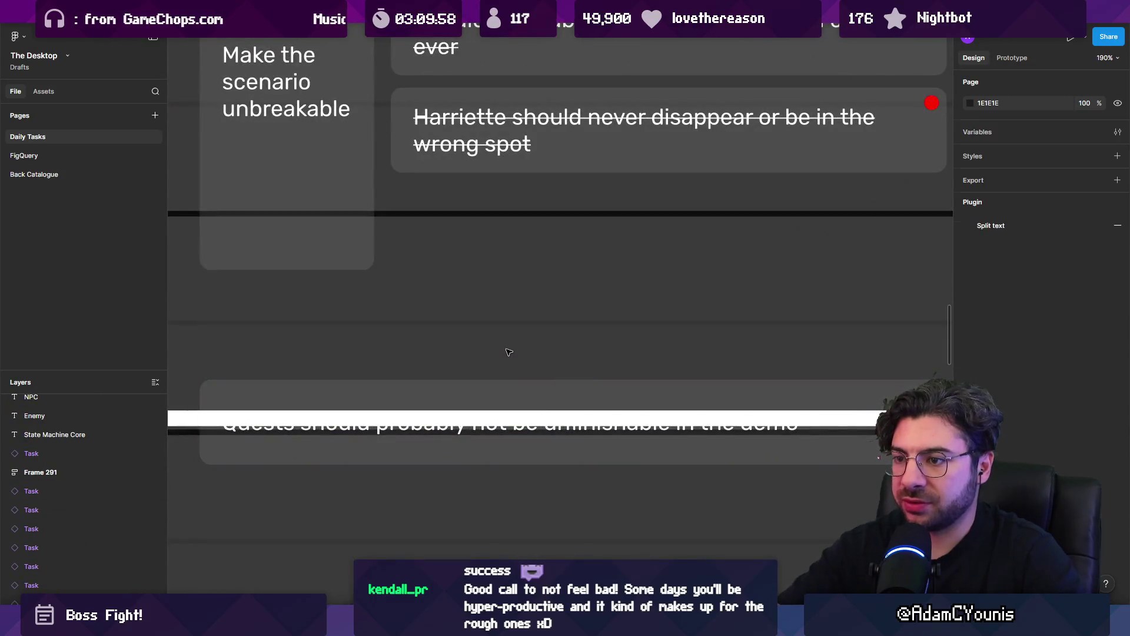
Delete the struck-through Watchtower, chasm and Harriette tasks and the Make the scenario unbreakable group.
click(512, 386)
scroll(498, 312, down, 5)
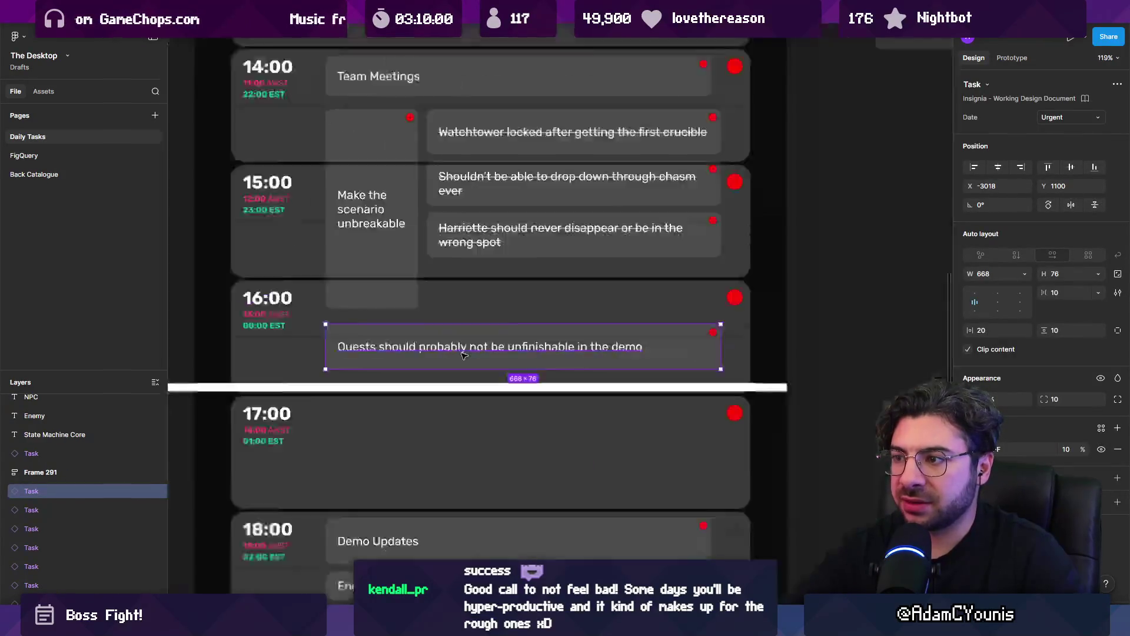
click(469, 340)
shift+click(506, 312)
shift+click(510, 287)
key(Delete)
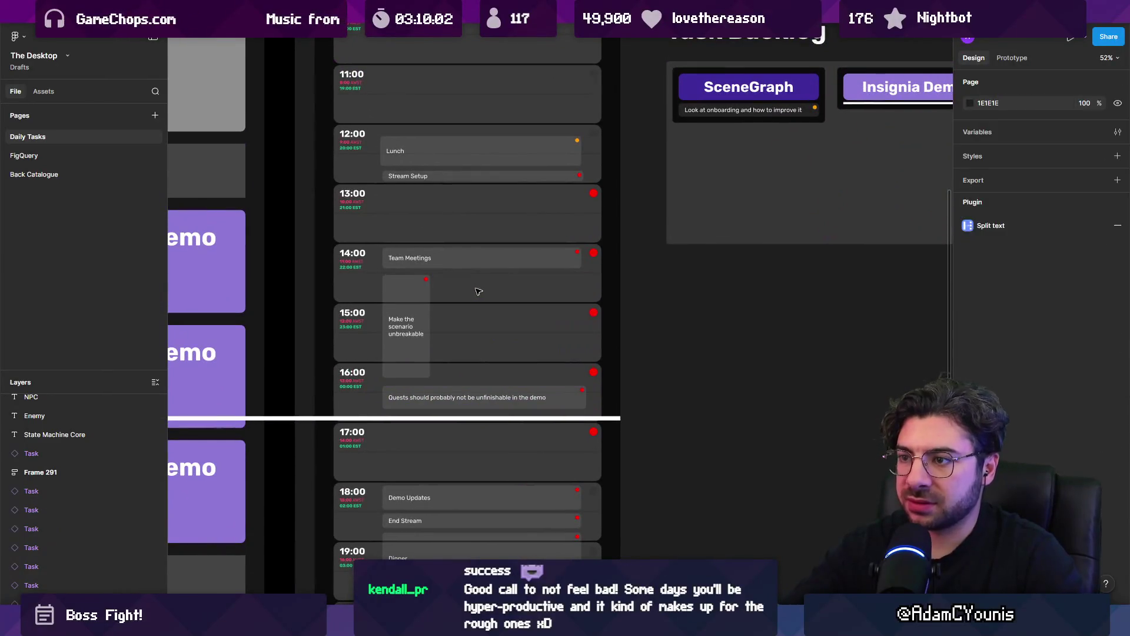
click(403, 296)
key(Delete)
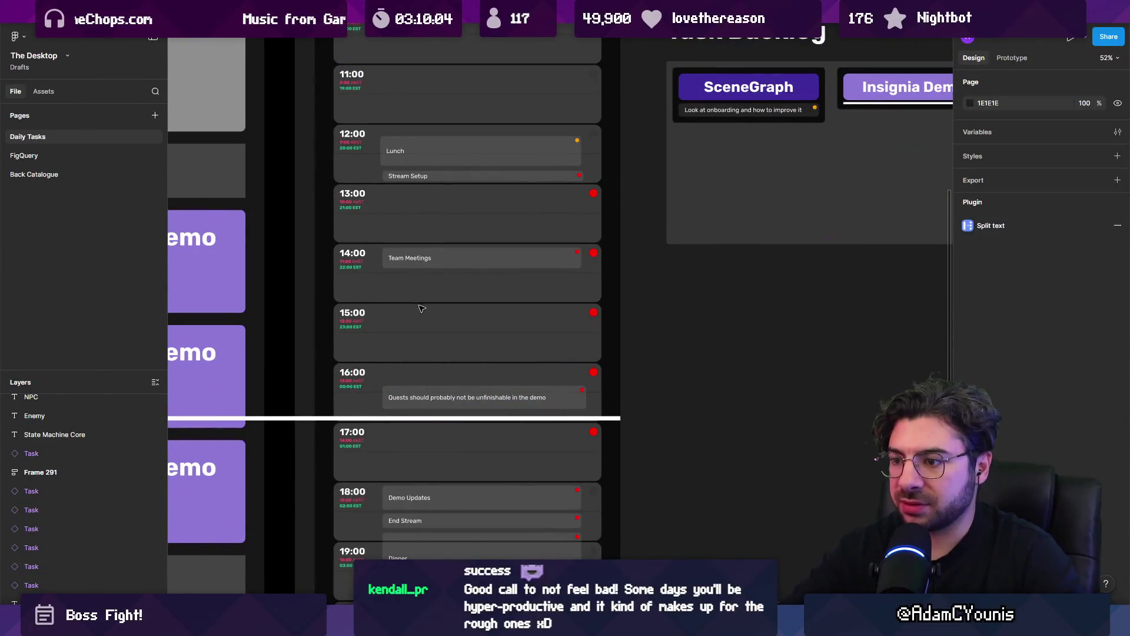
Delete the Demo Updates task from the daily schedule.
ctrl+scroll(498, 191, up, 3)
click(499, 190)
click(499, 190)
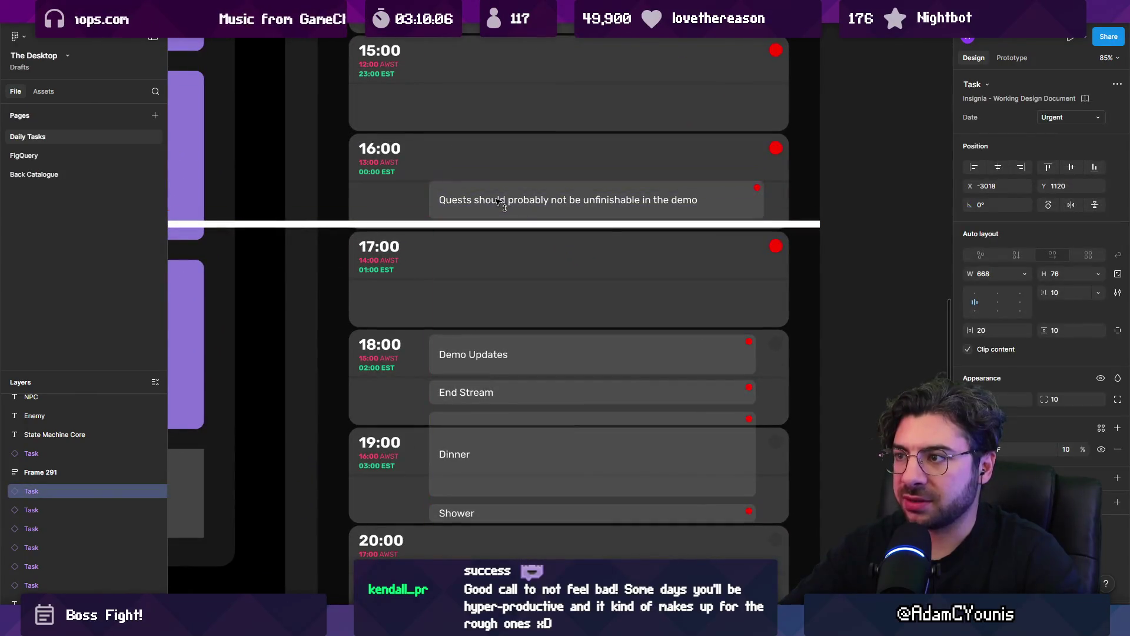
click(501, 365)
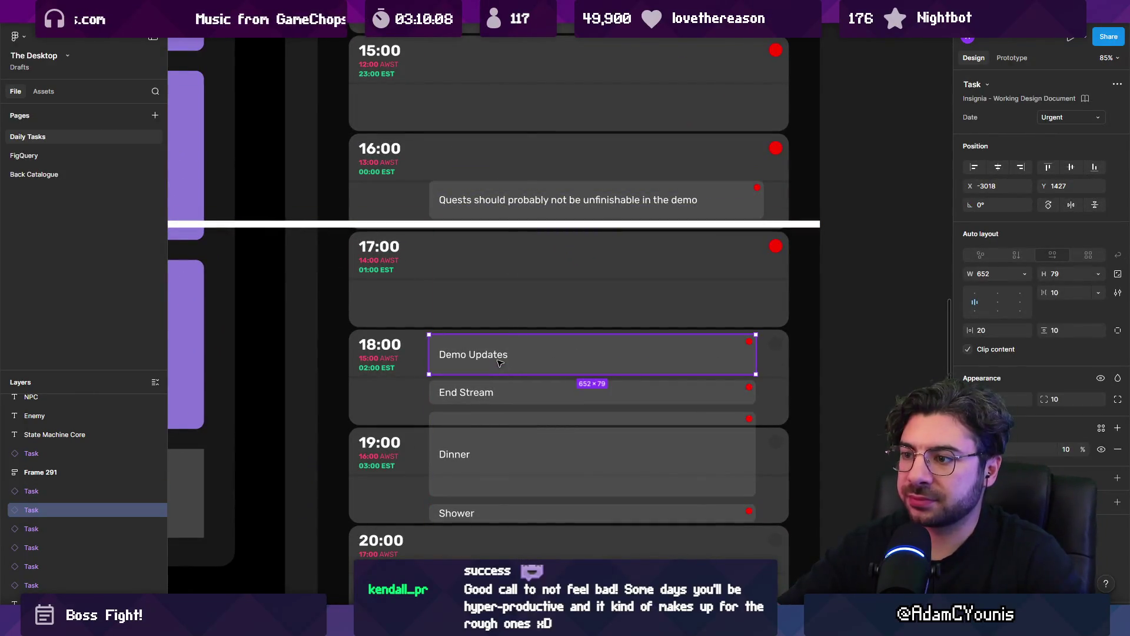
key(Delete)
Move End Stream, Dinner and Shower up to 18:00, then switch to Discord.
click(494, 393)
shift+click(492, 462)
mouse_move(492, 461)
mouse_down()
mouse_move(490, 376)
mouse_move(490, 405)
mouse_up()
scroll(490, 405, up, 3)
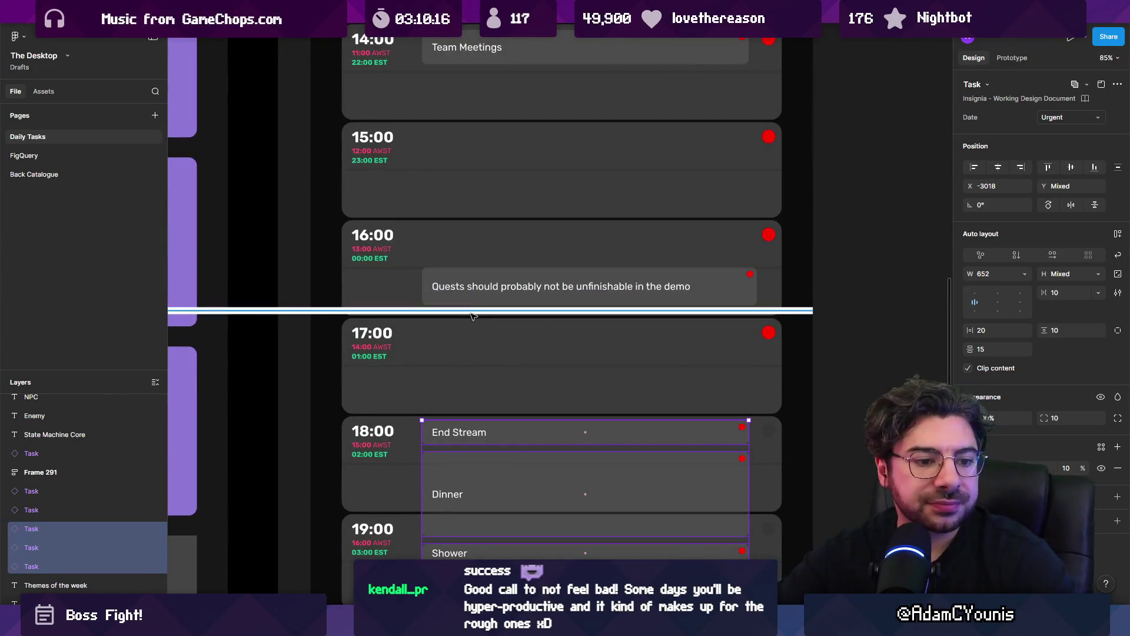
click(544, 296)
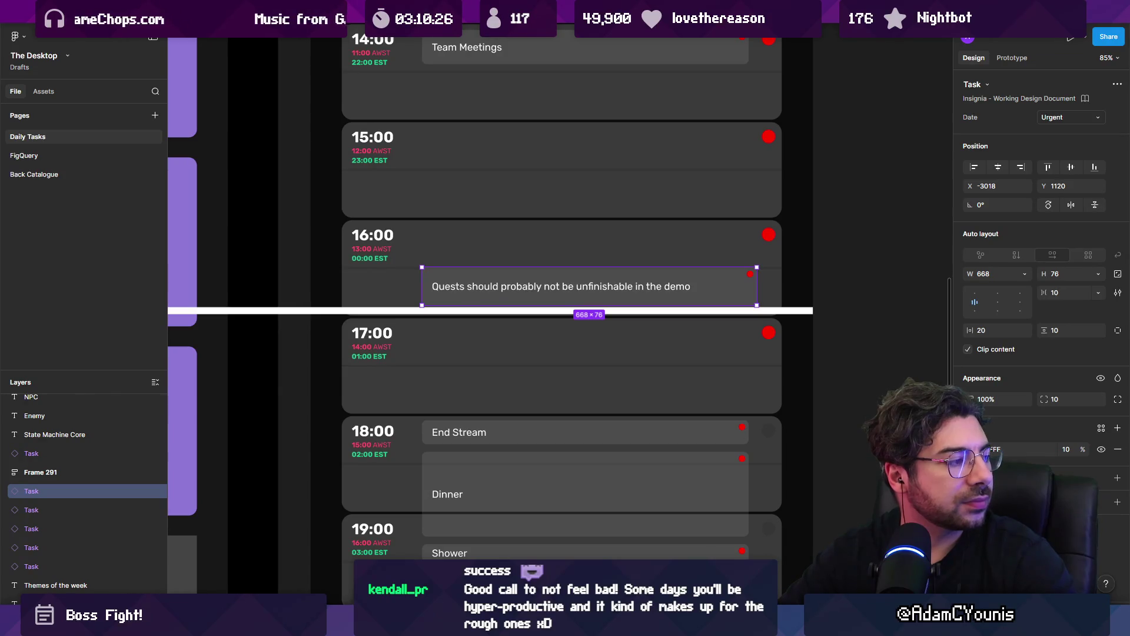
key(alt+Tab)
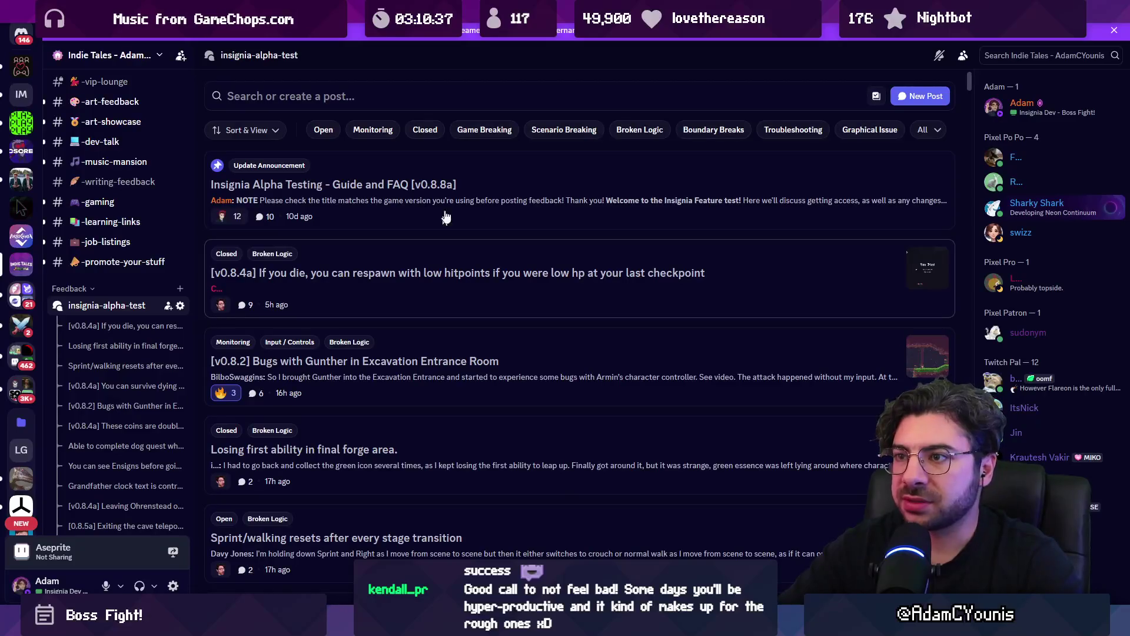
Filter the insignia-alpha-test forum to Open posts and open the [0.8.8a] Harriette dialog sequence report.
click(321, 132)
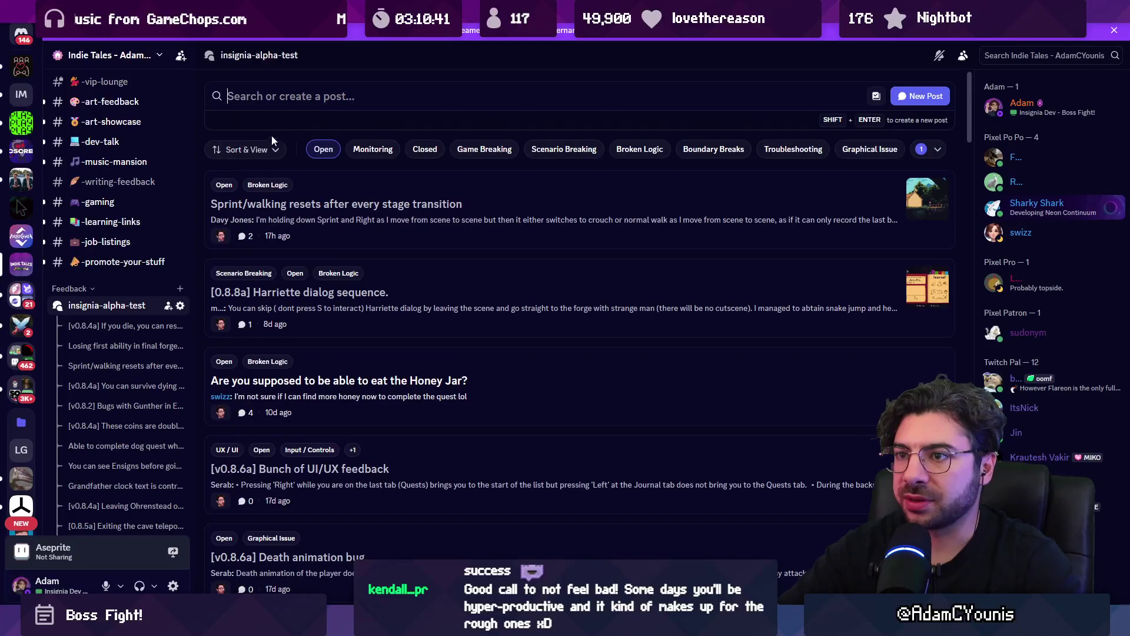
click(268, 131)
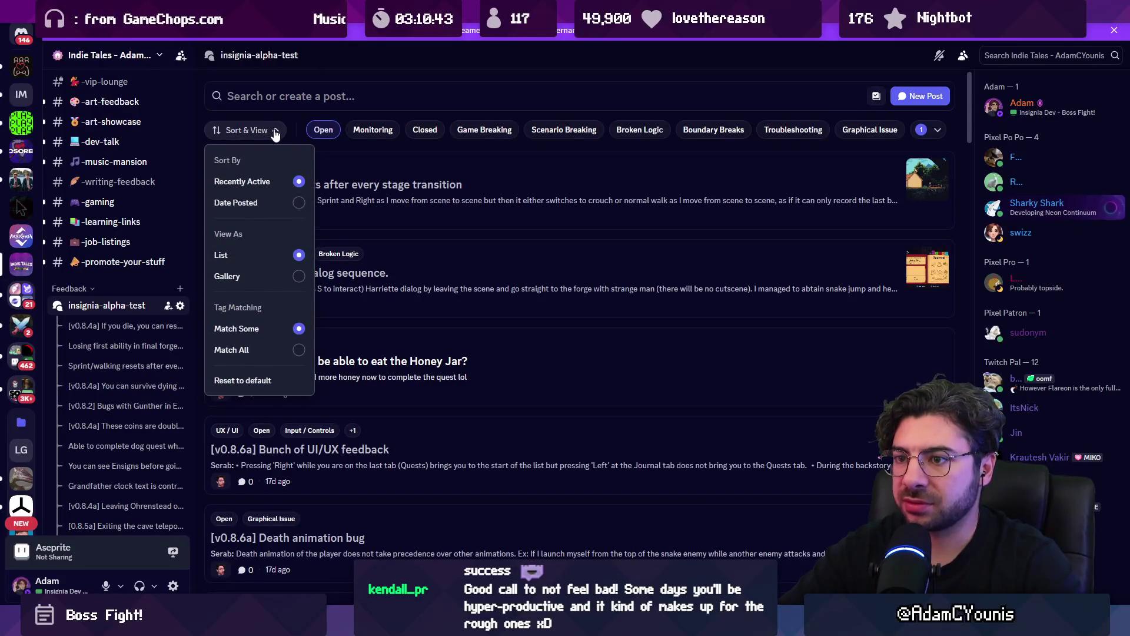
click(281, 135)
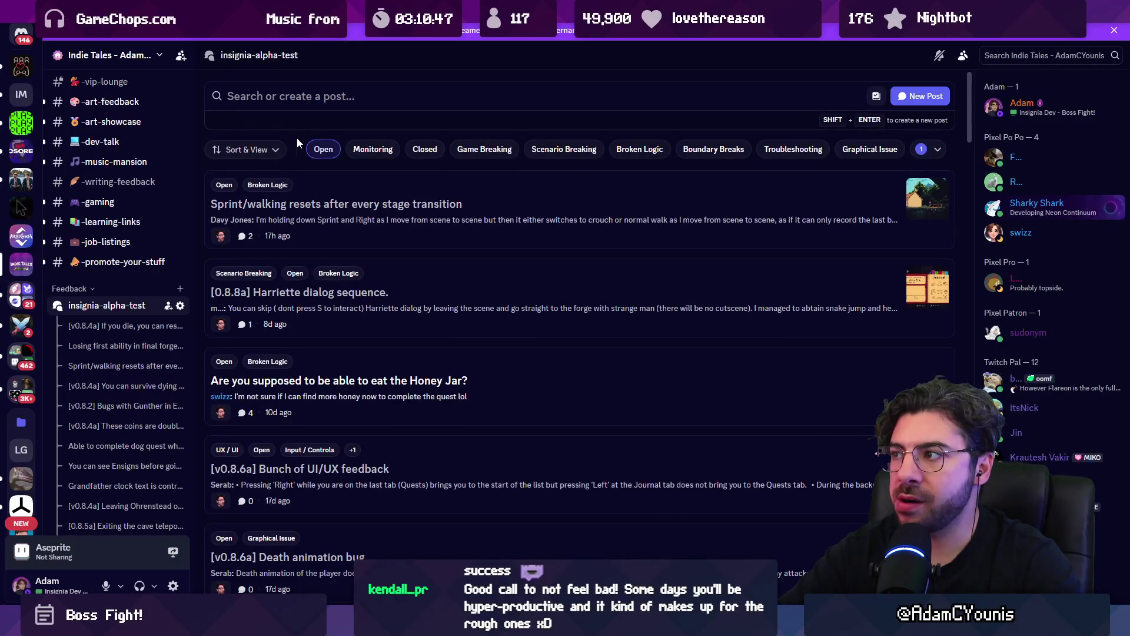
click(433, 250)
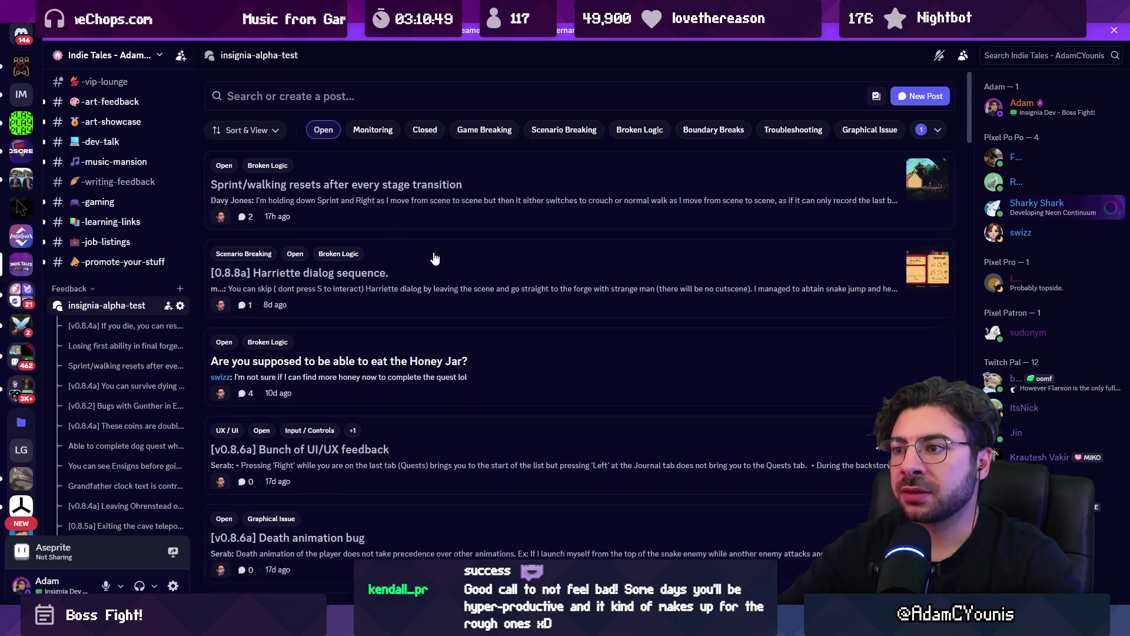
click(400, 282)
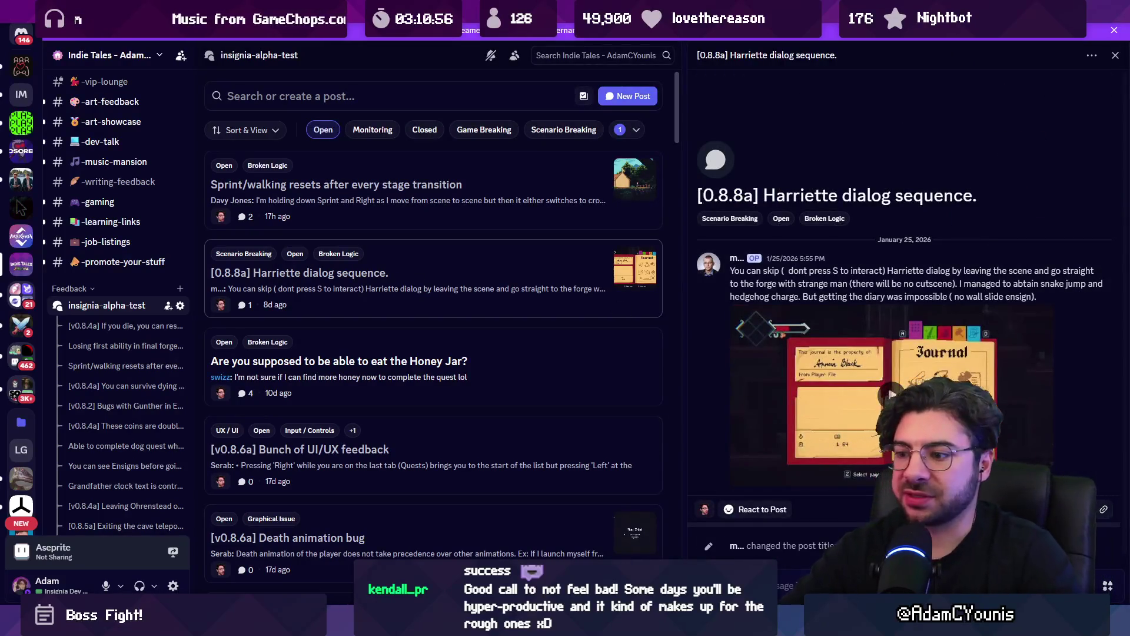
key(alt+Tab)
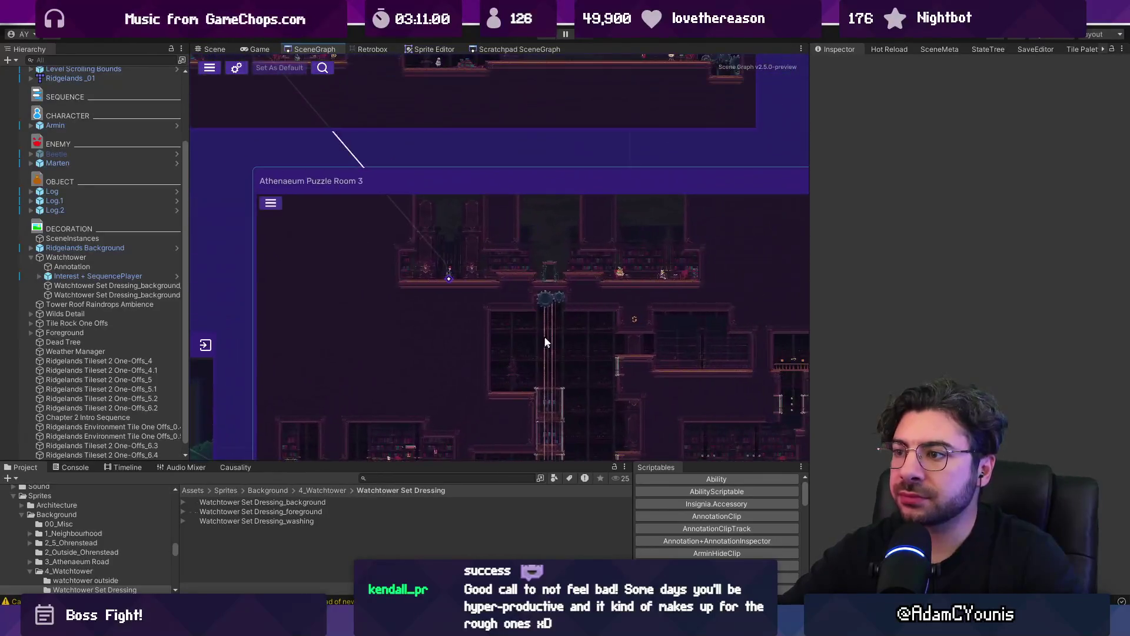
Change the GameEngine's Progress State from Demo - Part 4 to Test Progress.
scroll(545, 342, down, 3)
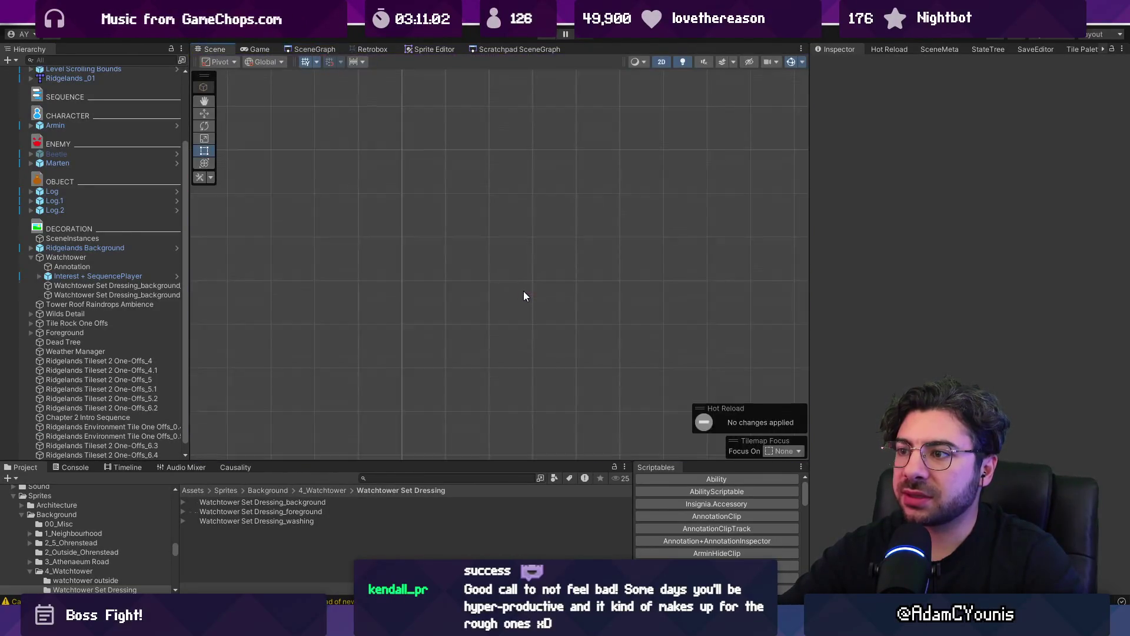
scroll(96, 152, up, 5)
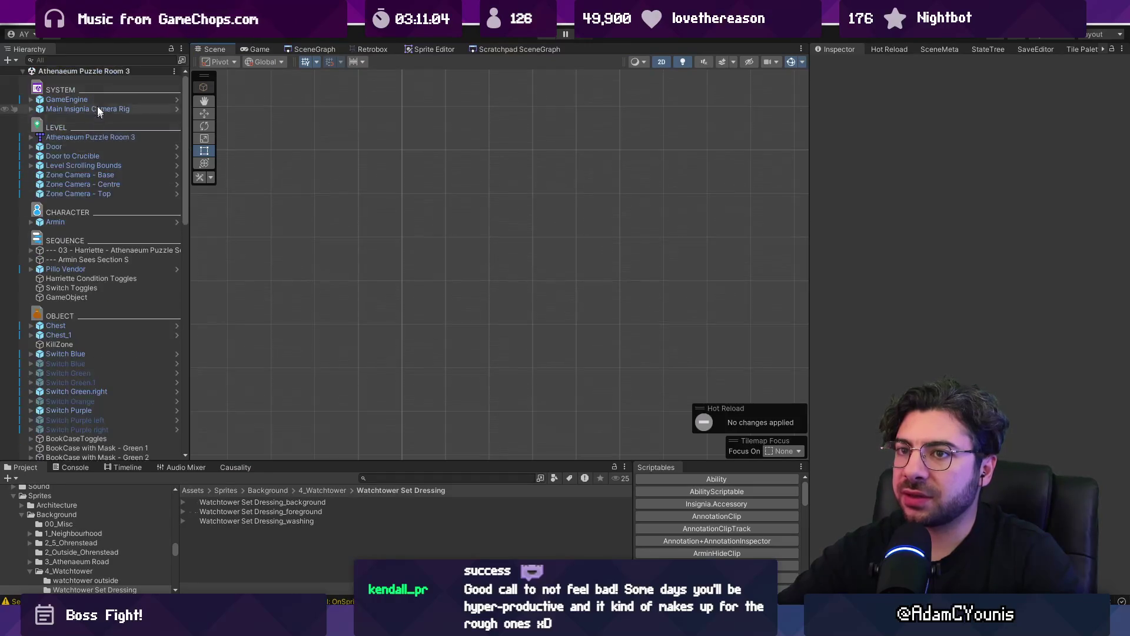
click(100, 101)
click(990, 206)
double_click(991, 206)
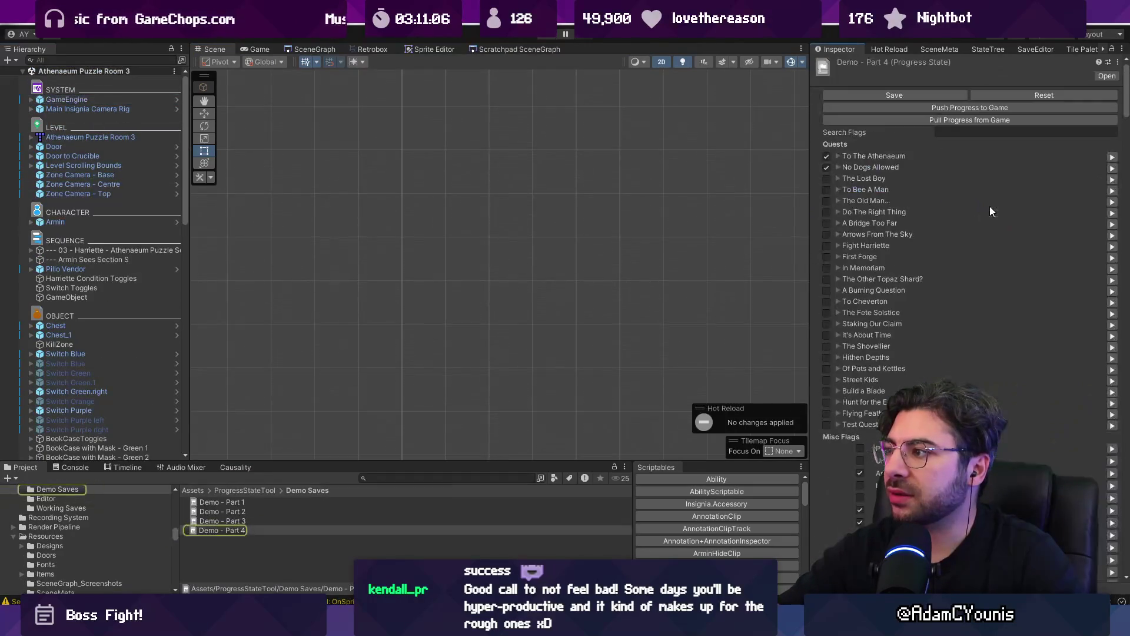
click(66, 99)
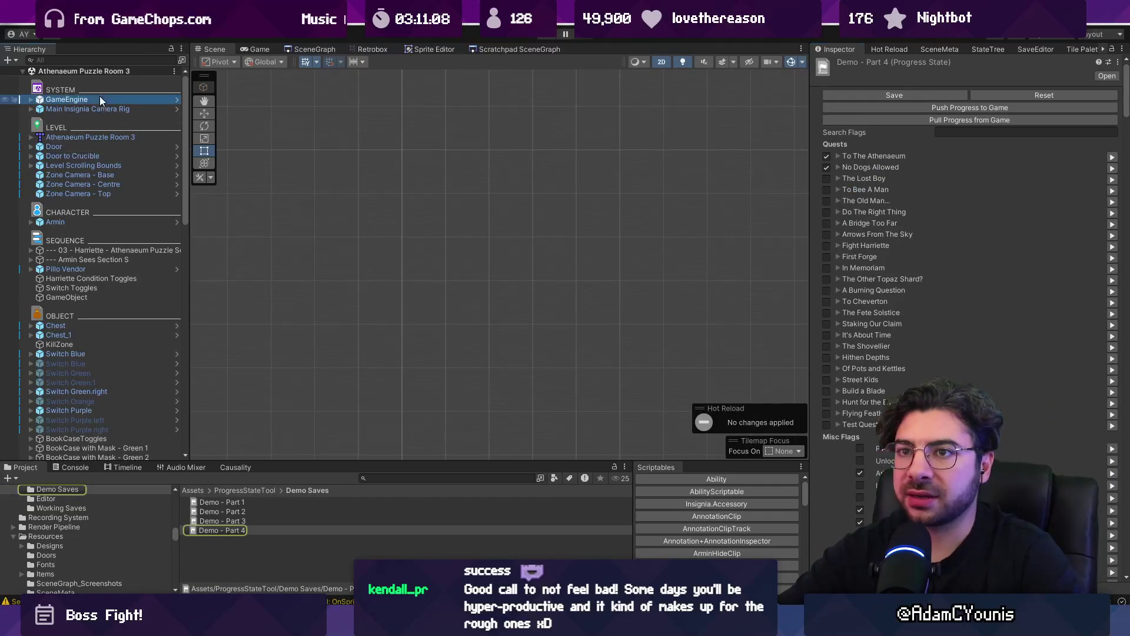
click(1110, 206)
text(test)
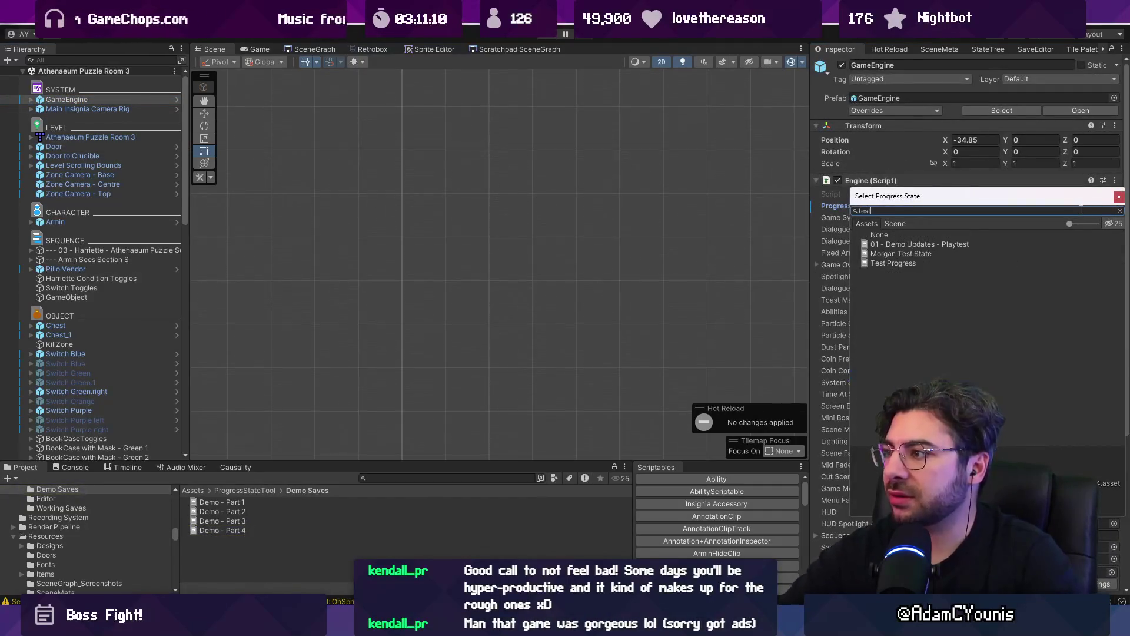
key(Down)
key(Down)
key(Down)
key(Return)
Open The_Athenaeum scene from the scene graph, answering the unsaved changes prompt.
click(314, 49)
scroll(468, 211, up, 5)
double_click(655, 177)
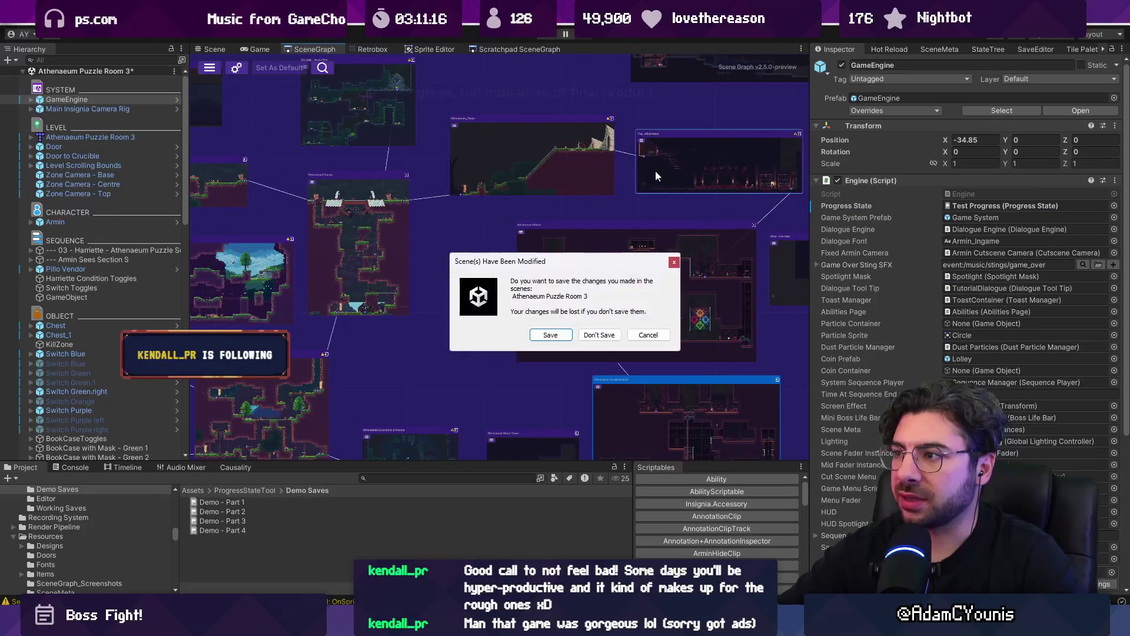
click(597, 333)
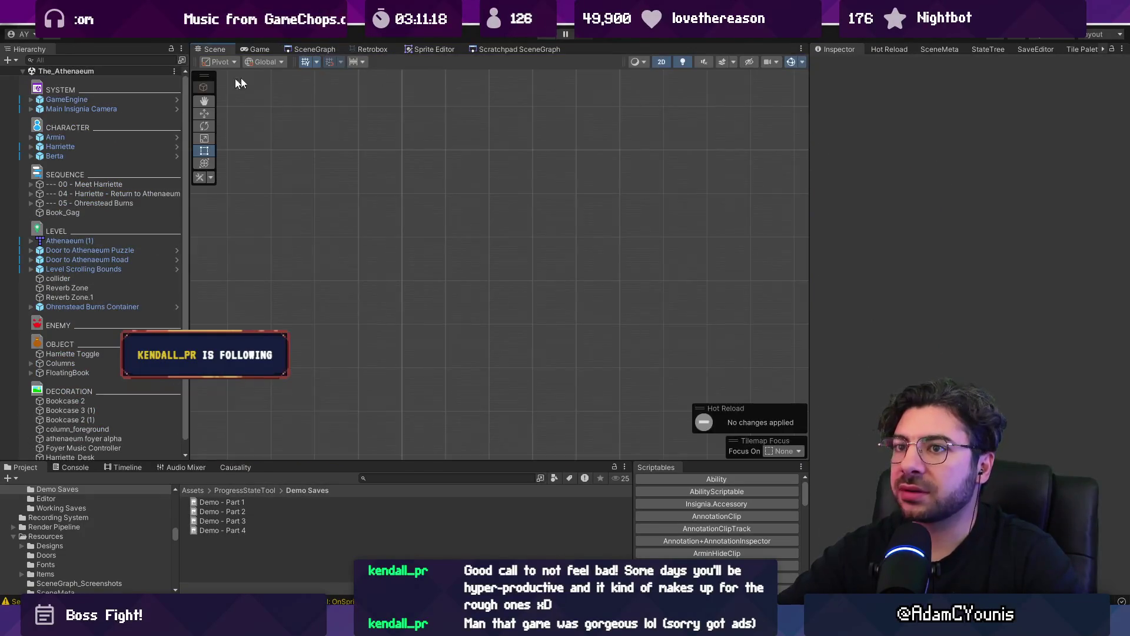
Start play mode, skip the opening cutscene, and walk the hero through the library onto the elevator.
click(553, 34)
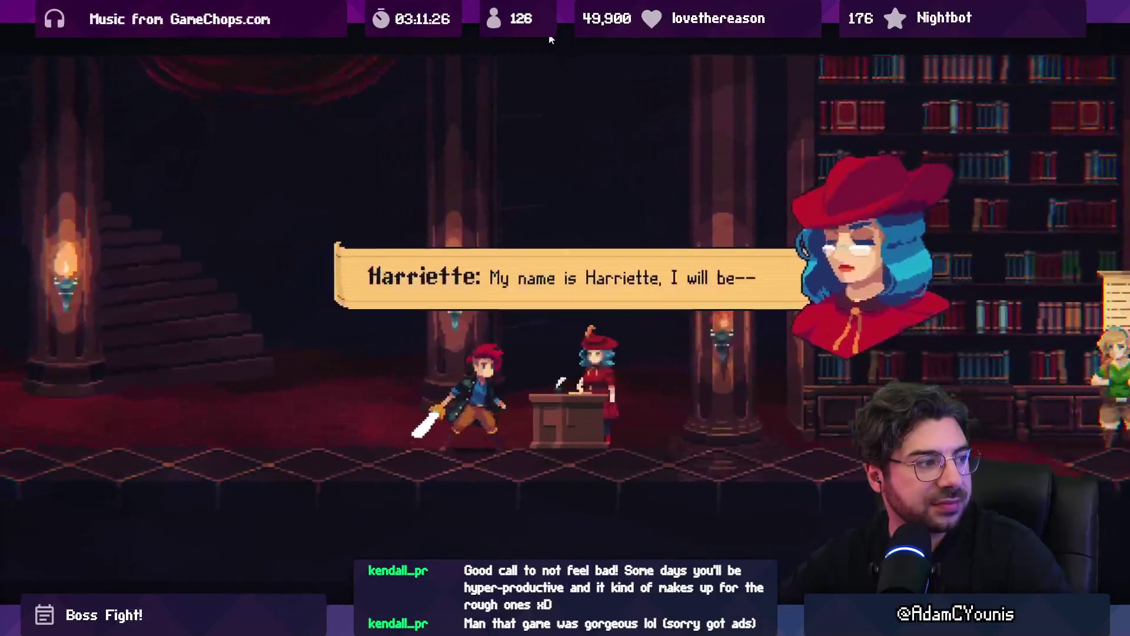
key(Escape)
key(Up)
key(Return)
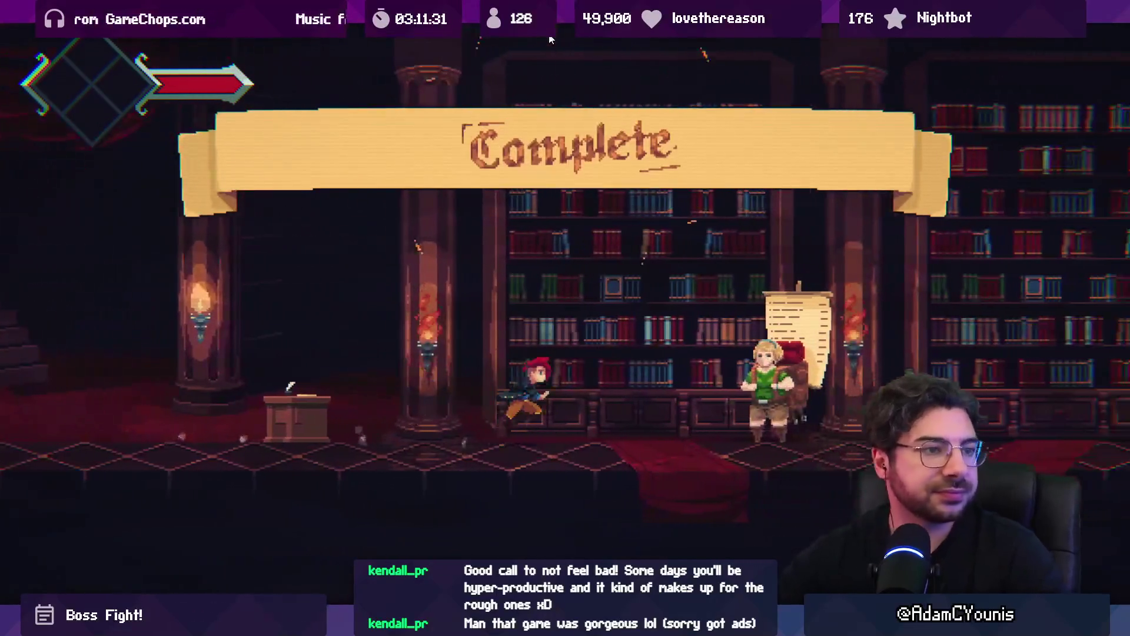
key(Right)
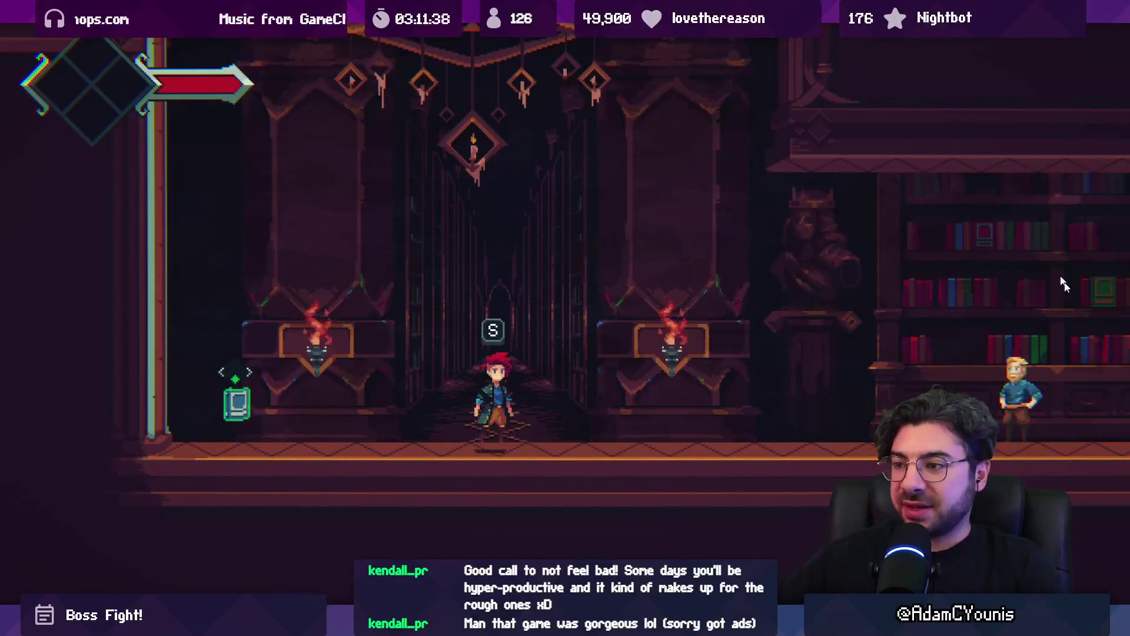
key(s)
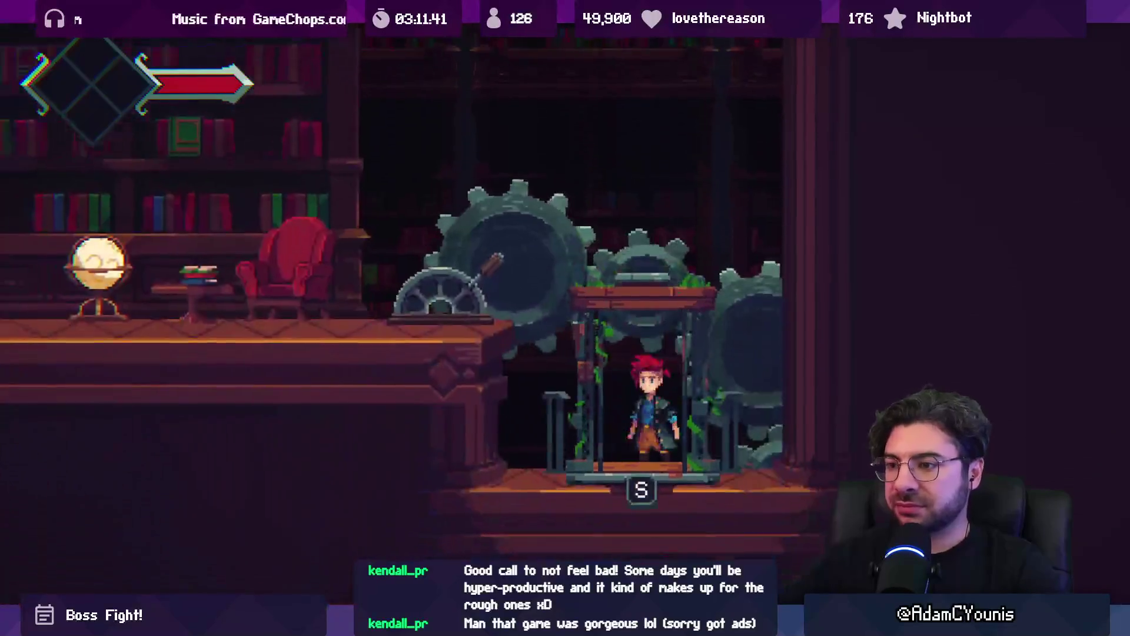
Walk the hero to Harriette and skip her dialogue and the following cutscene.
key(a)
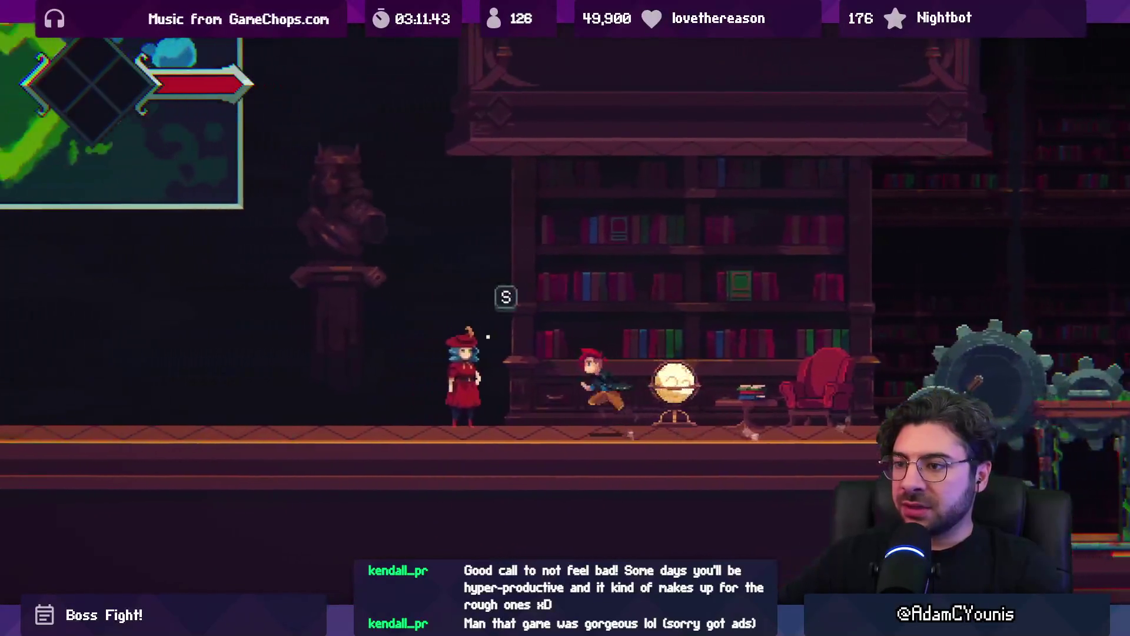
key(s)
key(Escape)
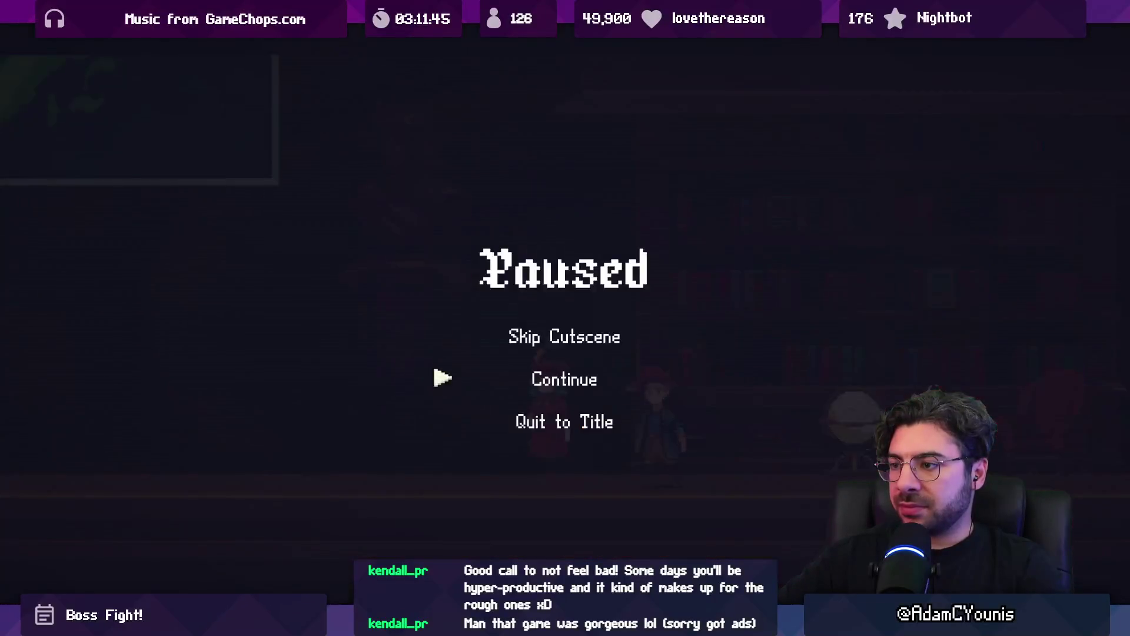
key(Up)
key(Return)
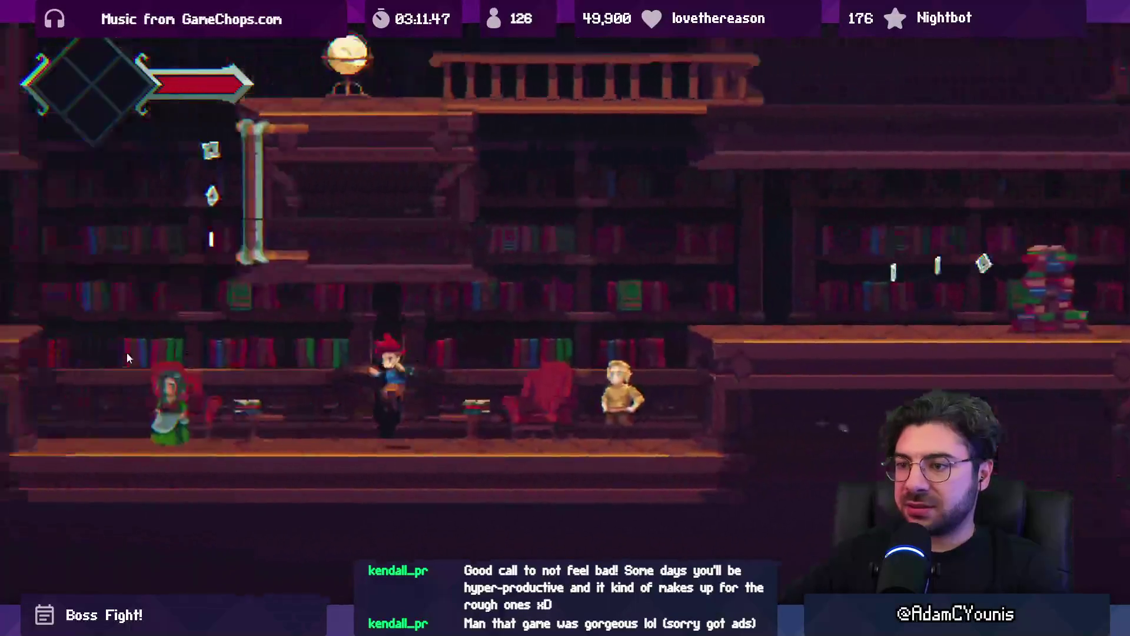
key(Escape)
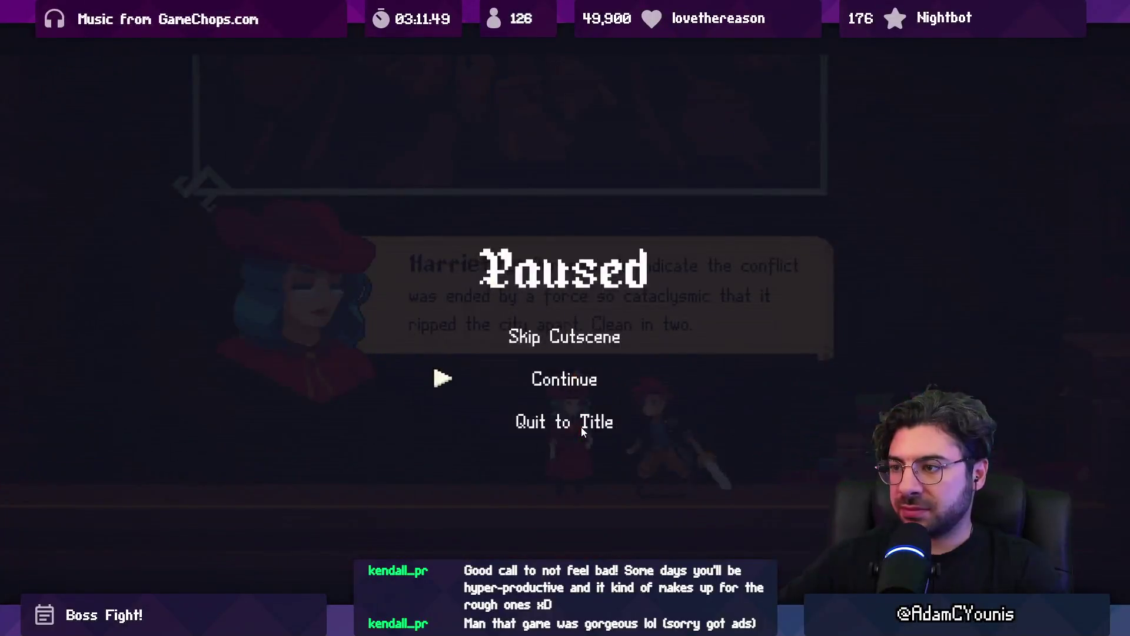
key(Up)
key(Return)
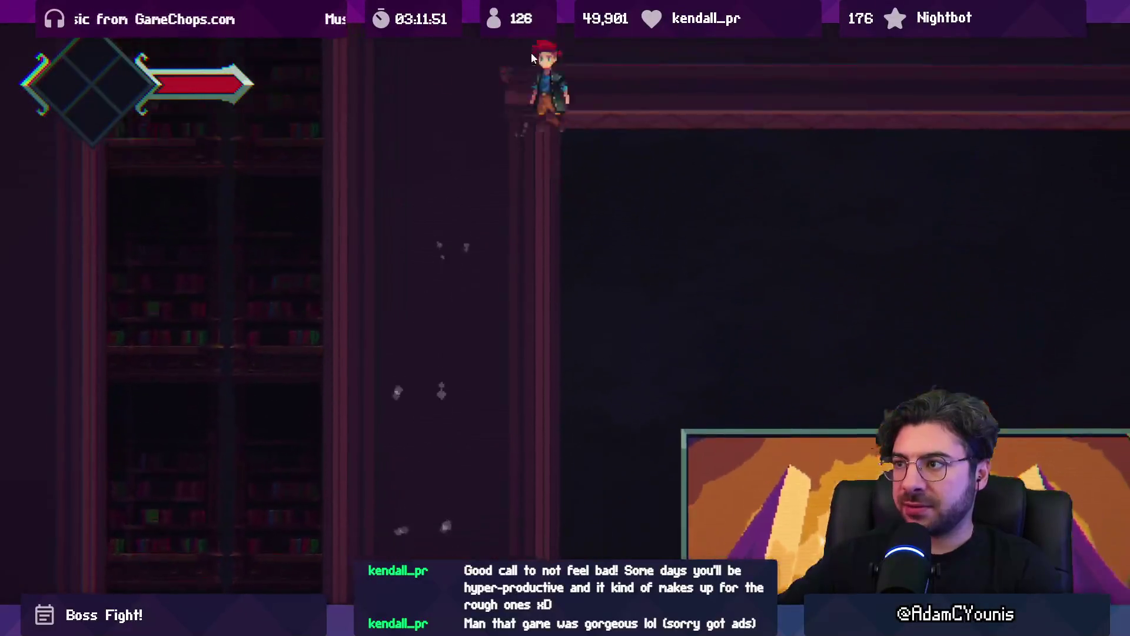
Climb out of the shaft, go through the doorway, and ride the cage elevator upward.
key(Left)
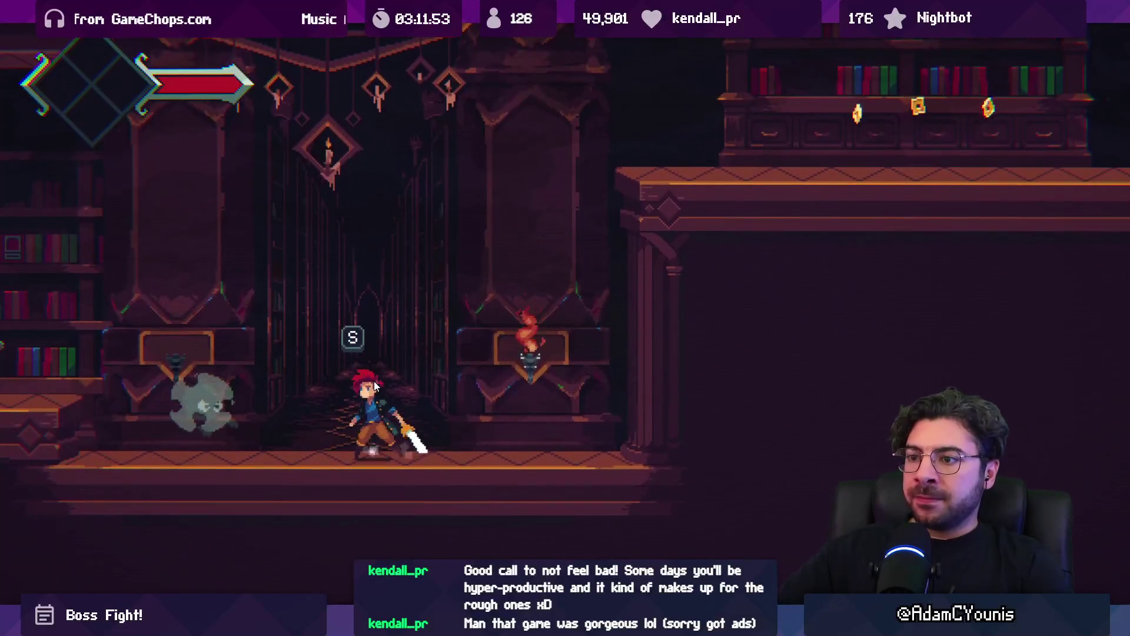
key(s)
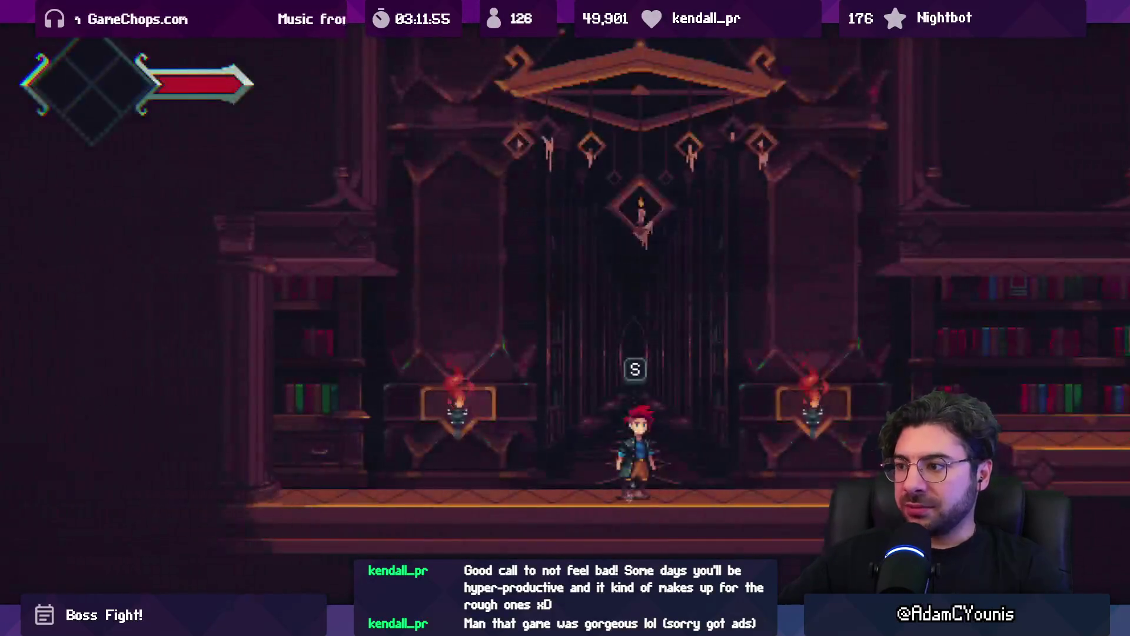
key(s)
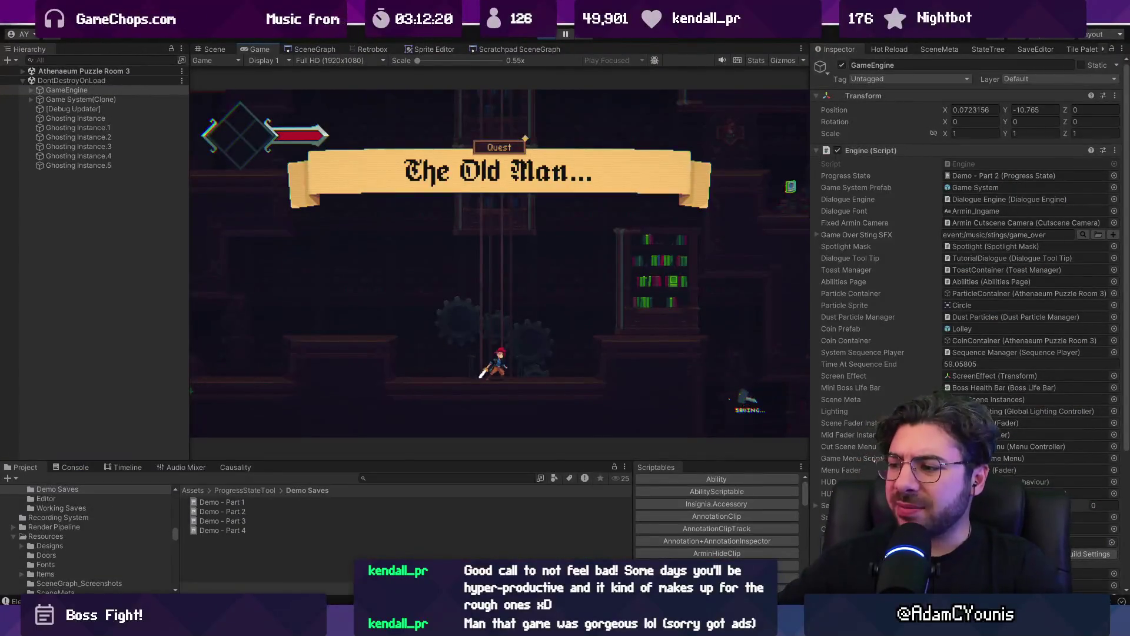
key(alt+Tab)
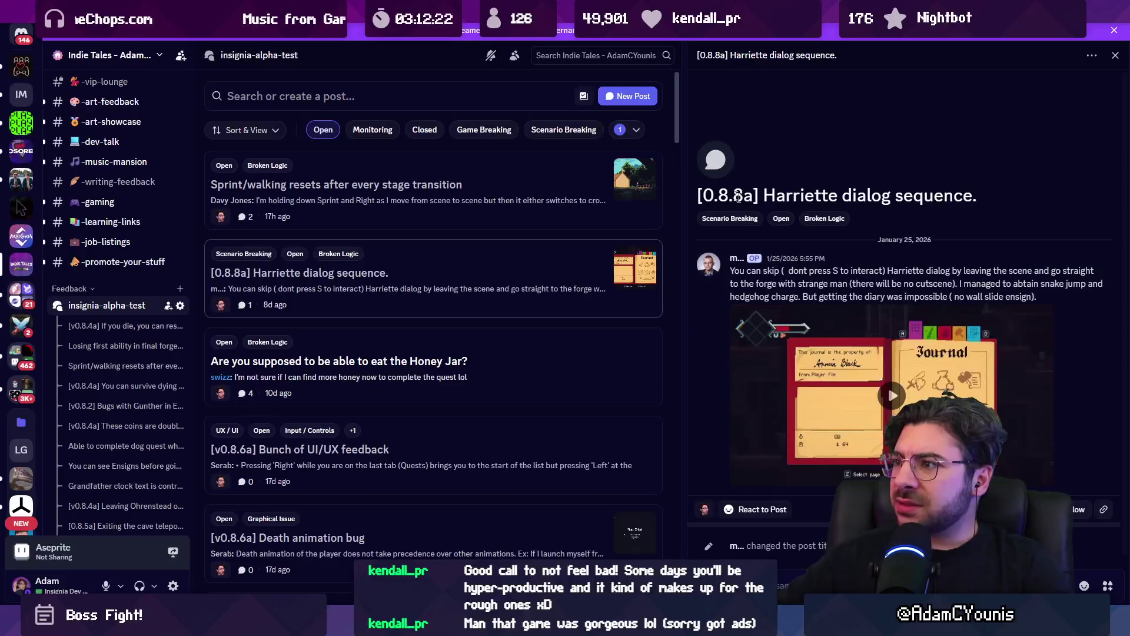
Play the Harriette report's attached video, jump ahead to 0:15, and pause it at 0:16.
drag(718, 194, 744, 195)
click(899, 268)
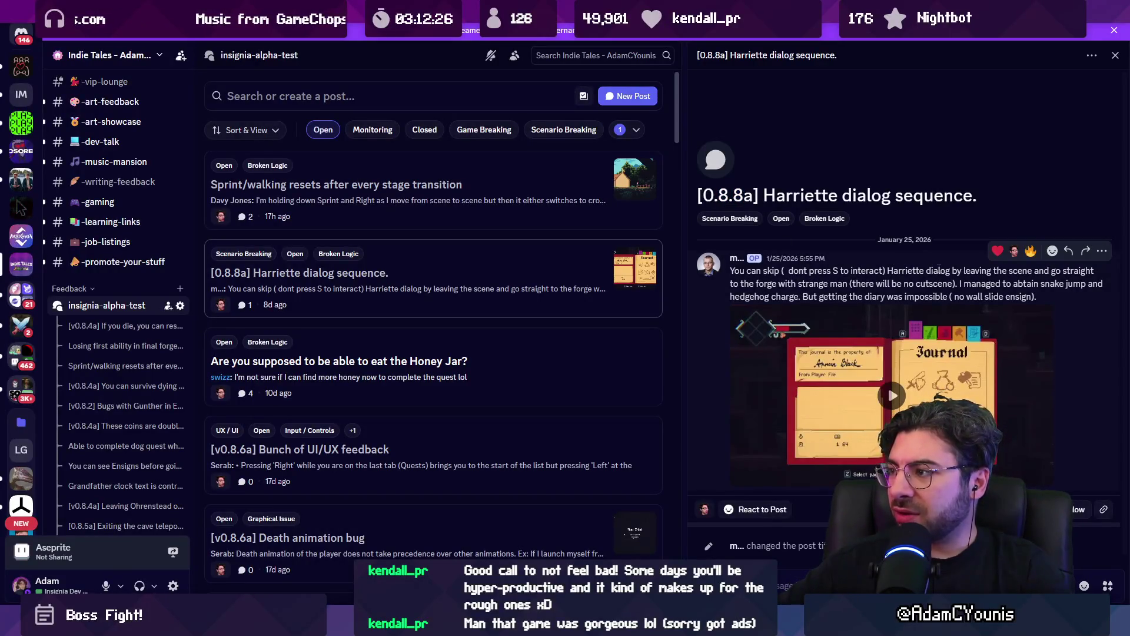
click(891, 391)
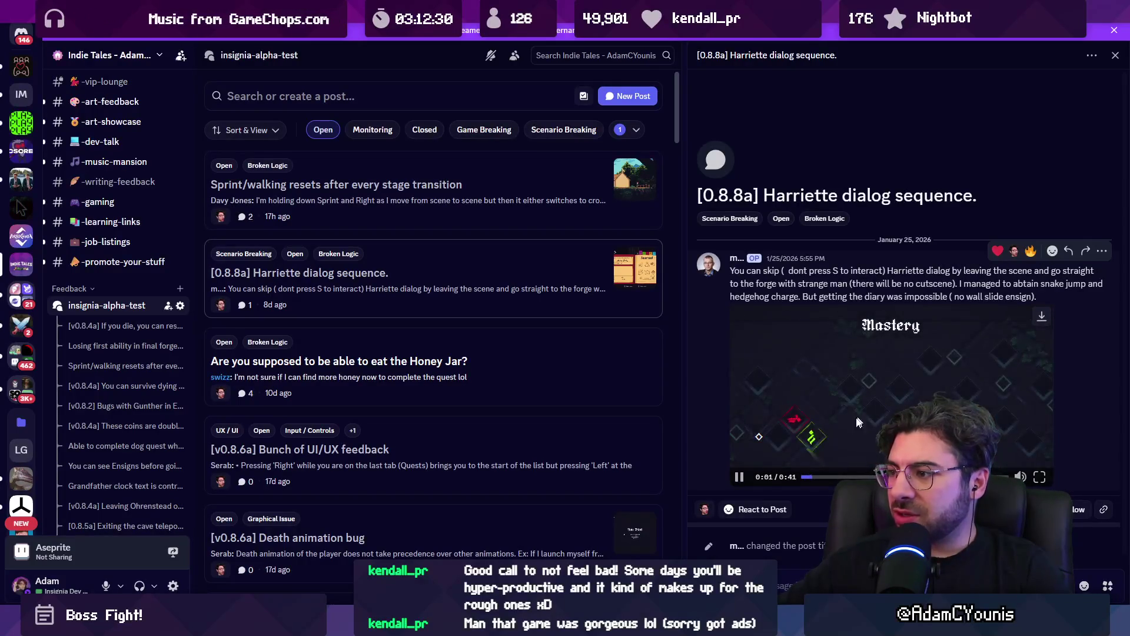
click(877, 477)
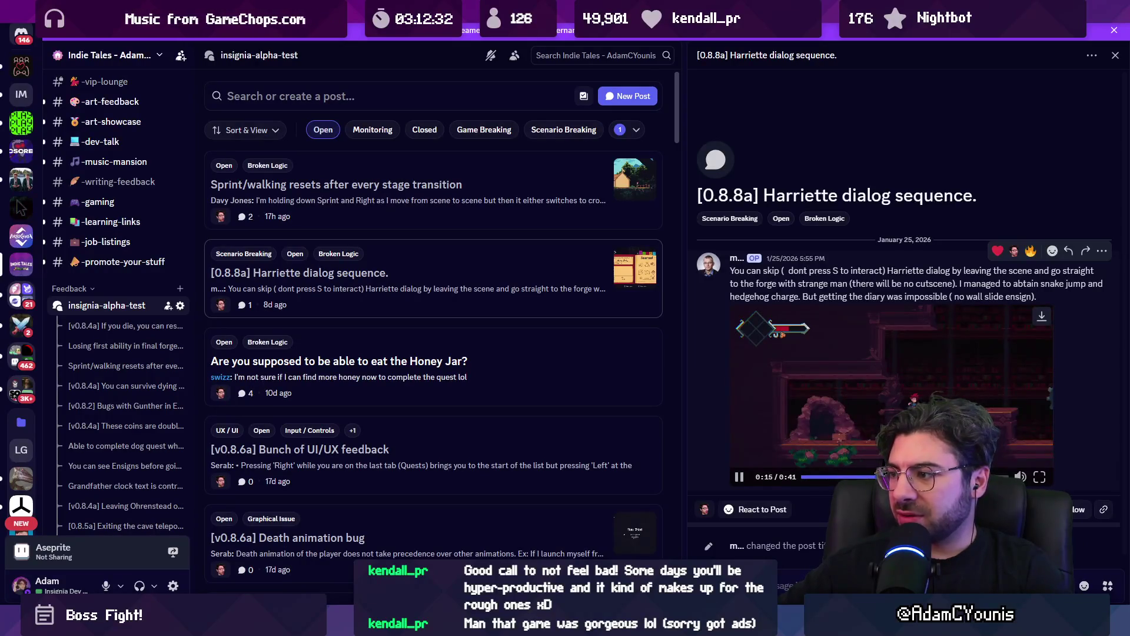
click(740, 477)
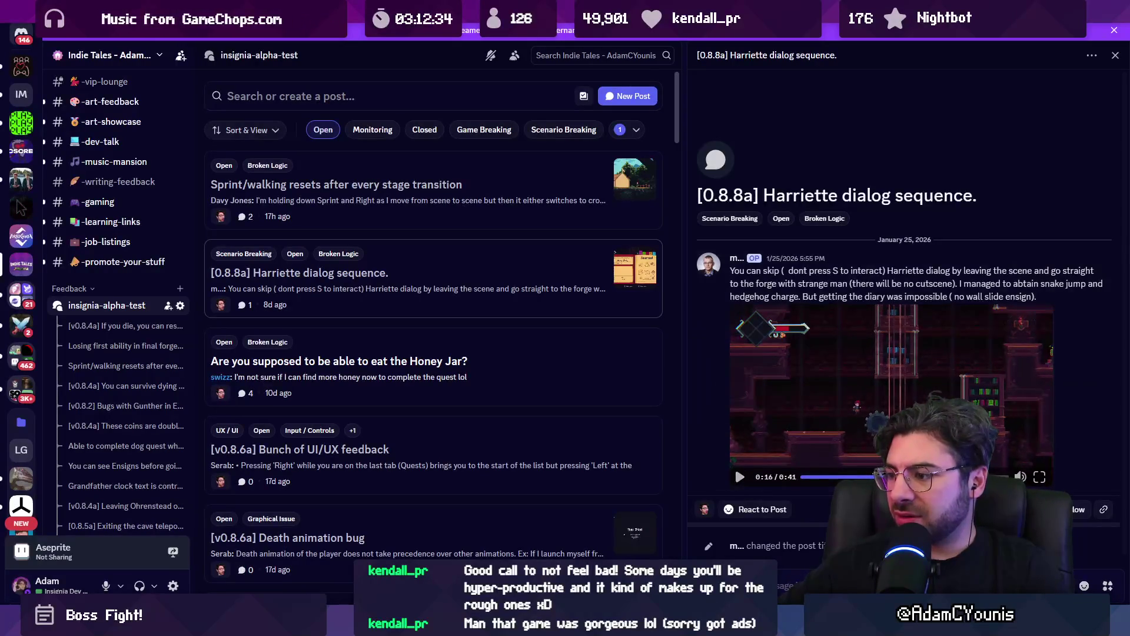
key(alt+Tab)
key(alt+Tab)
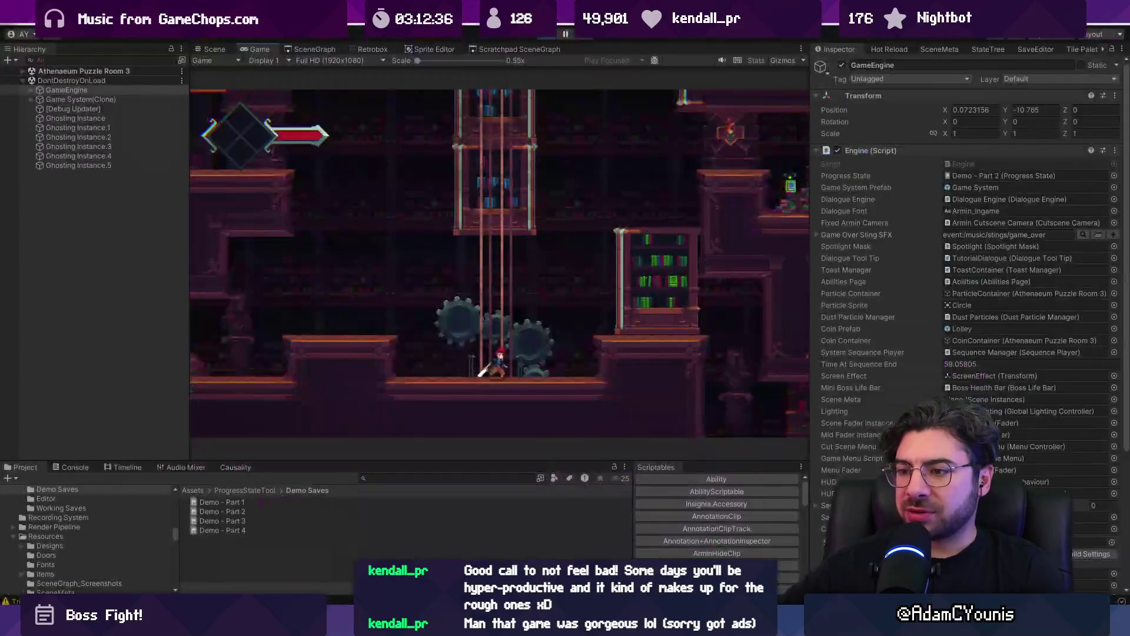
Climb the rope beside the gears and run the hero left and right around the puzzle room.
key(Up)
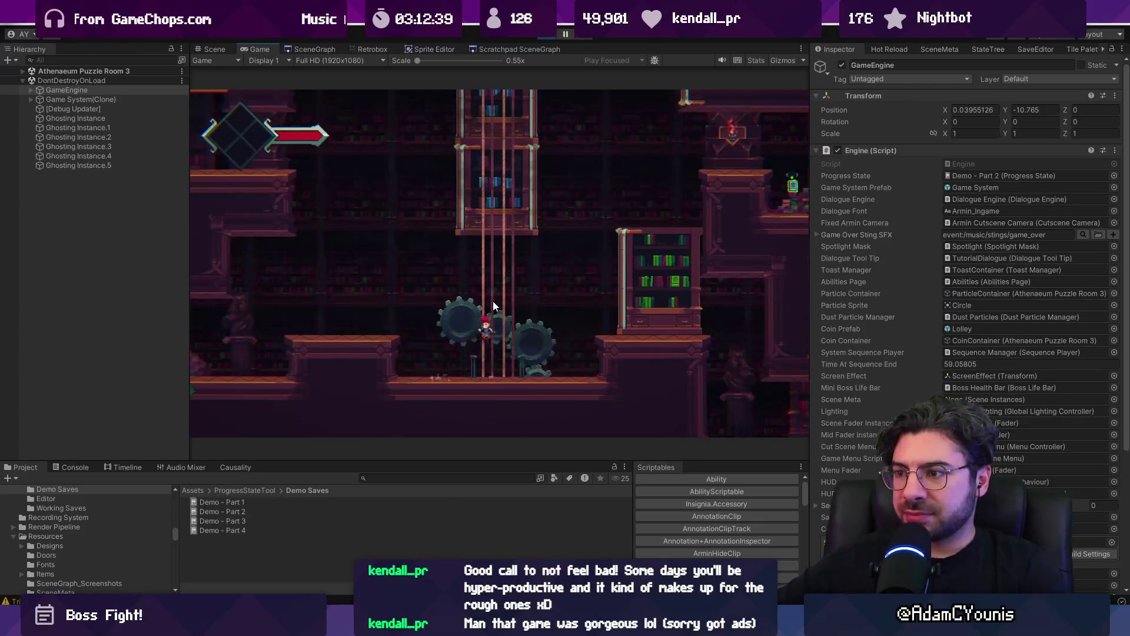
key(Left)
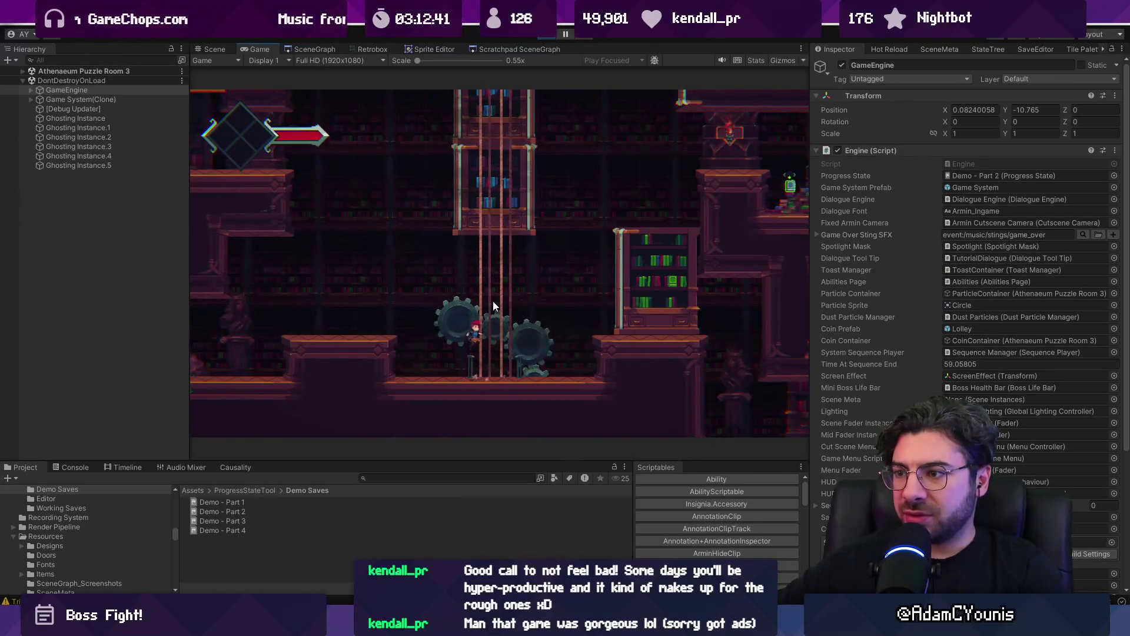
key(Right)
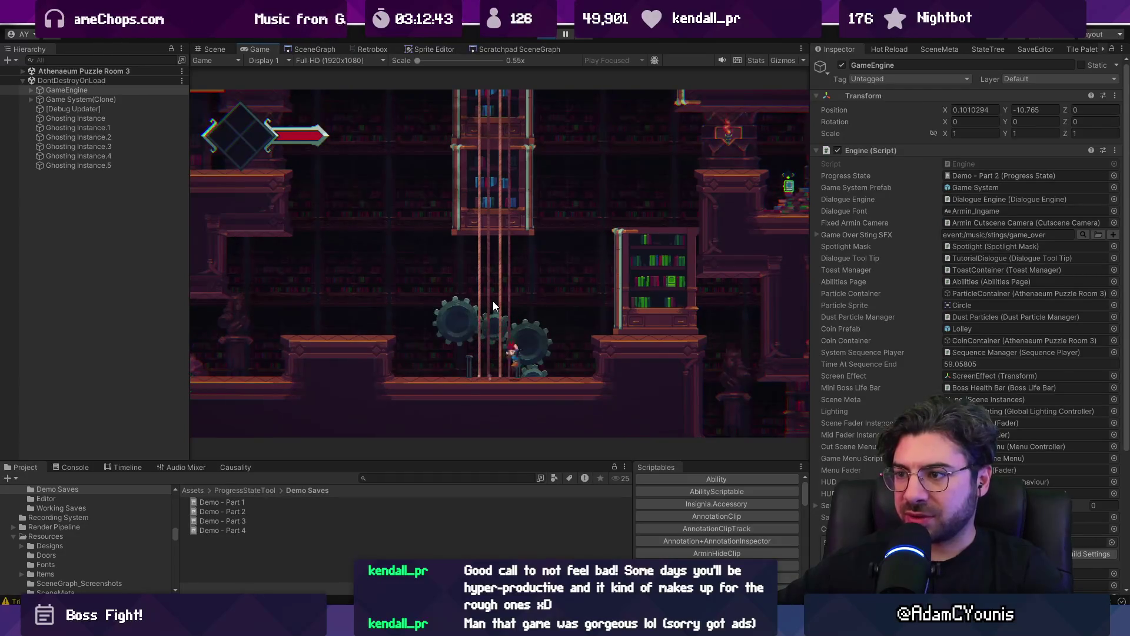
key(Left)
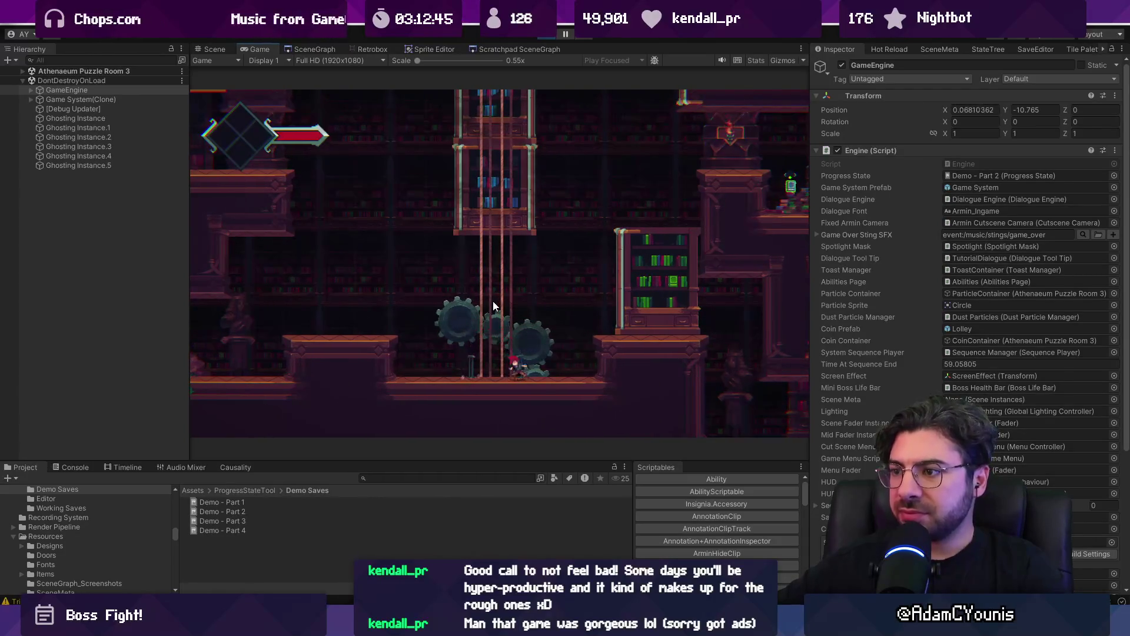
mouse_move(476, 624)
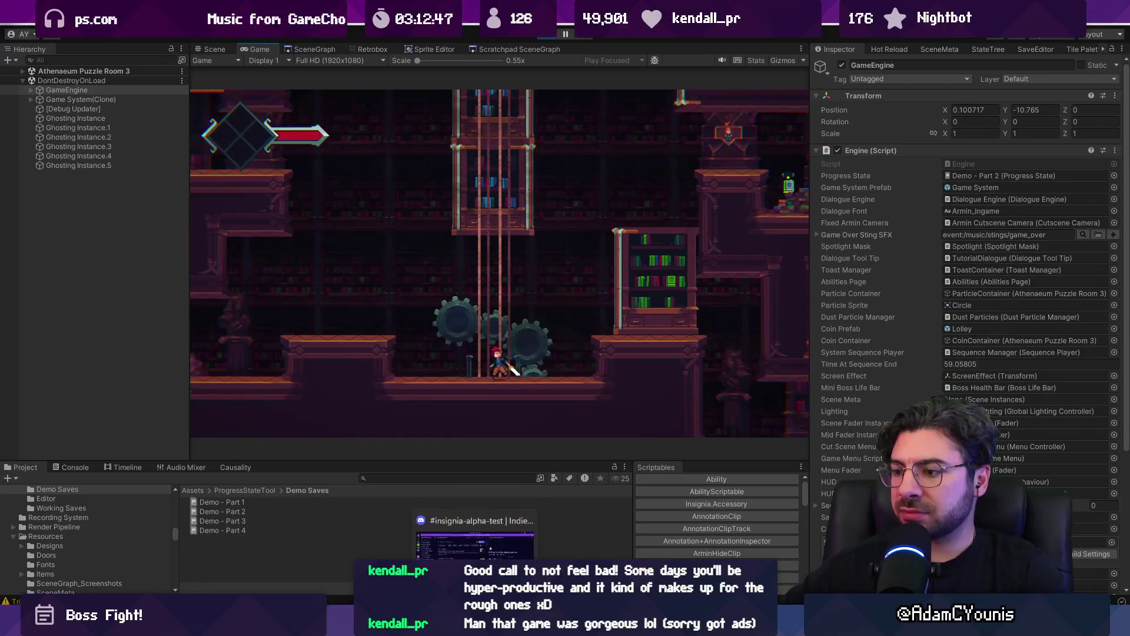
key(Left)
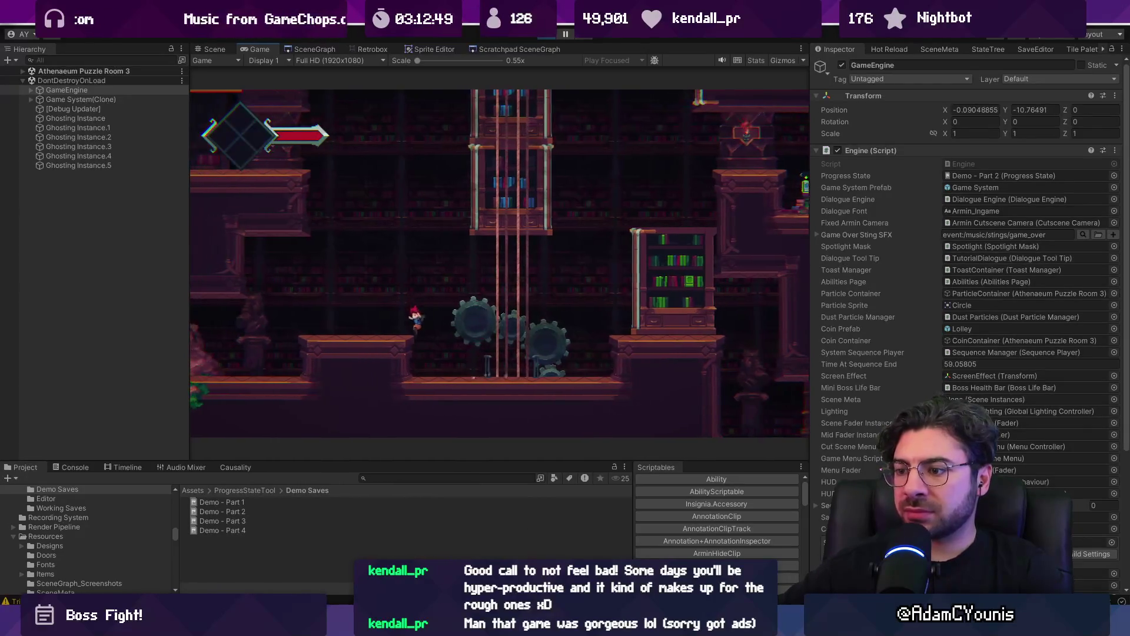
key(alt+Tab)
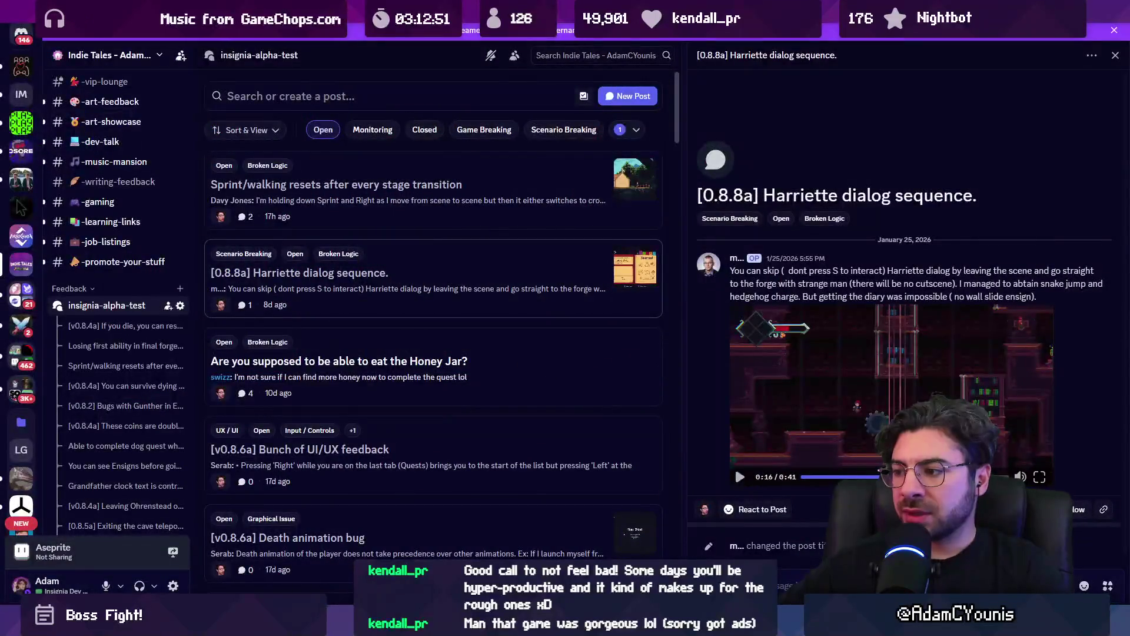
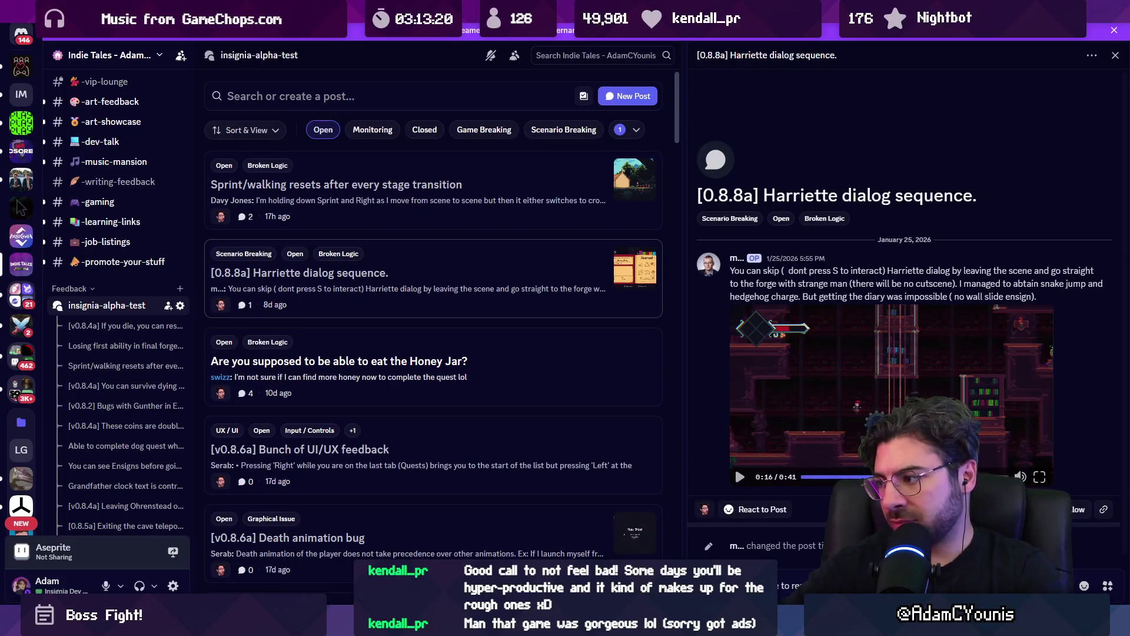
Reread the Harriette dialog sequence bug report in Discord, then start a Unity playtest.
scroll(901, 353, down, 1)
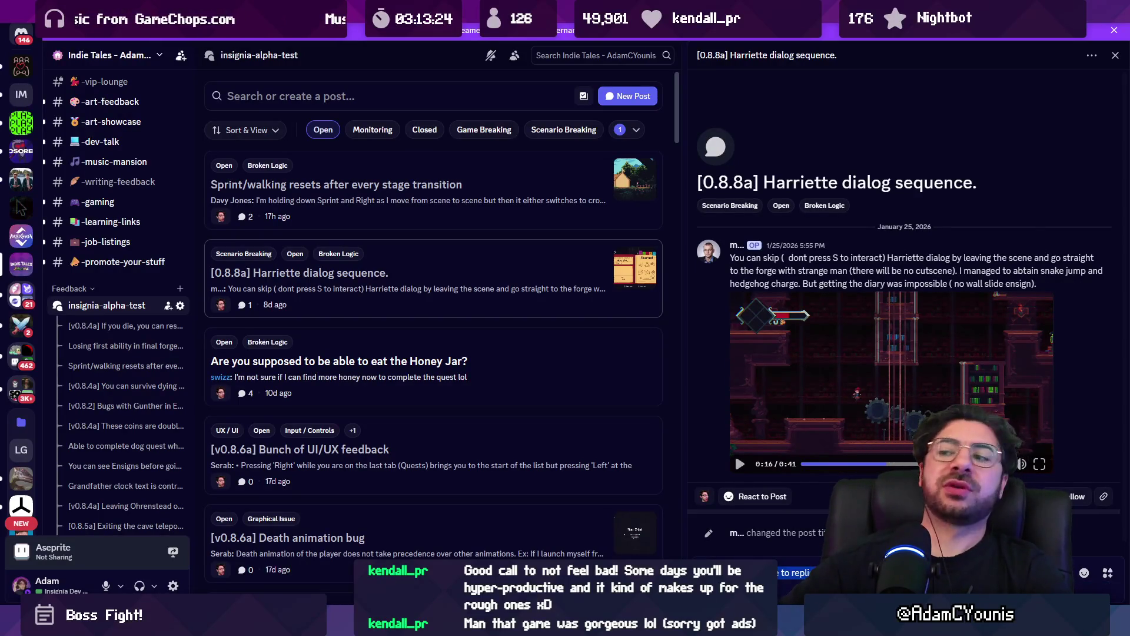
scroll(901, 353, up, 1)
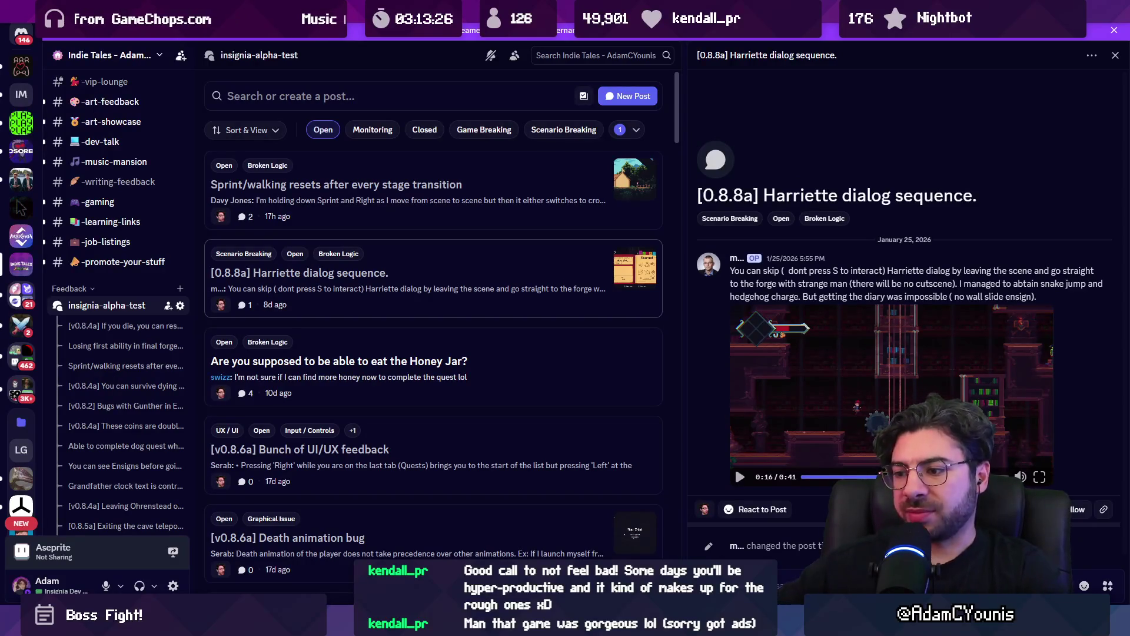
key(alt+Tab)
click(545, 36)
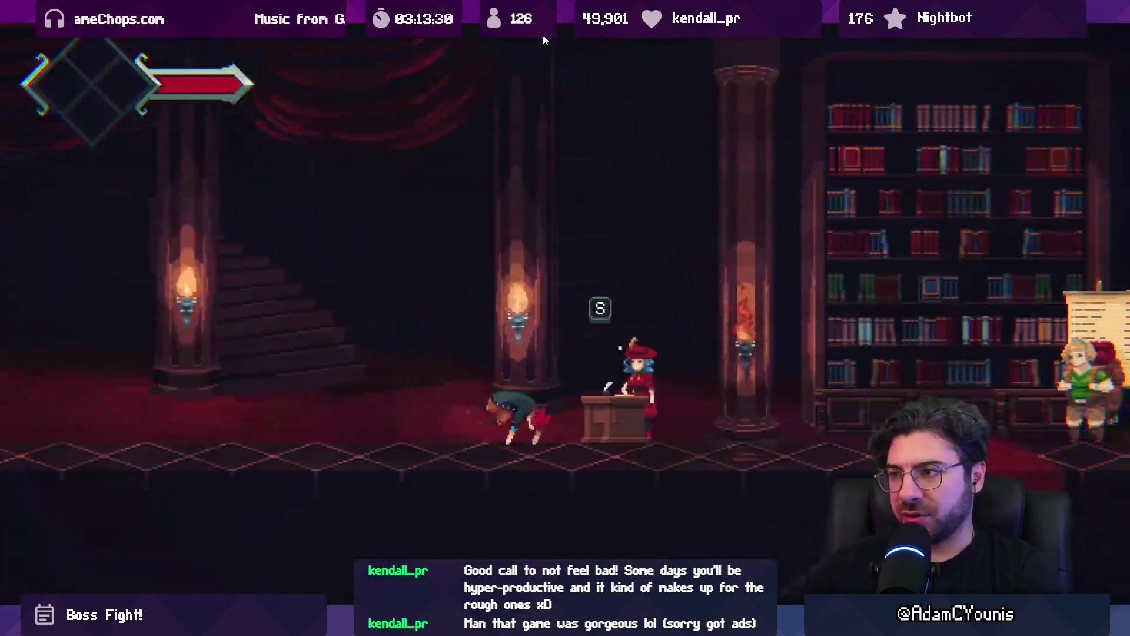
Run the character right, left and up the shaft through the library rooms, then stop play mode.
key(Right)
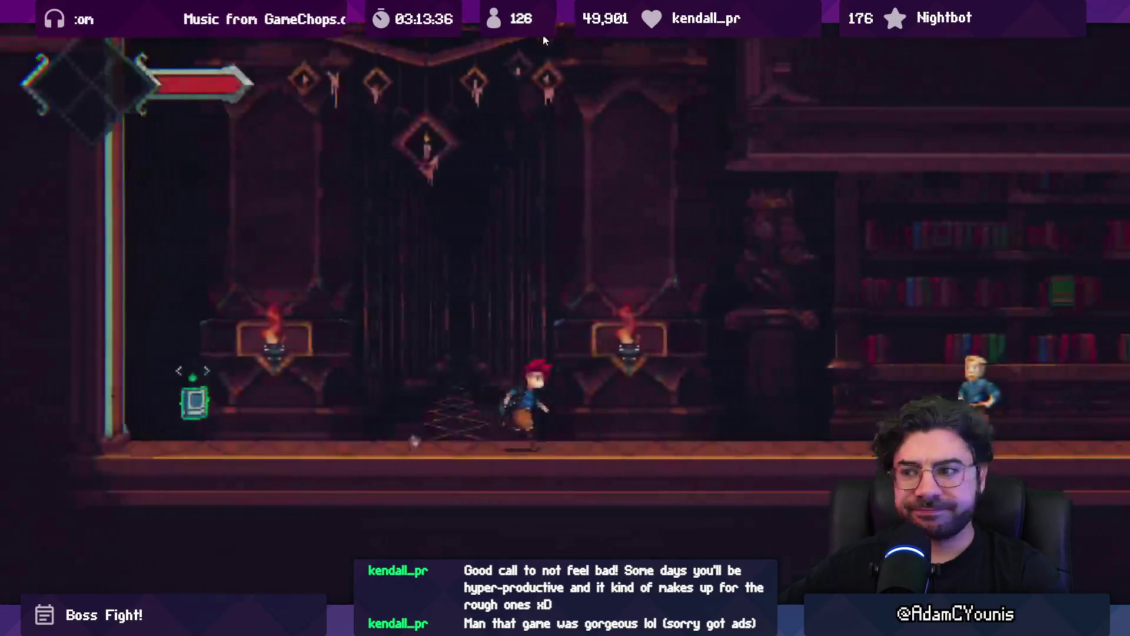
key(Right)
key(Right)
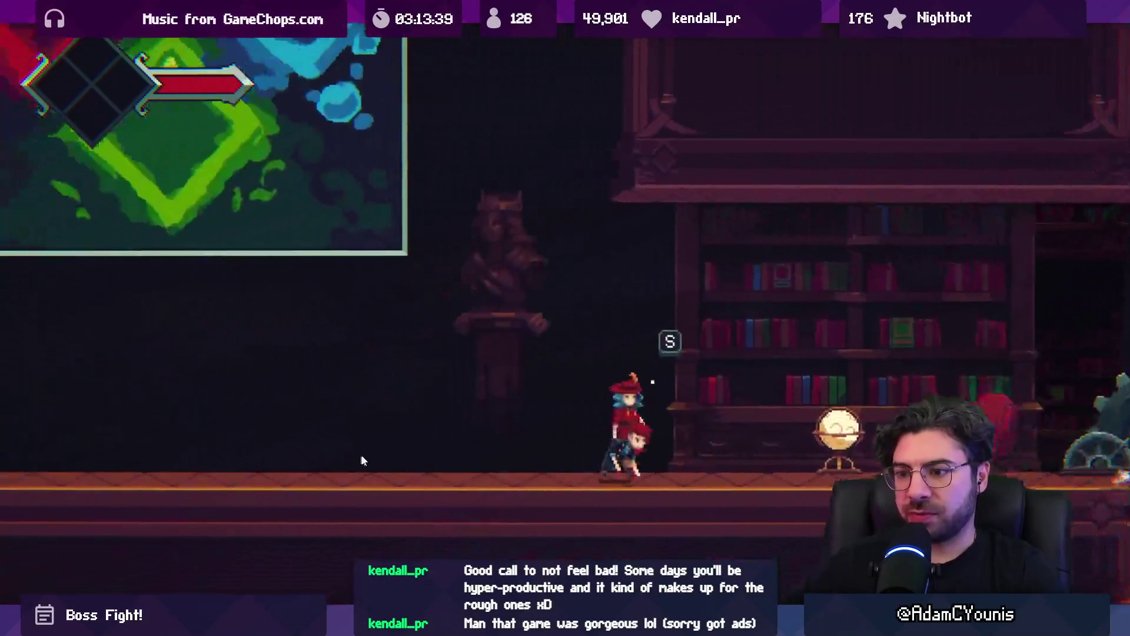
key(Left)
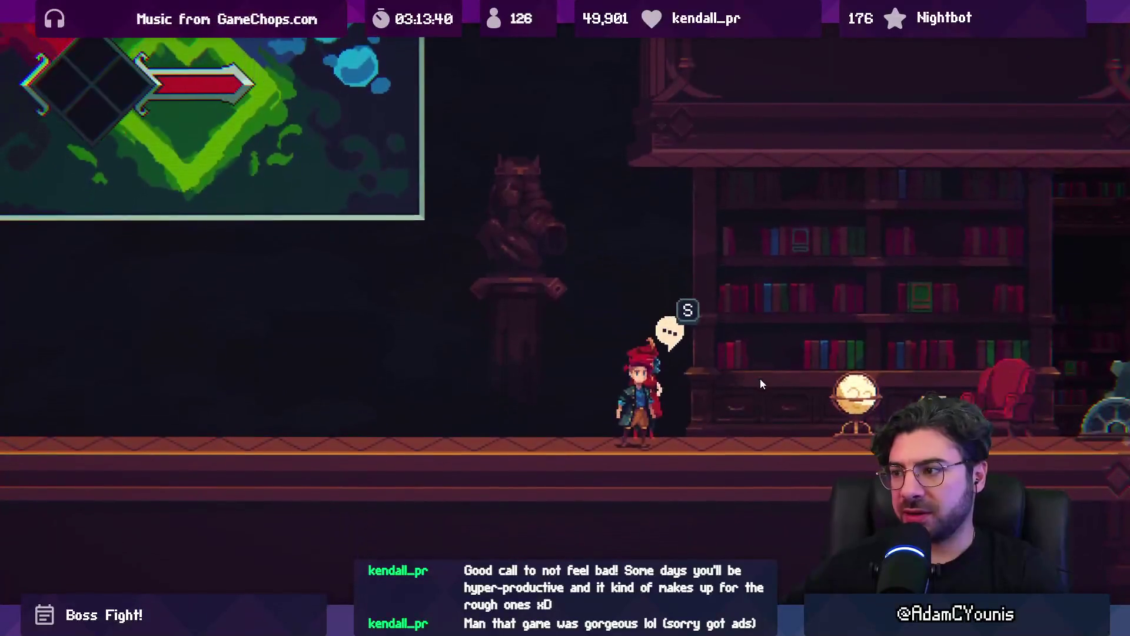
key(space)
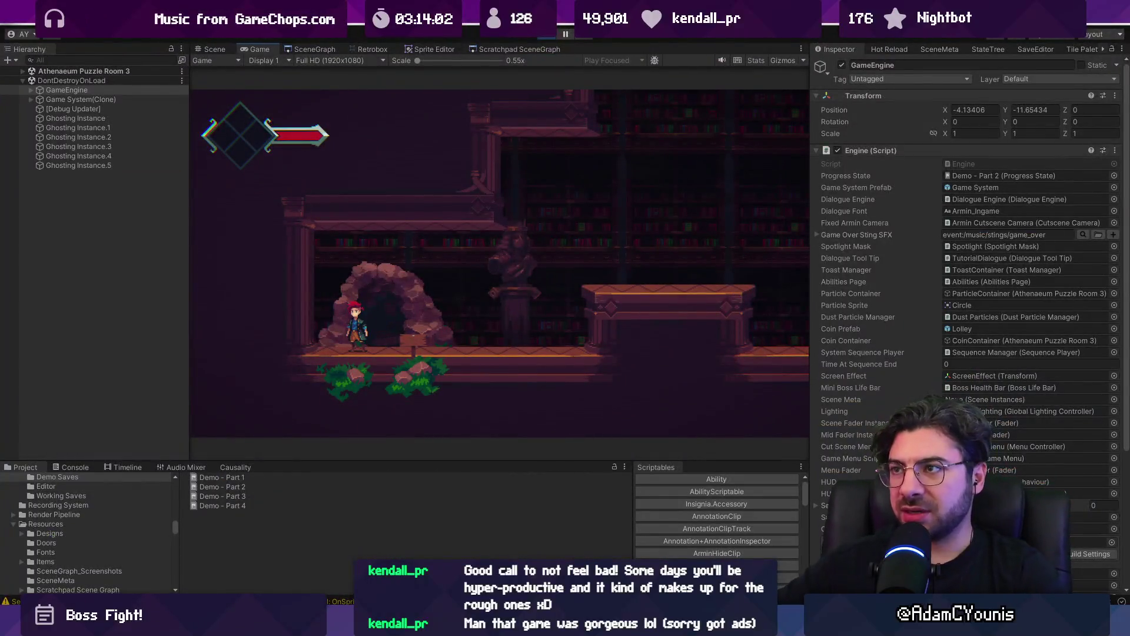
key(ctrl+p)
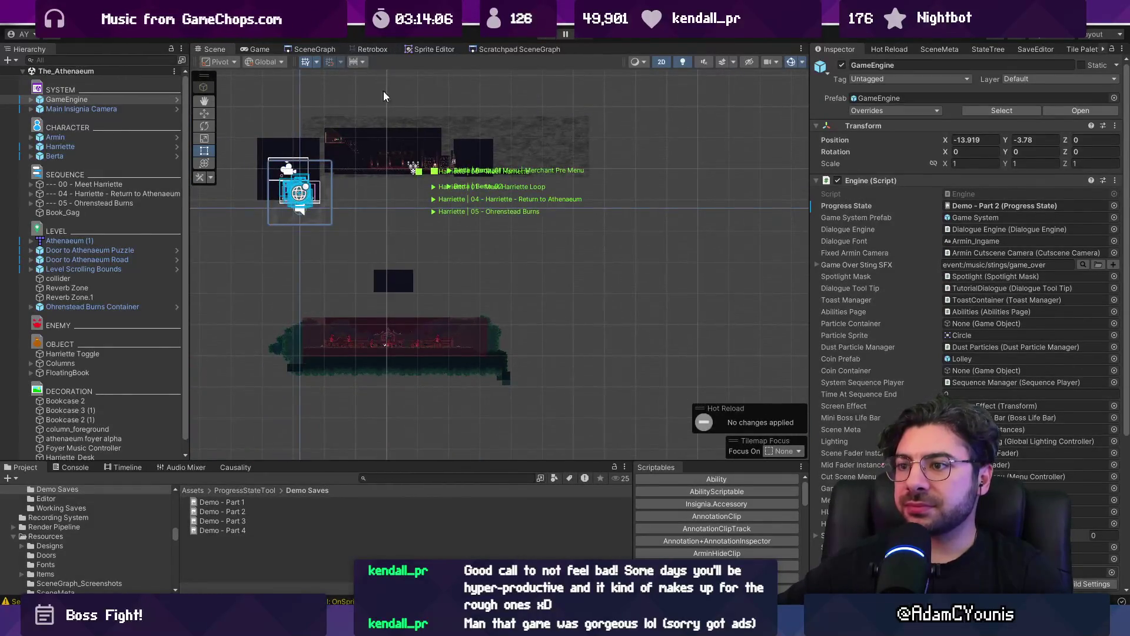
Set Harriette's 00 - Meet Harriette sequence to trigger on collision.
scroll(416, 130, up, 10)
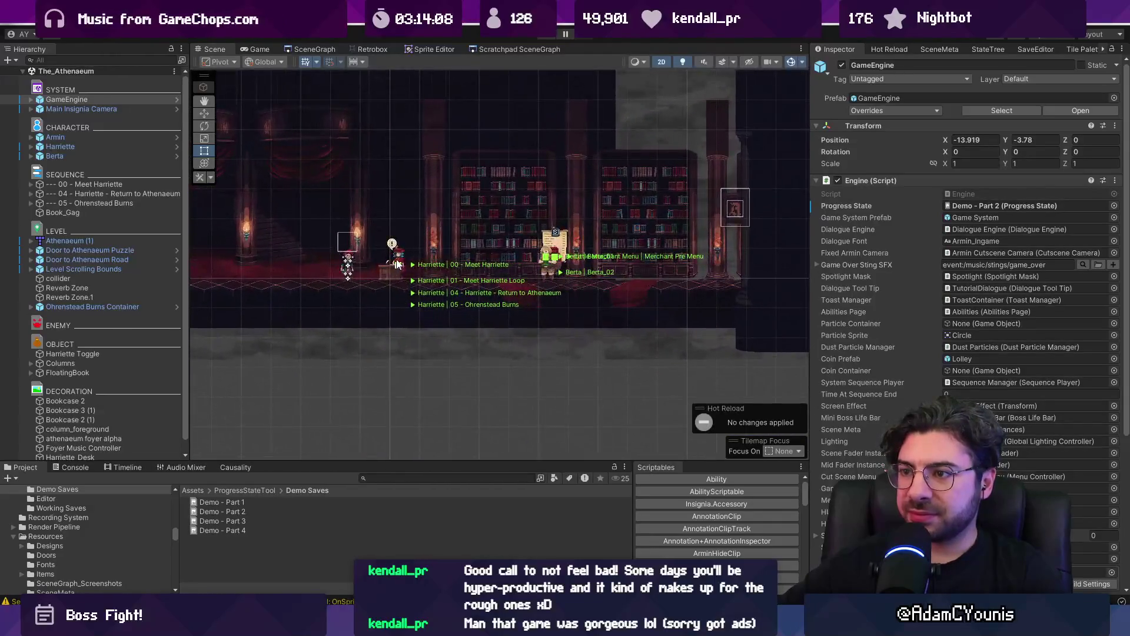
click(397, 264)
scroll(967, 288, down, 6)
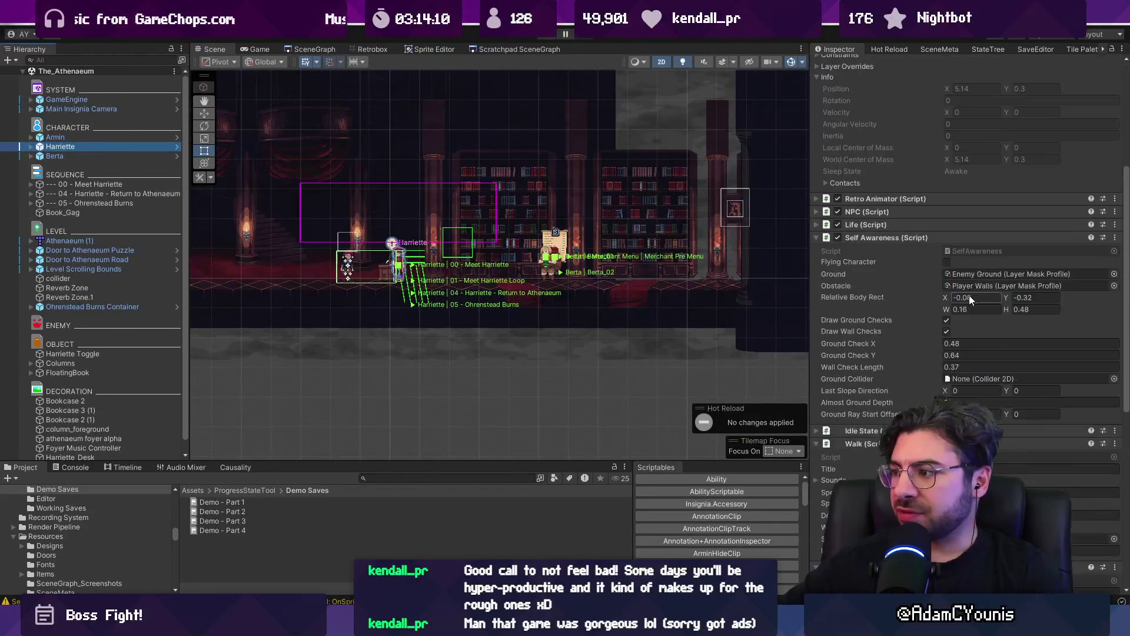
click(909, 239)
click(910, 264)
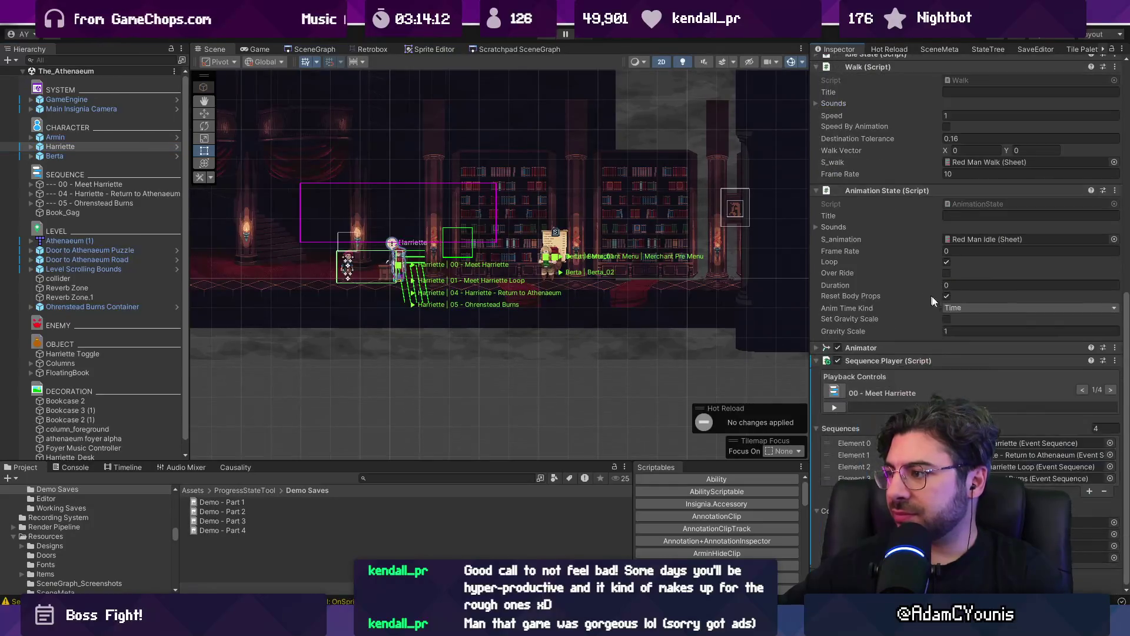
double_click(1036, 348)
scroll(936, 195, up, 3)
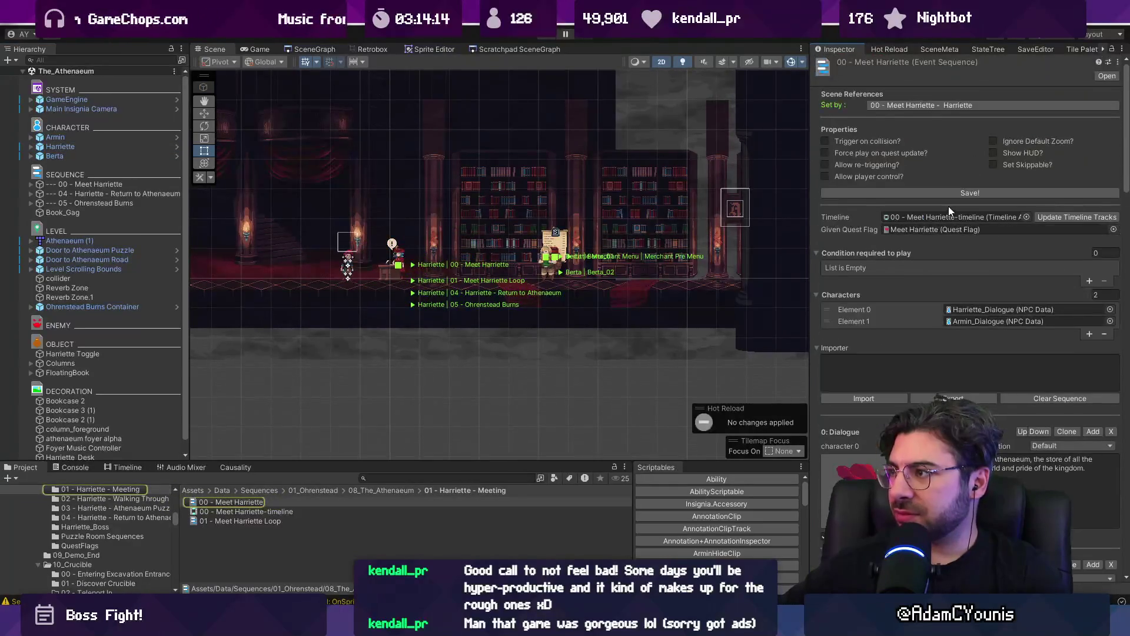
click(825, 141)
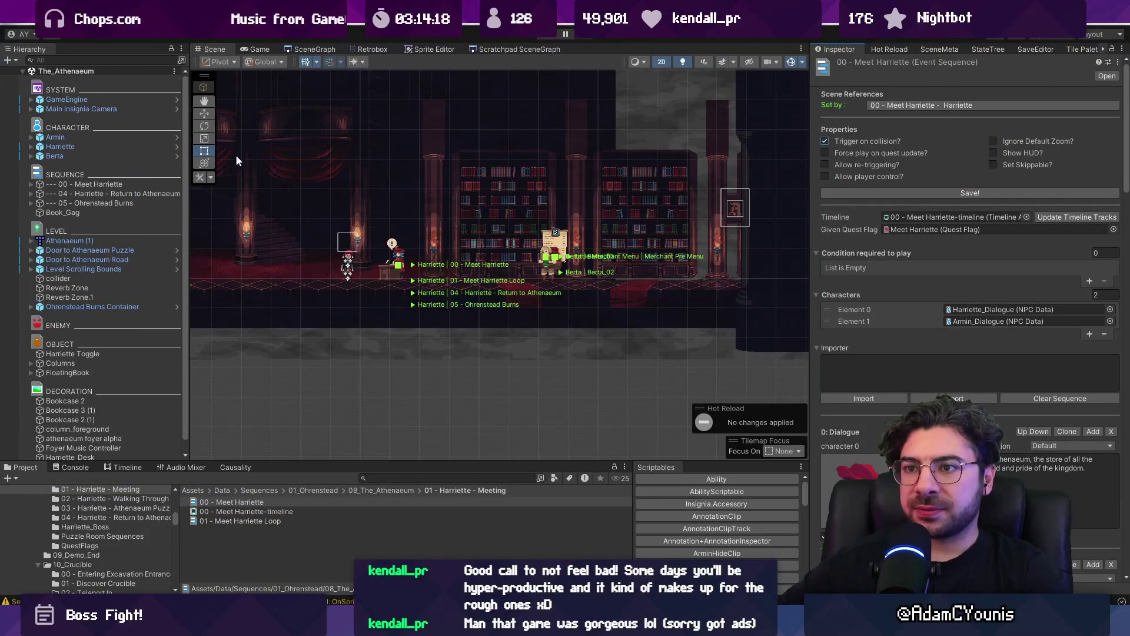
Briefly playtest the sequence, then select Armin and move his start position to x 3.615.
click(541, 37)
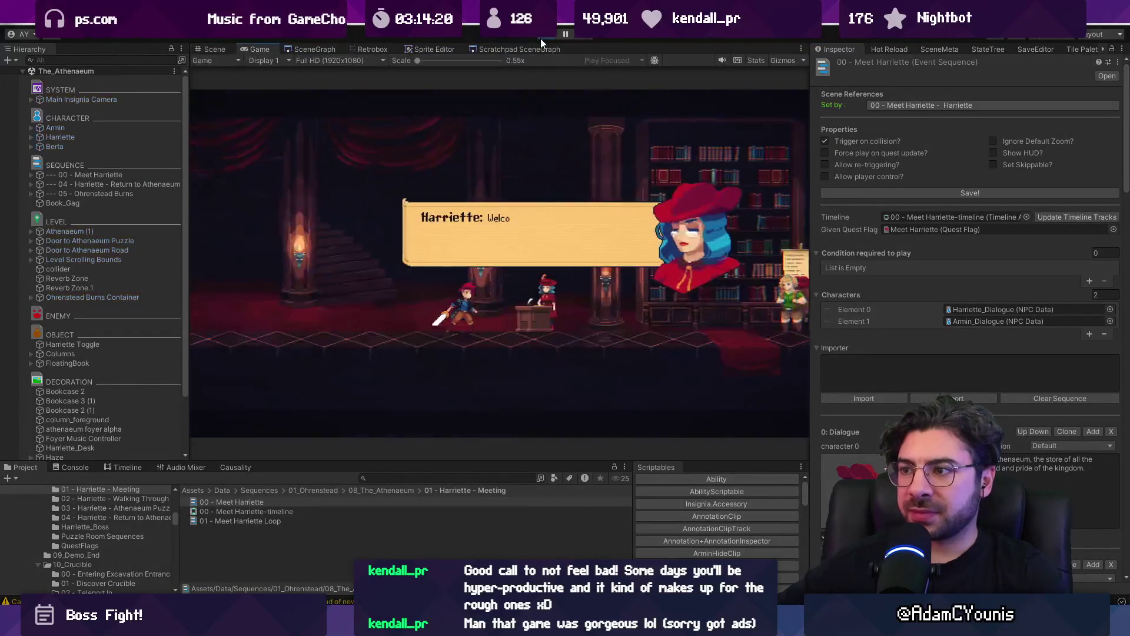
click(540, 38)
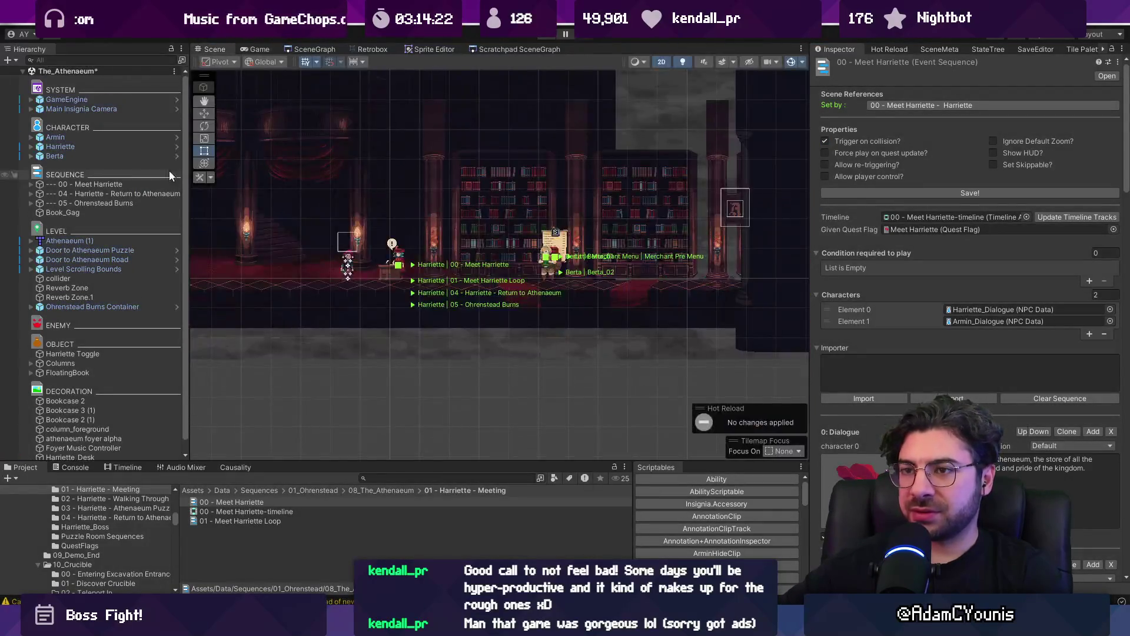
double_click(55, 136)
key(w)
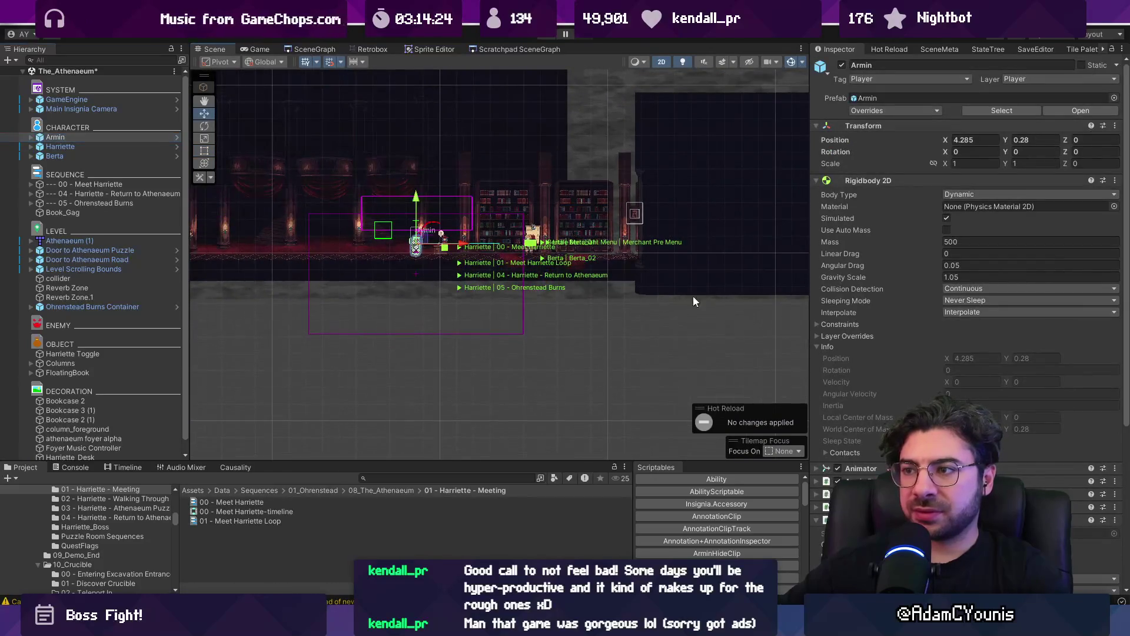
Retest the Harriette greeting in play mode, then show the Scene Graph.
click(541, 38)
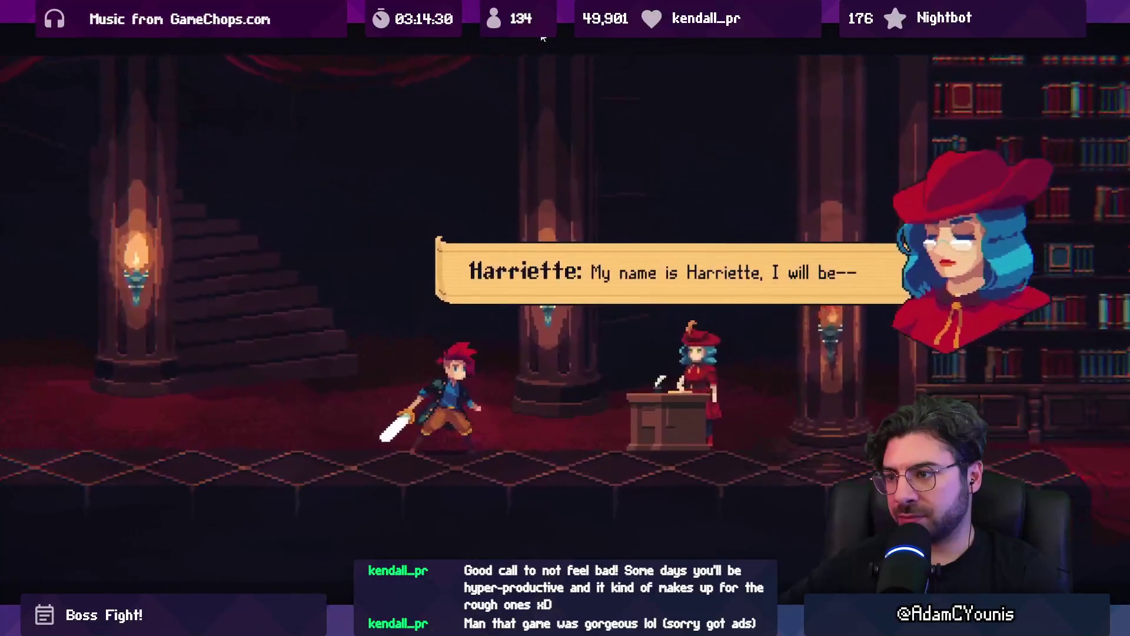
key(shift+space)
key(ctrl+p)
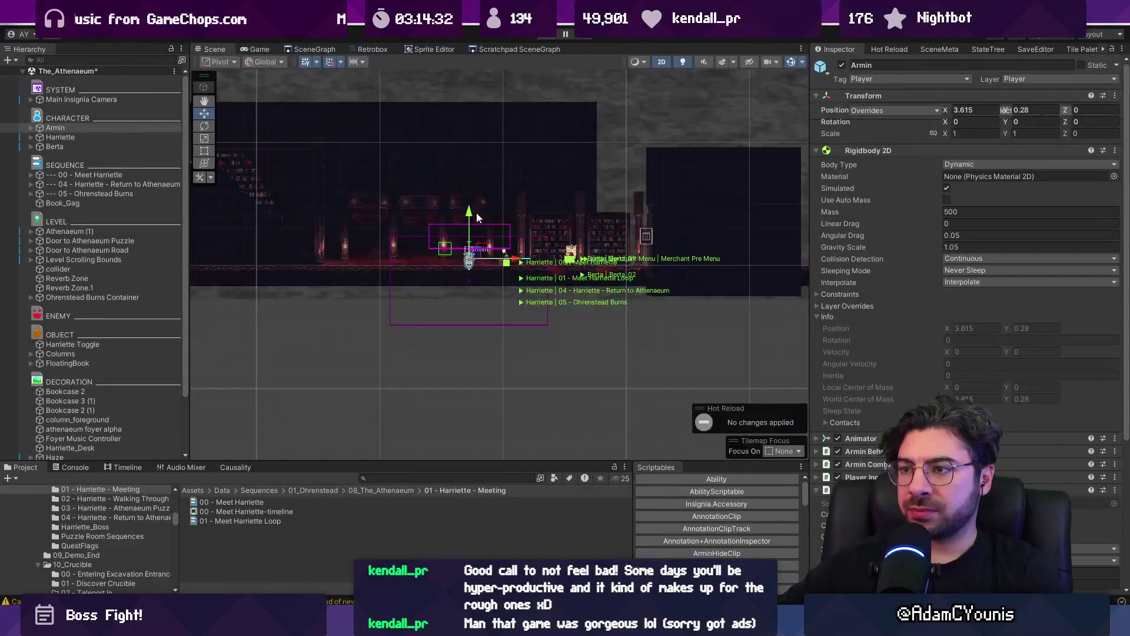
click(317, 48)
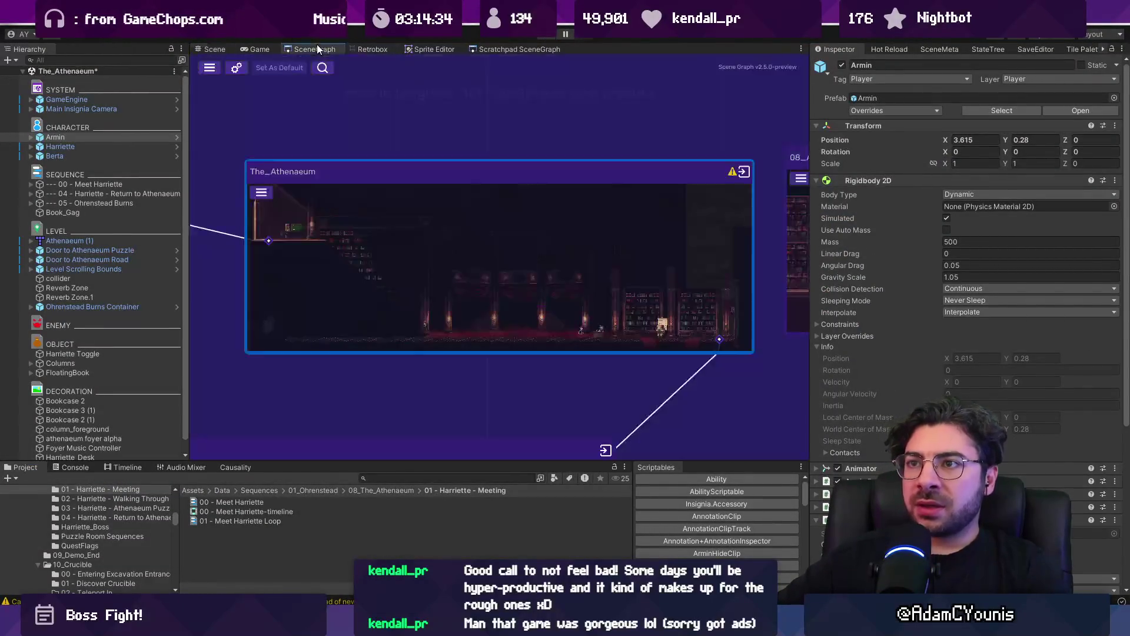
Open the Athenaeum Stacks scene, saving The_Athenaeum, and inspect the Harriette Walk sequence toggles.
scroll(484, 210, down, 5)
double_click(481, 230)
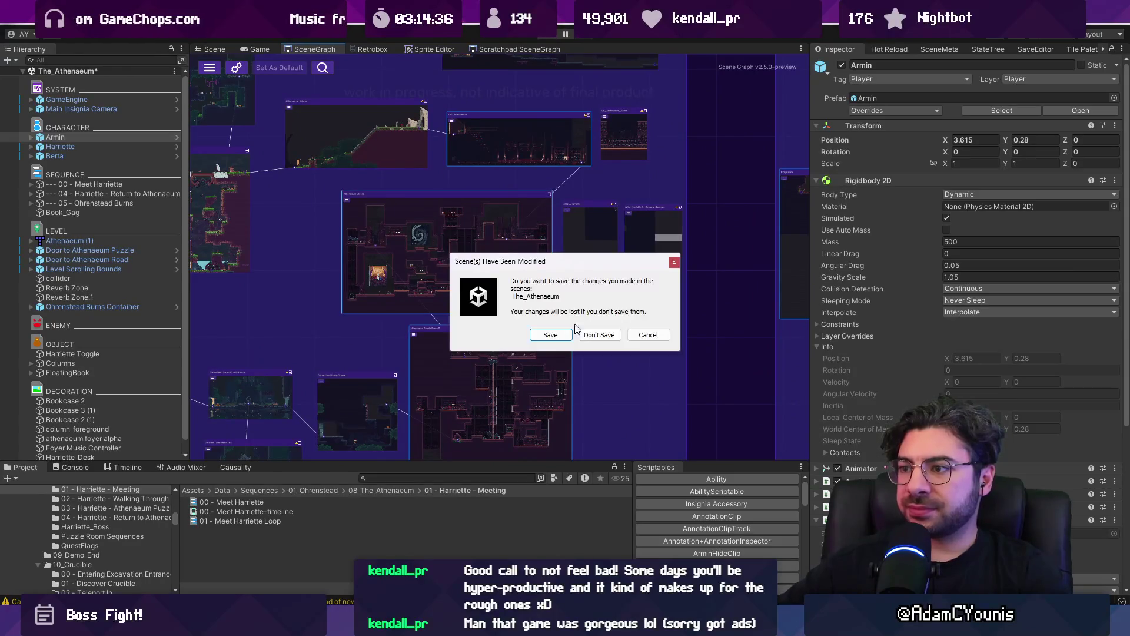
click(569, 335)
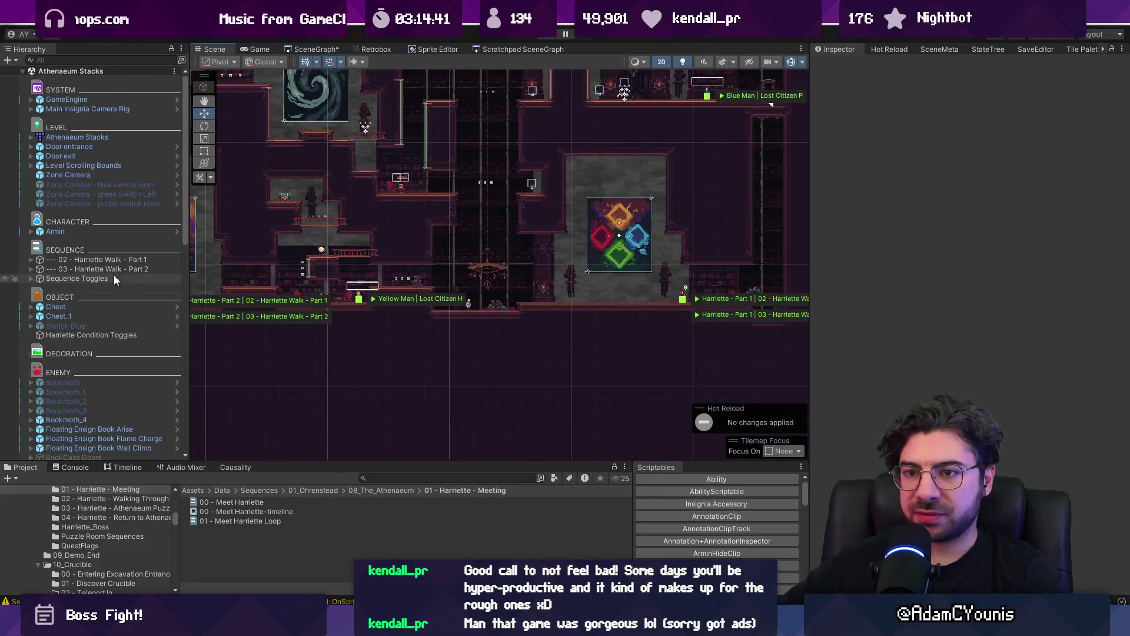
click(64, 259)
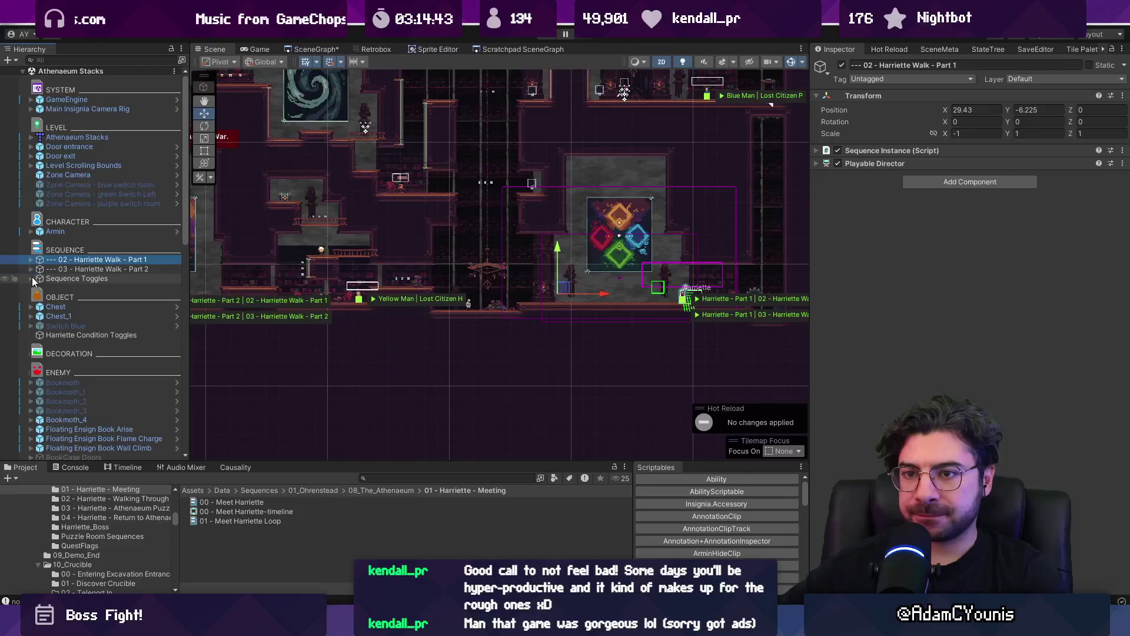
click(32, 278)
click(65, 288)
Expand both Harriette Walk sequences and review the 02 - Harriette Walk - Part 1 settings.
click(65, 269)
click(31, 259)
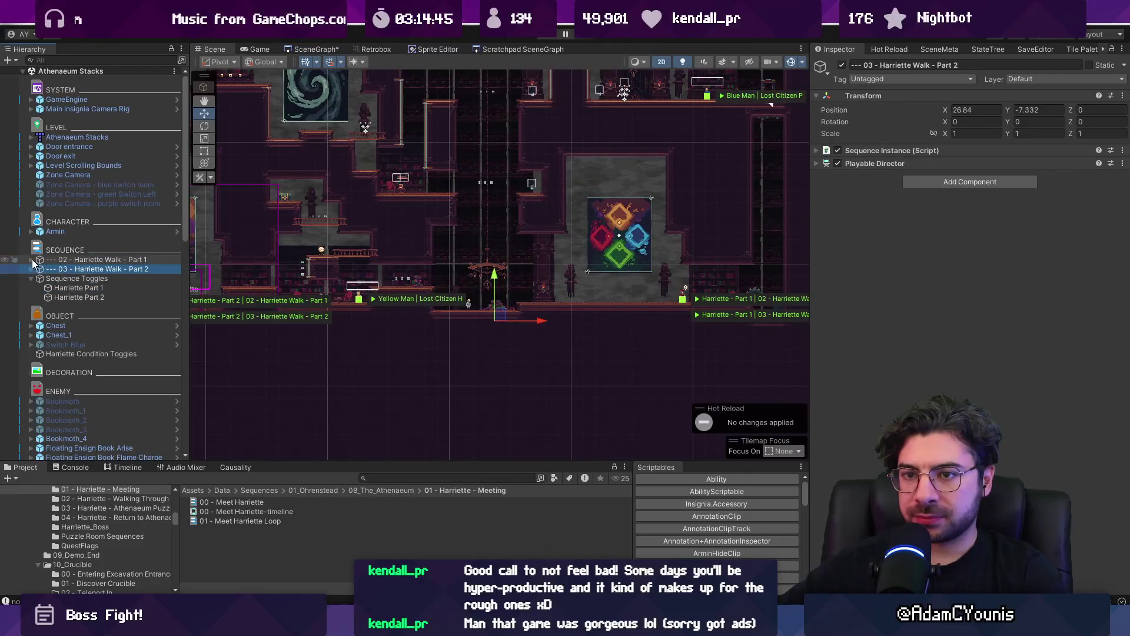
click(31, 335)
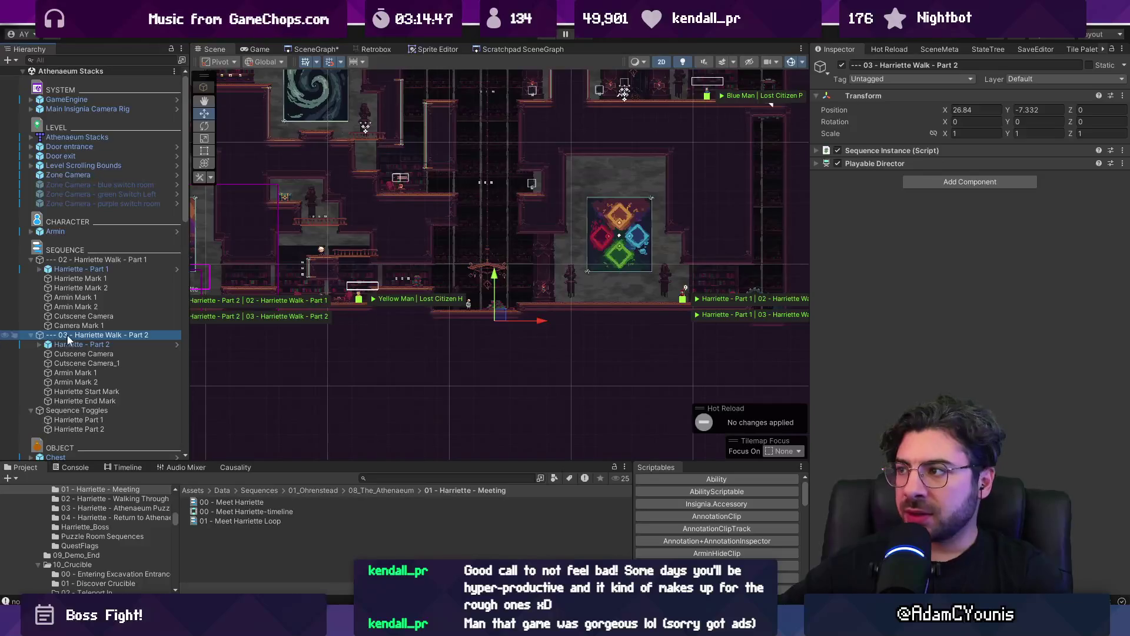
click(125, 269)
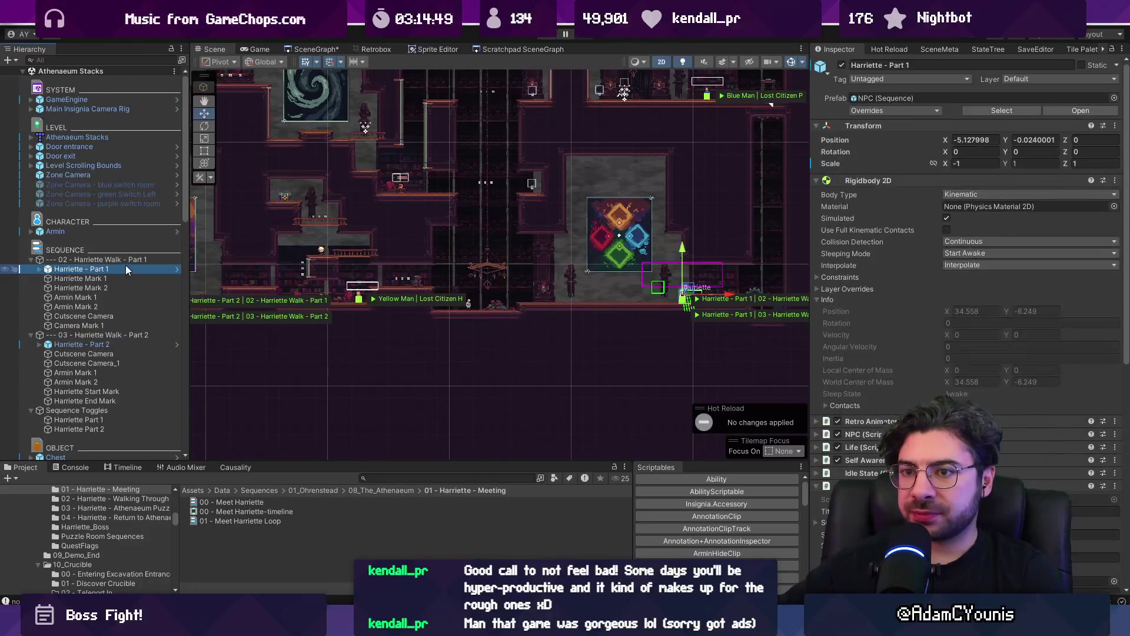
click(177, 269)
click(961, 204)
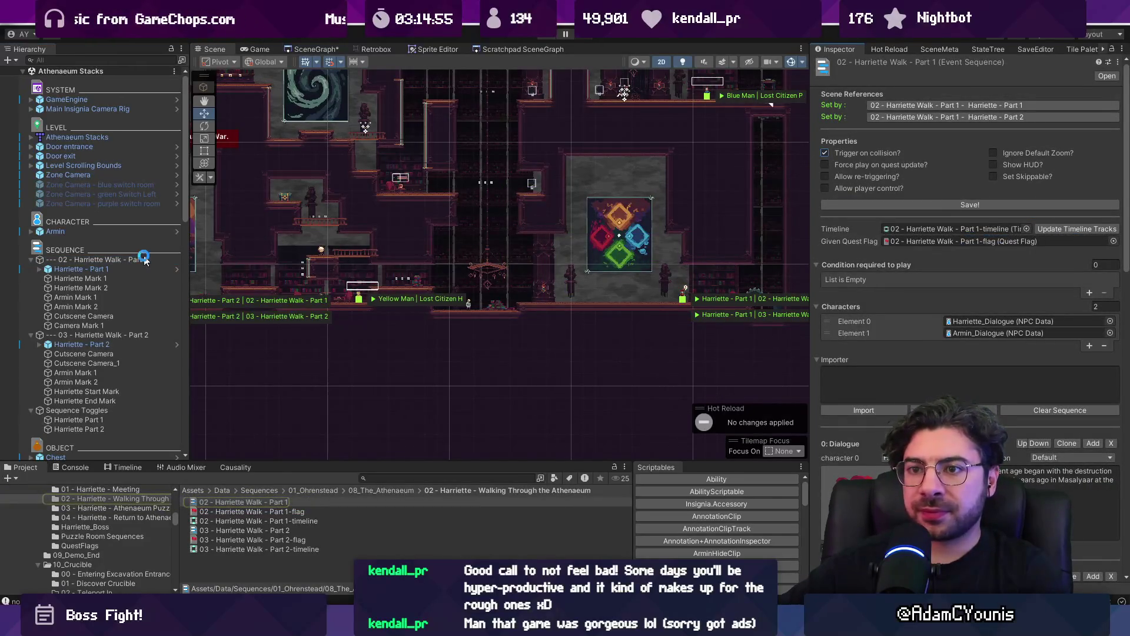
Make 03 - Harriette Walk - Part 2 trigger on collision and start a playtest.
click(120, 335)
double_click(954, 201)
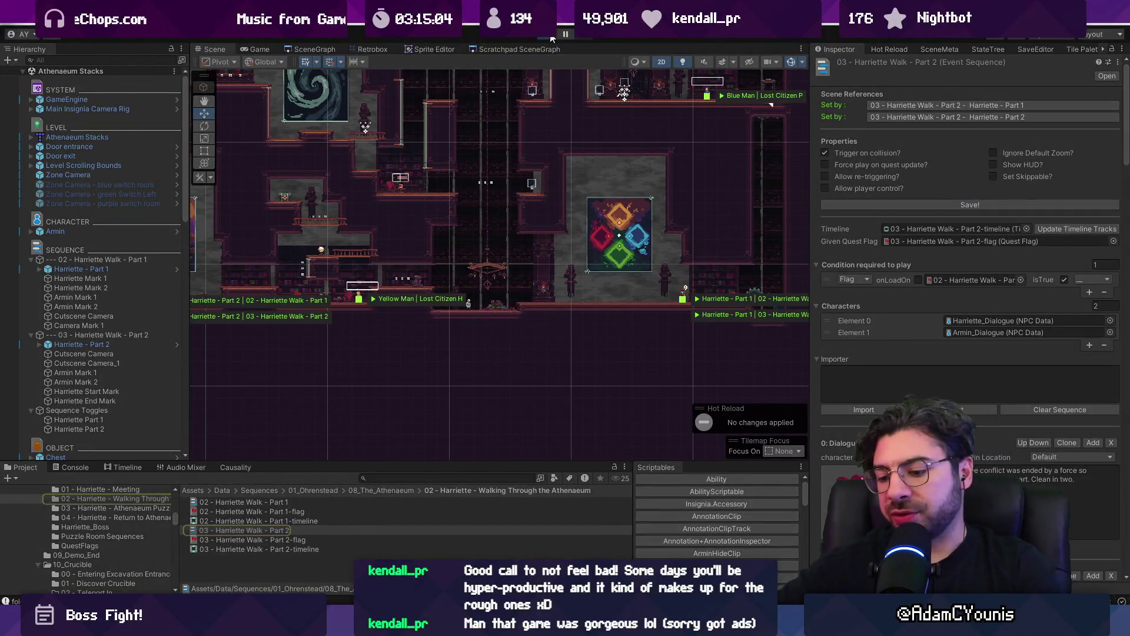
click(552, 35)
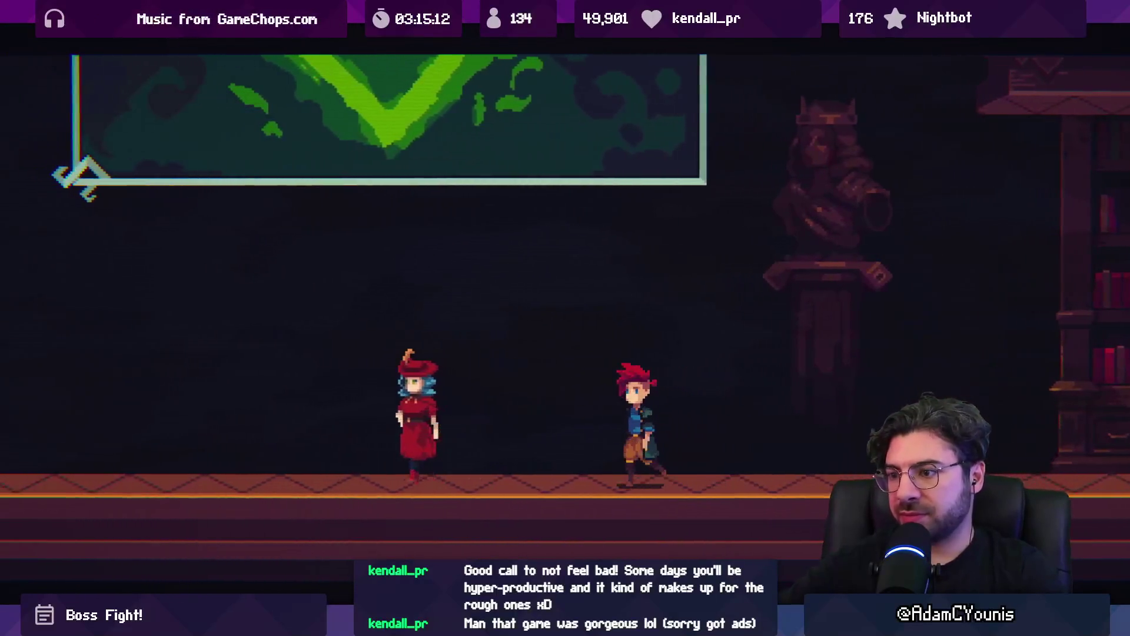
Playtest through Harriette's 'No more lying' cutscene and the vine elevator, then return to Scene view.
key(Escape)
key(Escape)
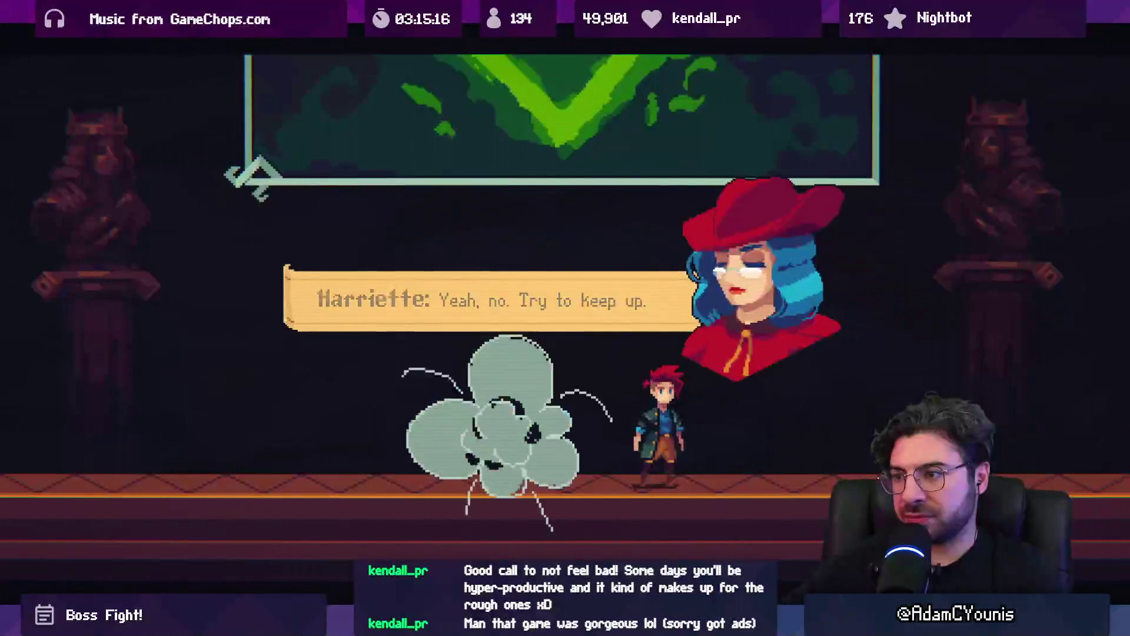
key(Left)
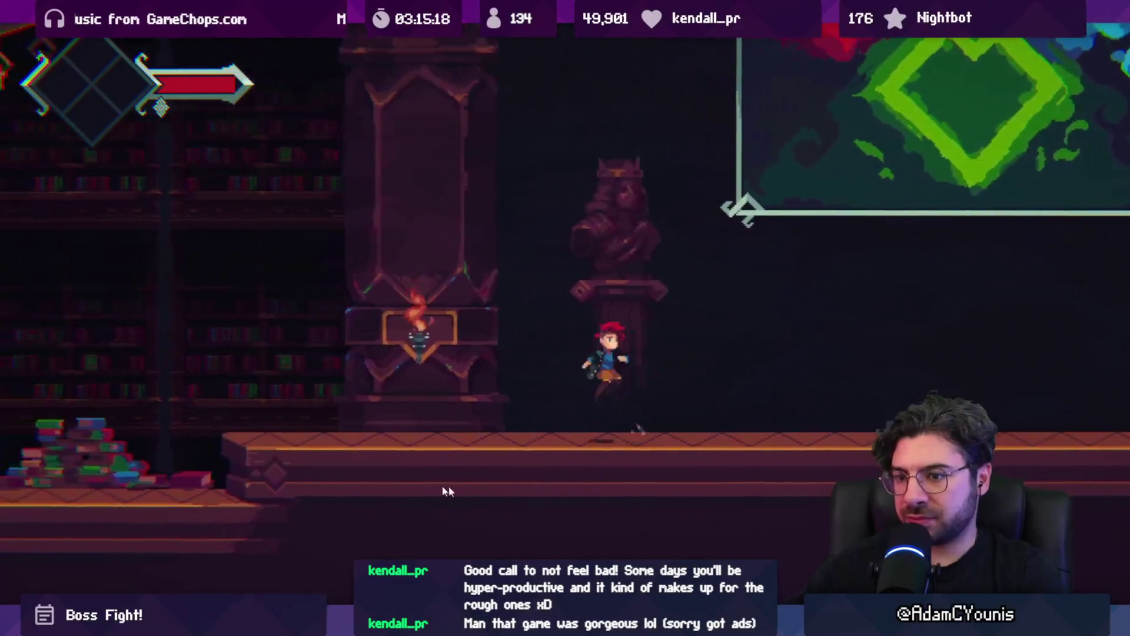
key(Left)
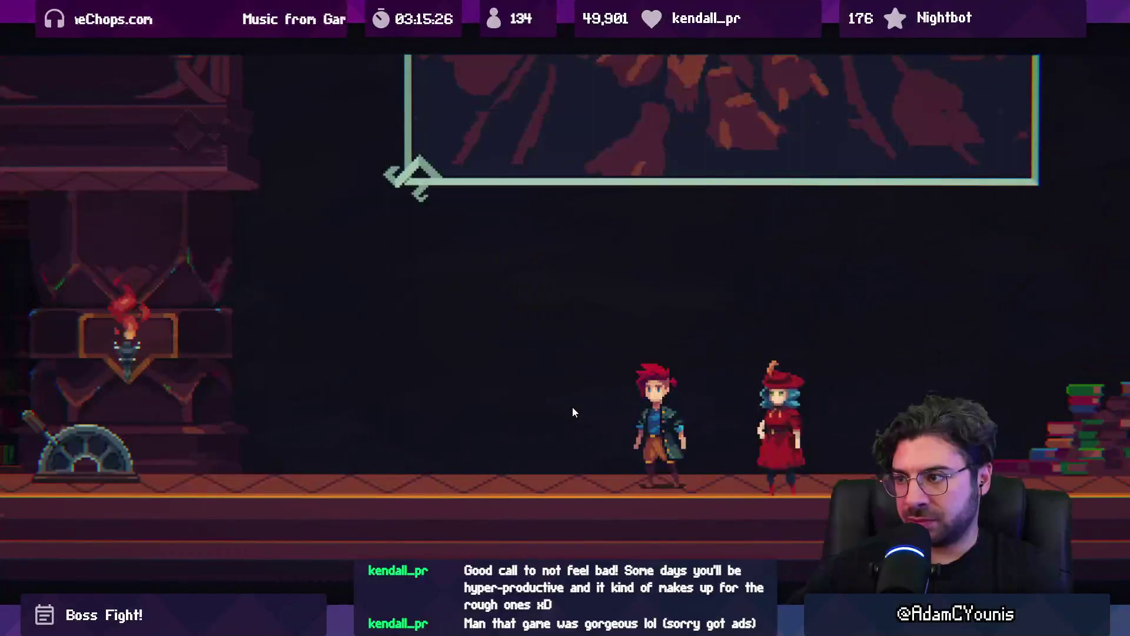
key(Left)
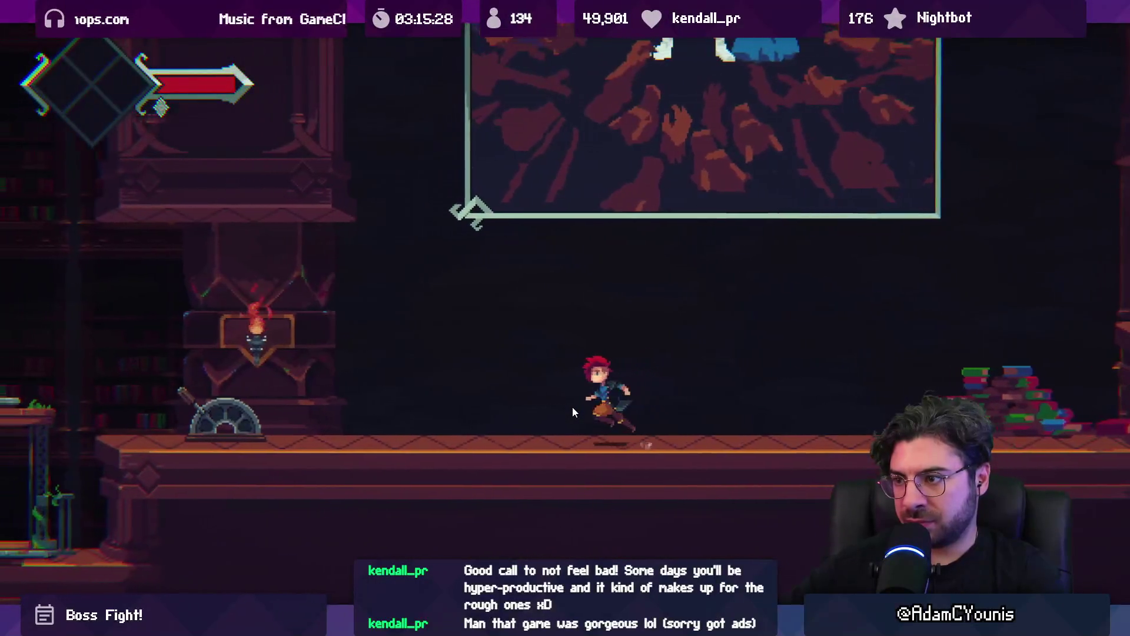
key(Left)
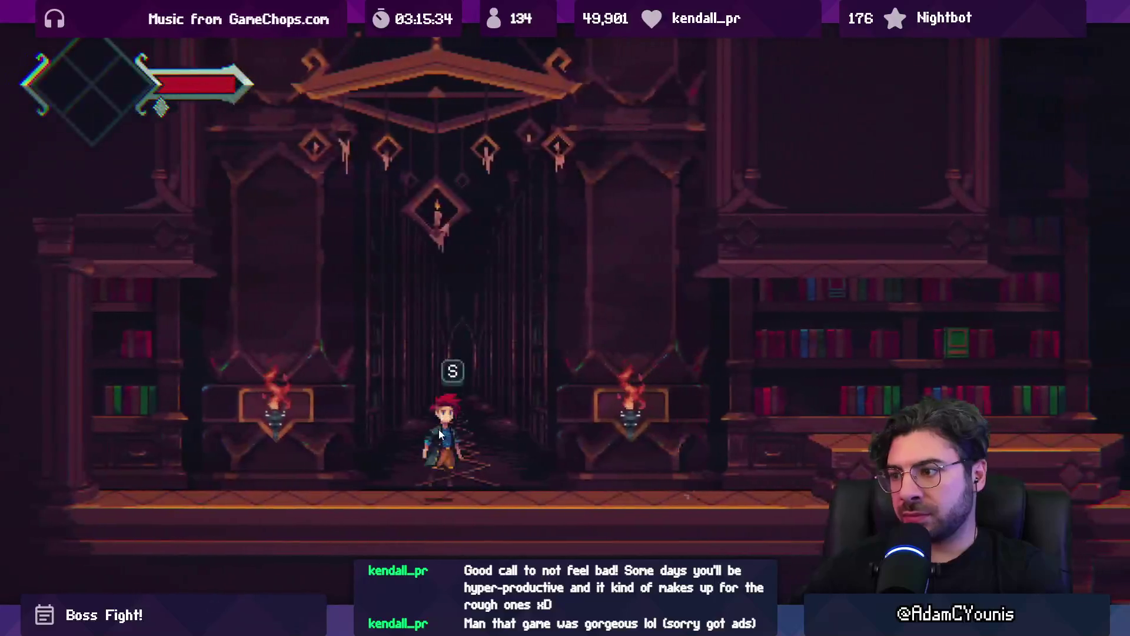
key(Right)
key(Left)
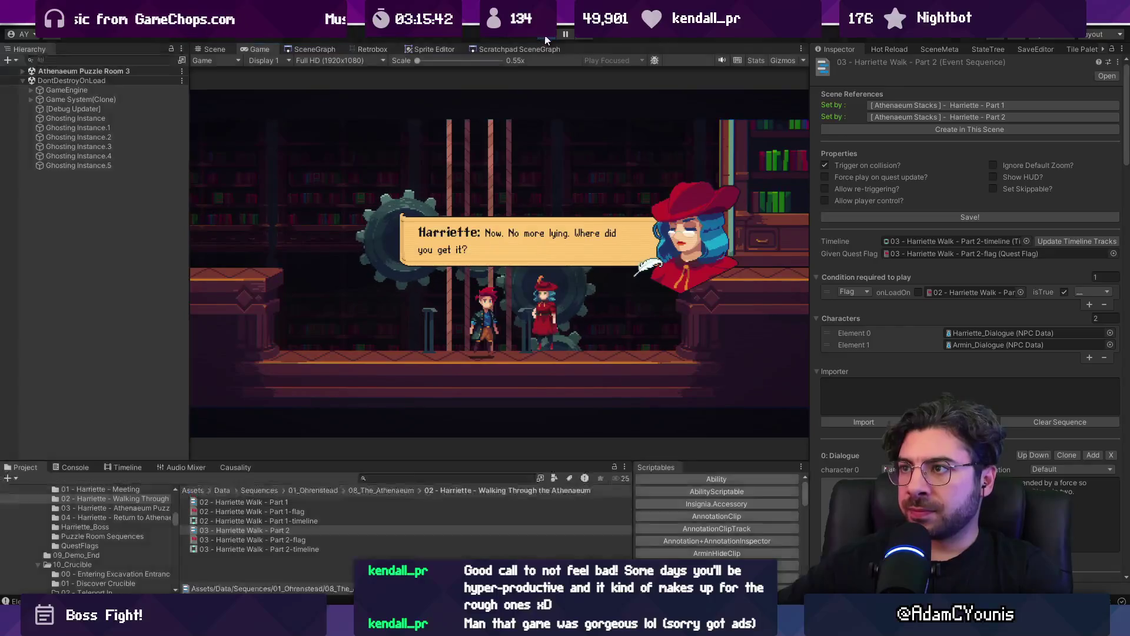
key(ctrl+1)
key(alt+Tab)
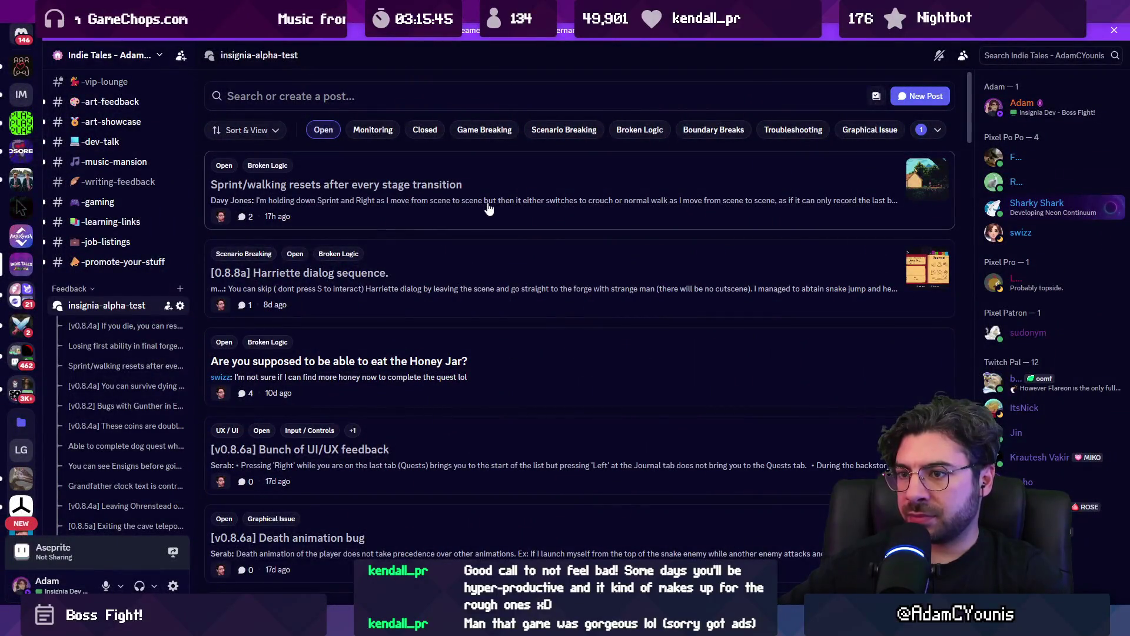
Open the [0.8.8a] Harriette dialog sequence post and reply 'Fixed in 0.8.9-a'.
scroll(524, 381, down, 3)
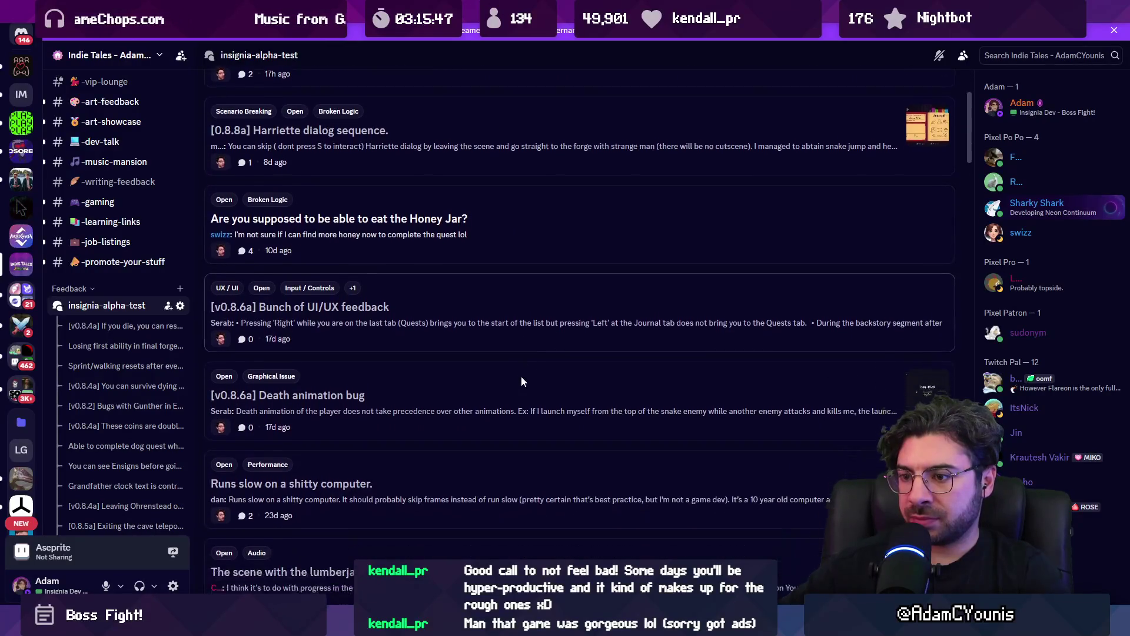
scroll(521, 381, up, 3)
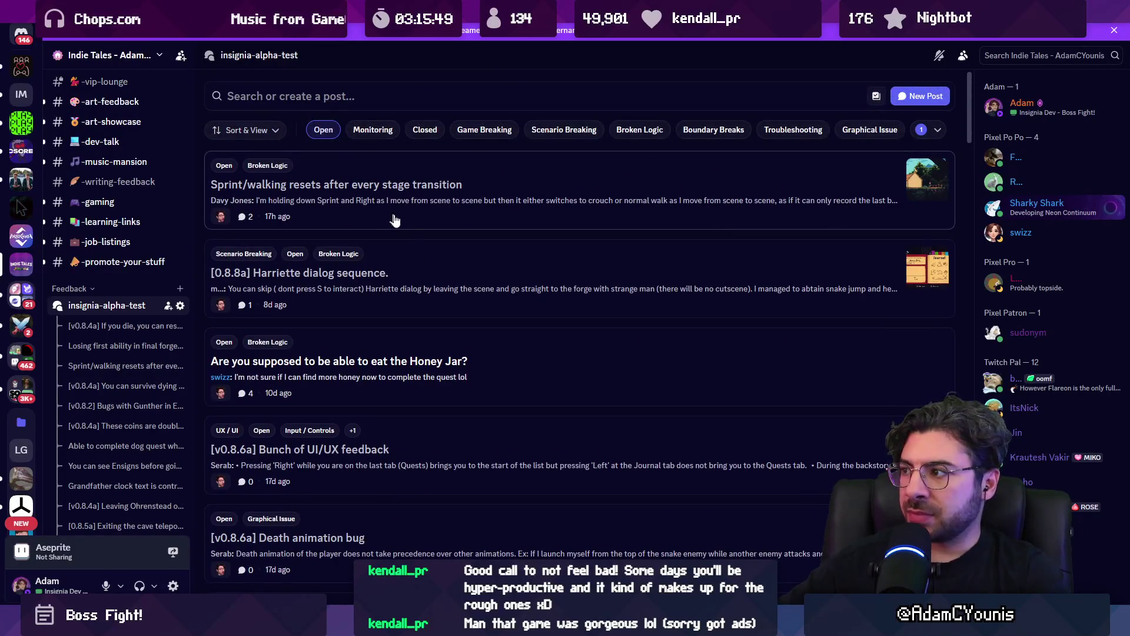
click(454, 273)
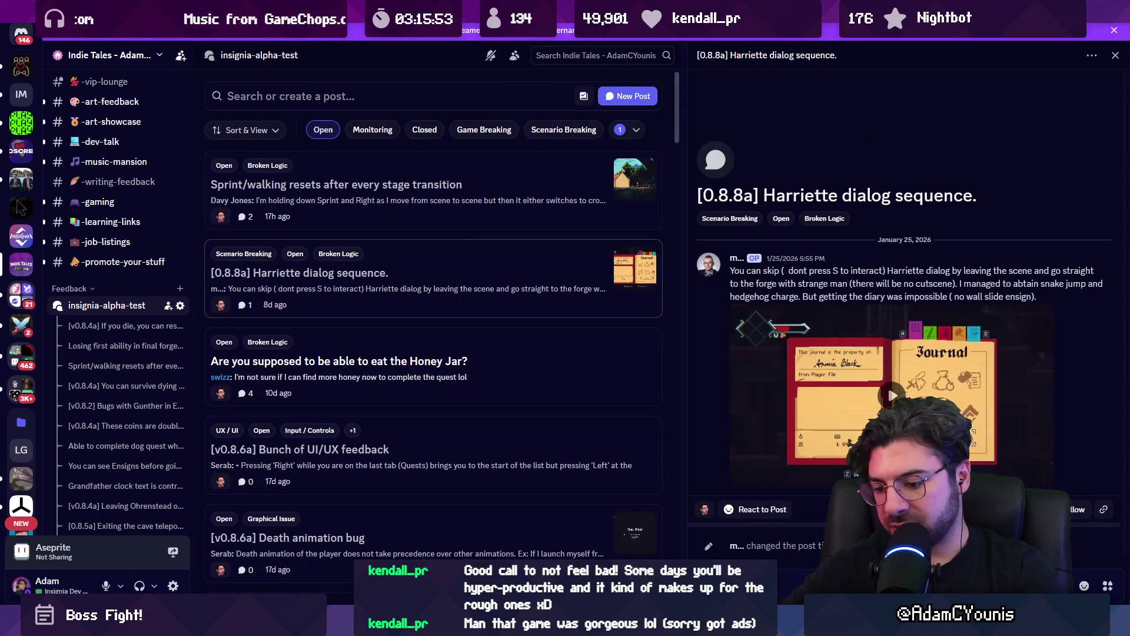
text(9-a)
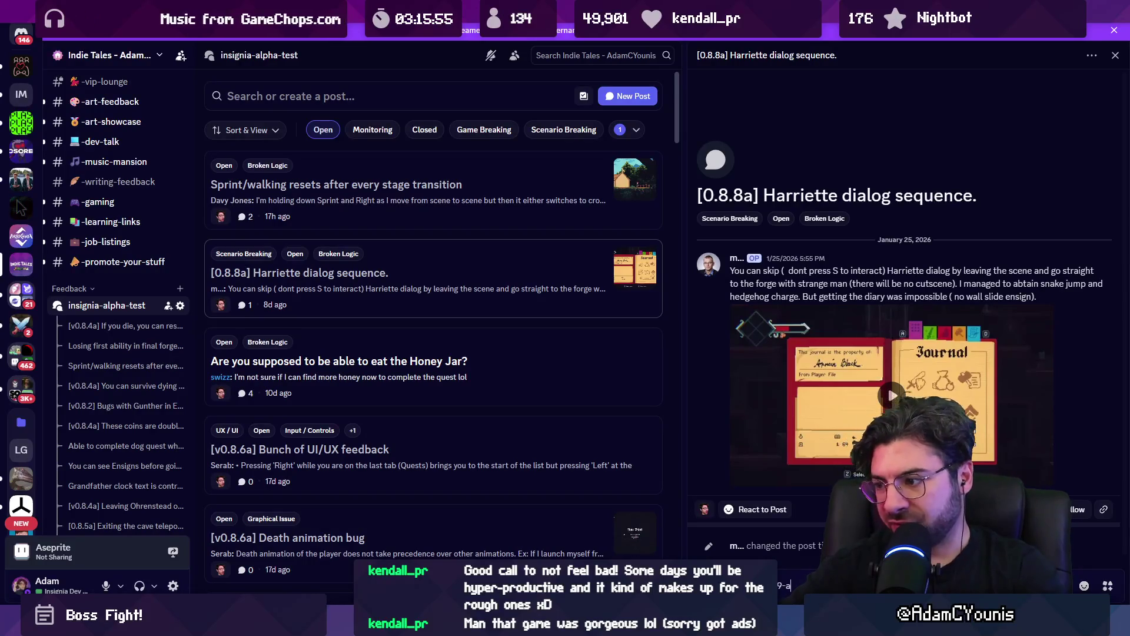
key(Return)
Retag the post from Open to Closed and view the thread full-width.
right_click(350, 268)
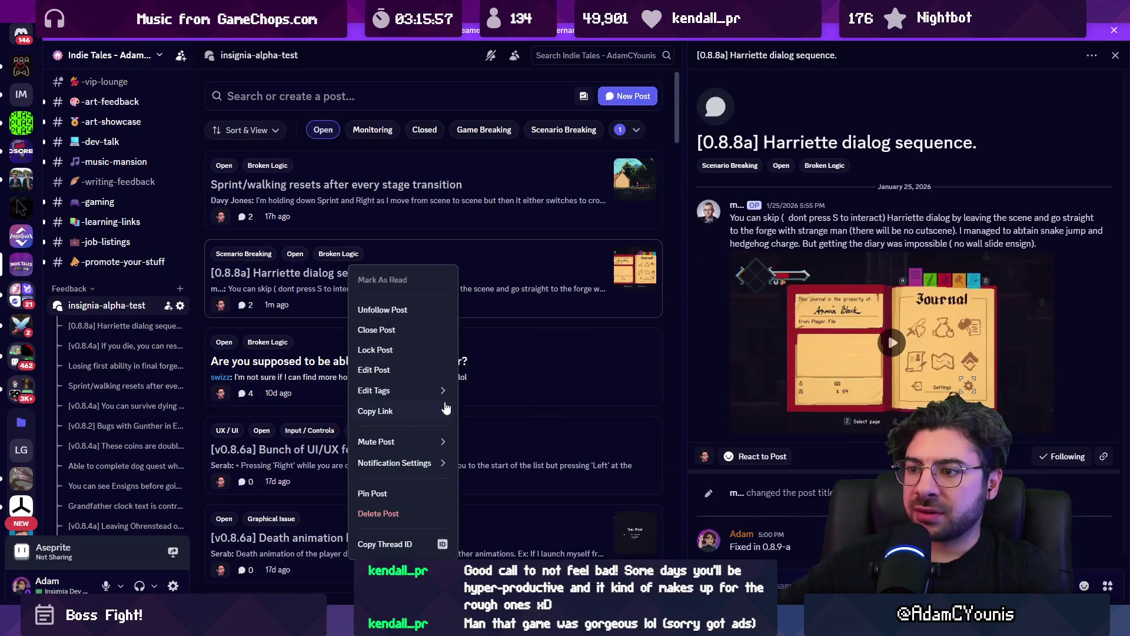
mouse_move(444, 390)
click(499, 283)
click(506, 322)
click(480, 240)
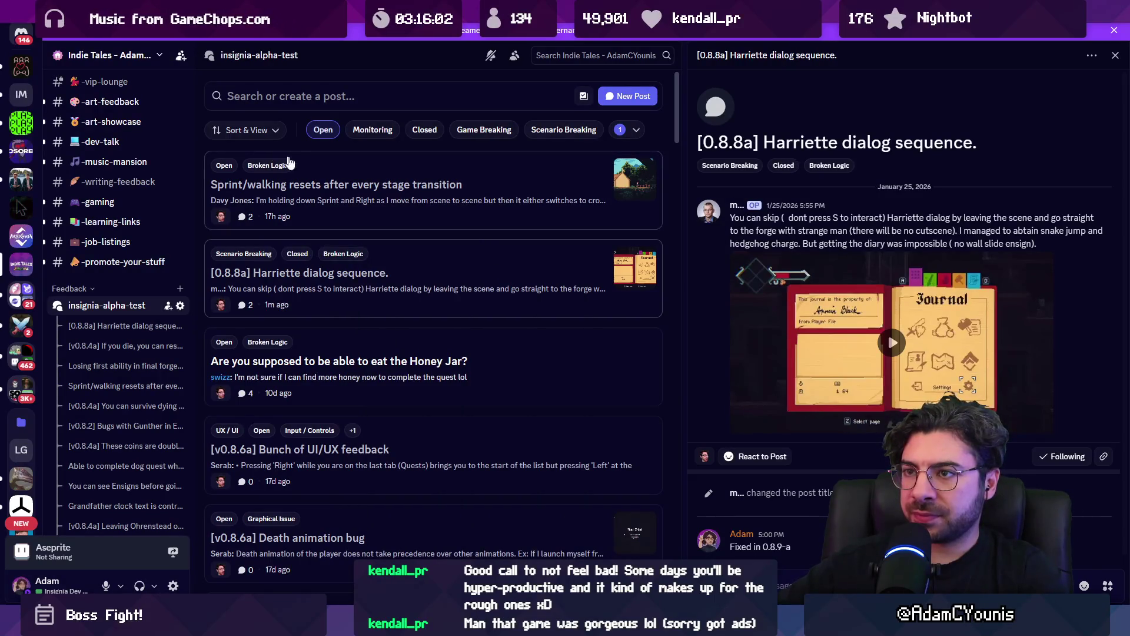
click(121, 325)
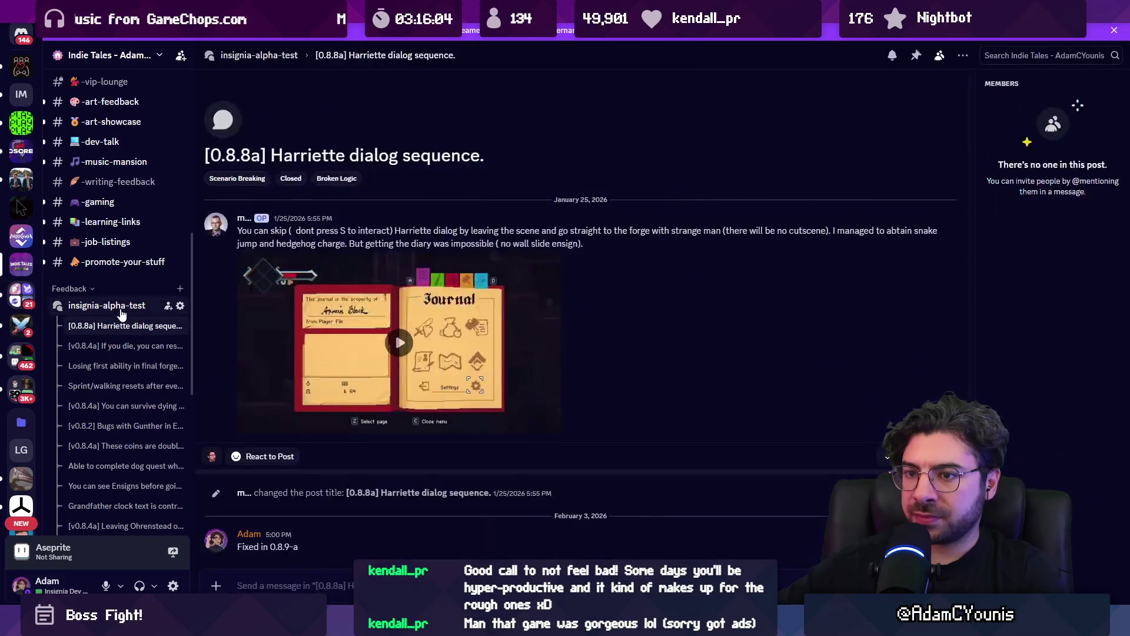
Read the [v0.8.6a] Death animation bug post, then bring up the code editor showing ParallaxByDepth.cs.
click(121, 306)
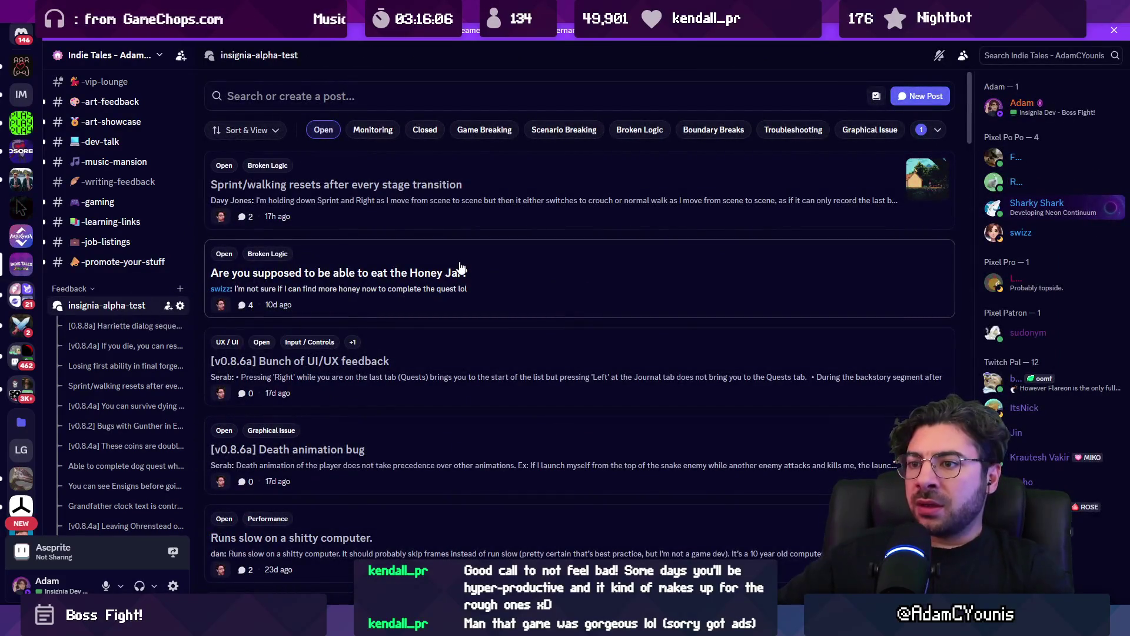
scroll(461, 269, down, 2)
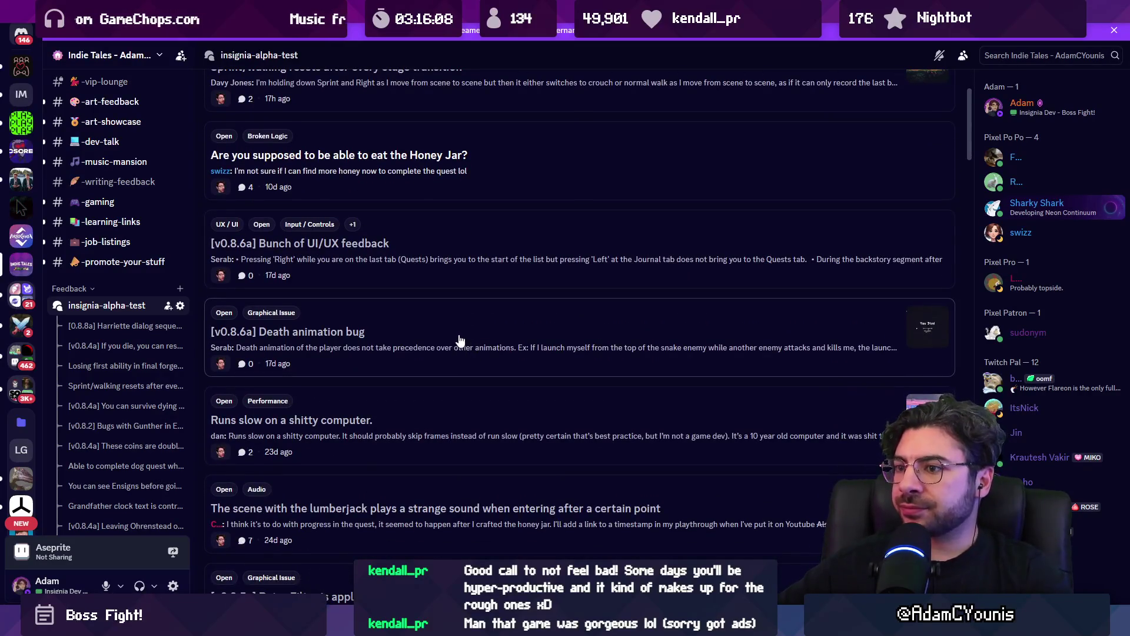
click(455, 327)
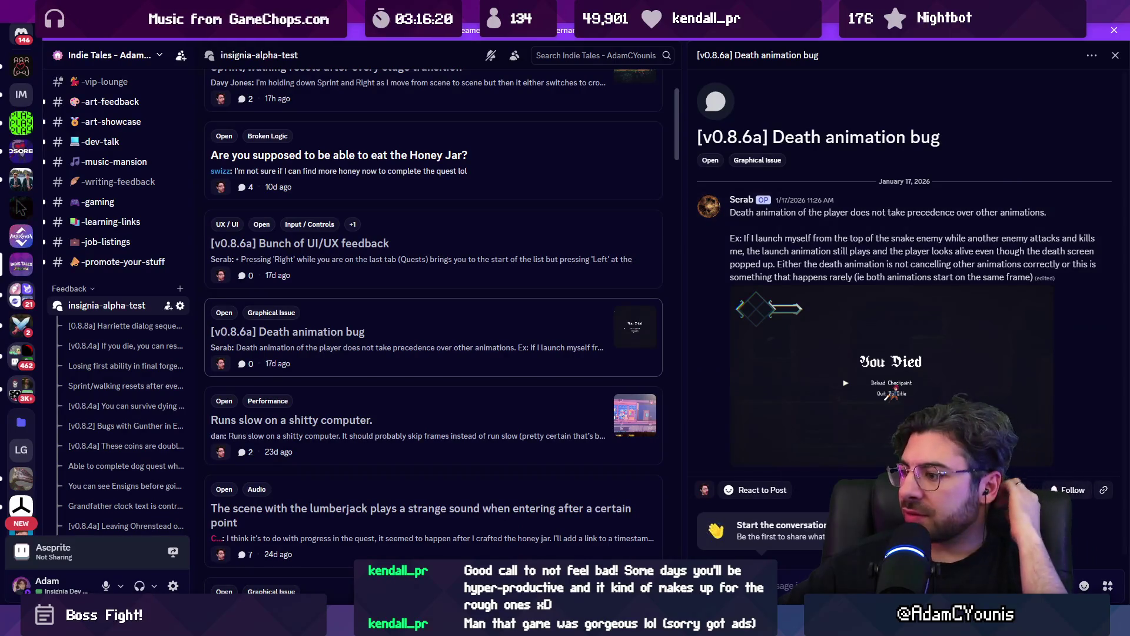
mouse_move(398, 627)
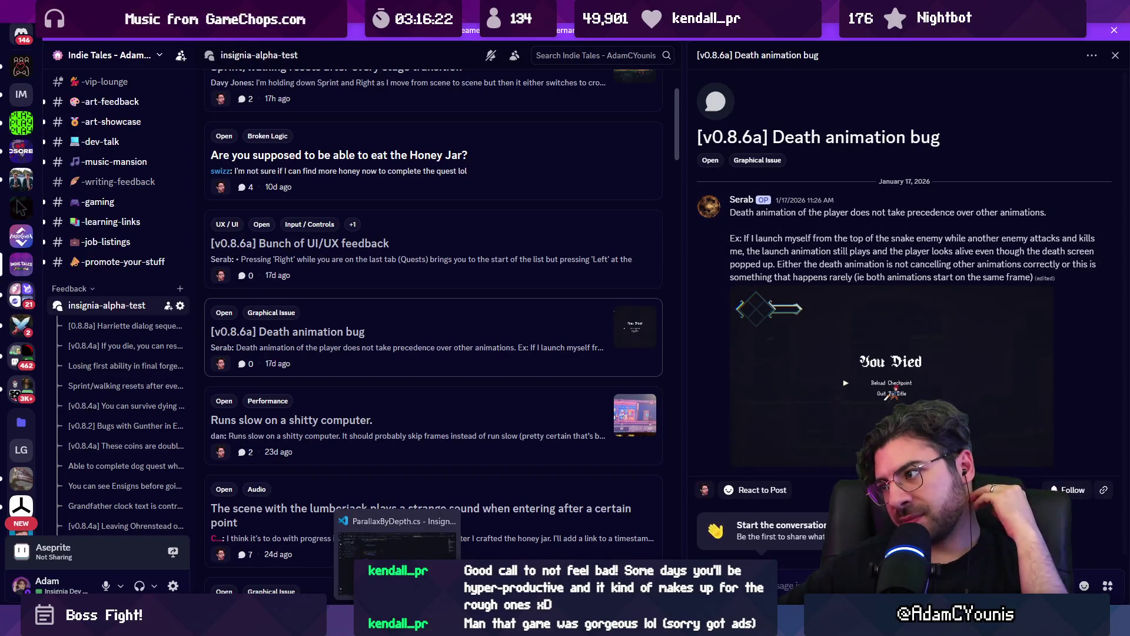
click(397, 554)
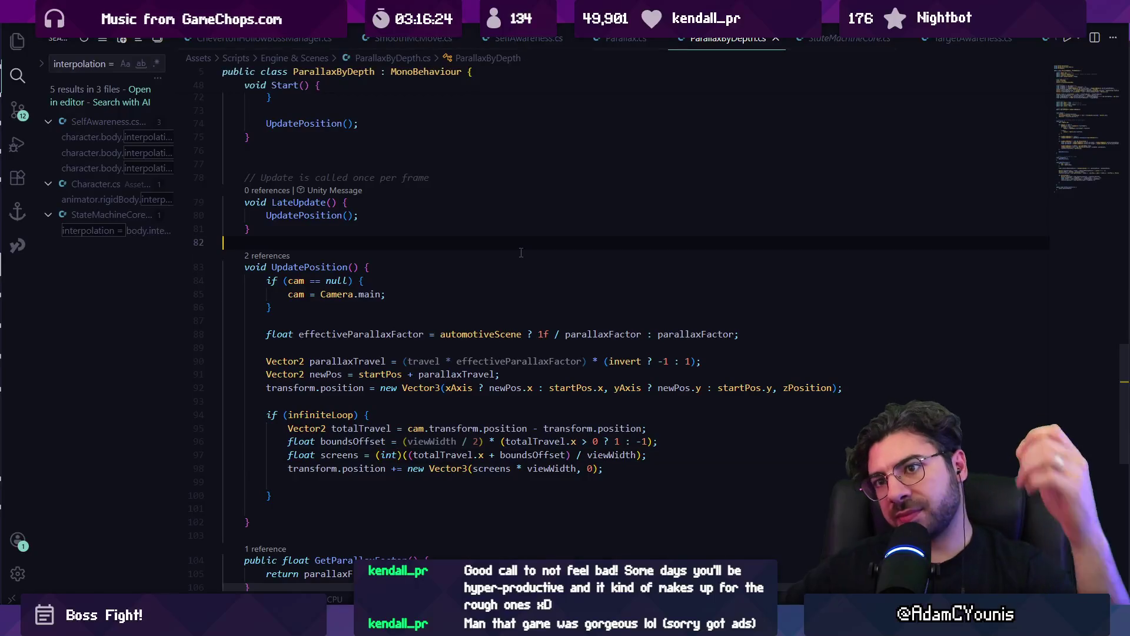
Open BounceSnake.cs, then BouncerBounce.cs, via the quick file finder.
key(ctrl+p)
text(bounce)
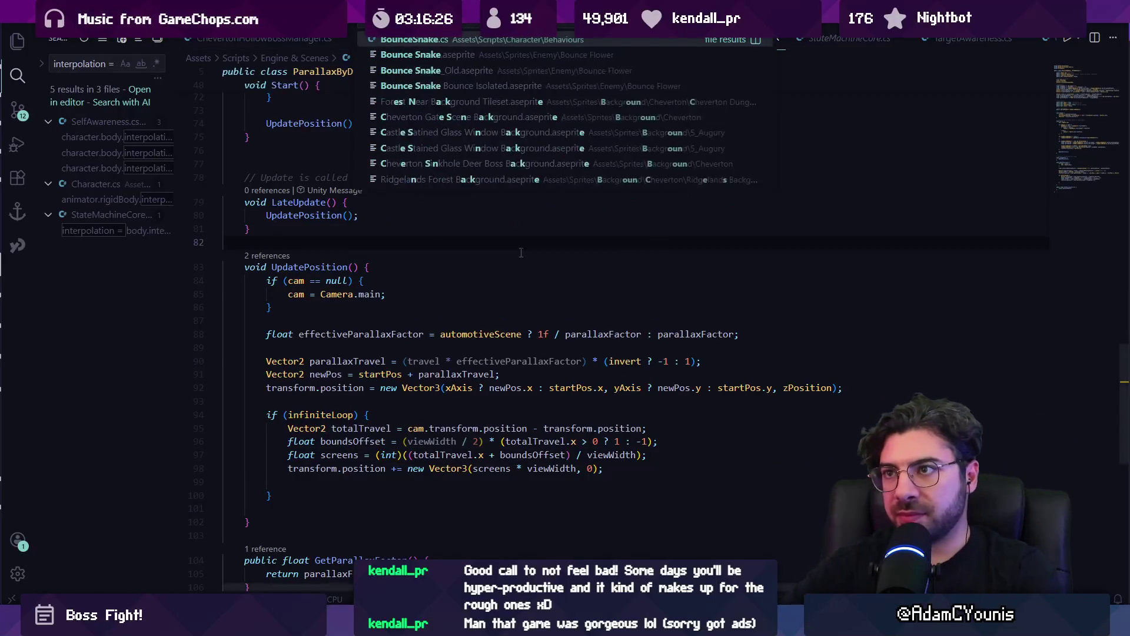
key(Return)
key(ctrl+p)
text(bounce)
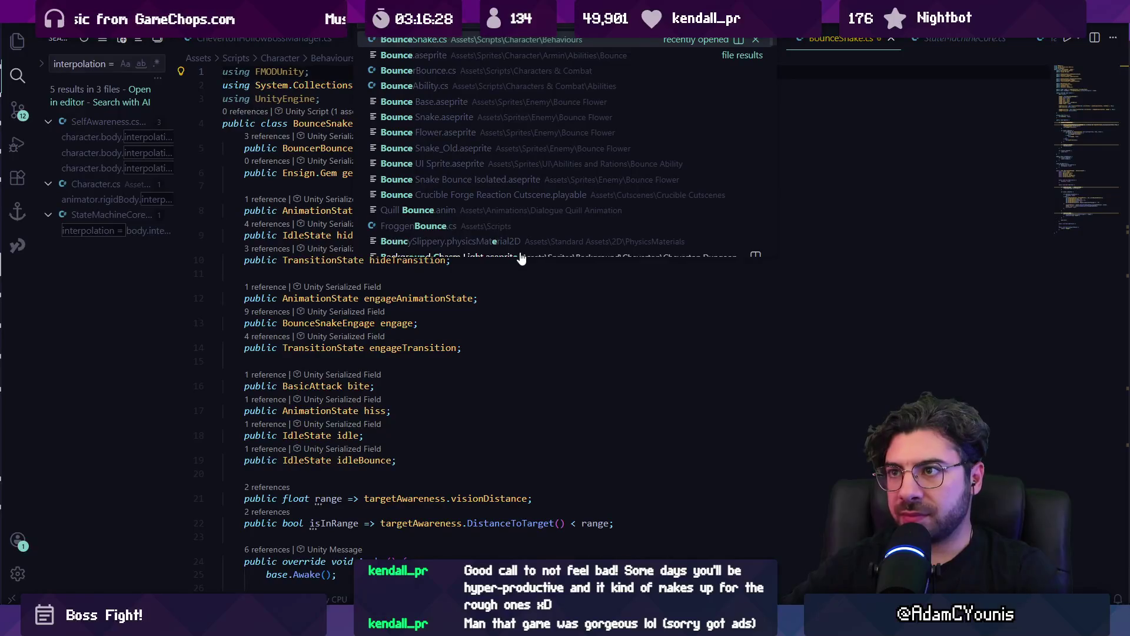
key(Down)
key(Down)
key(Return)
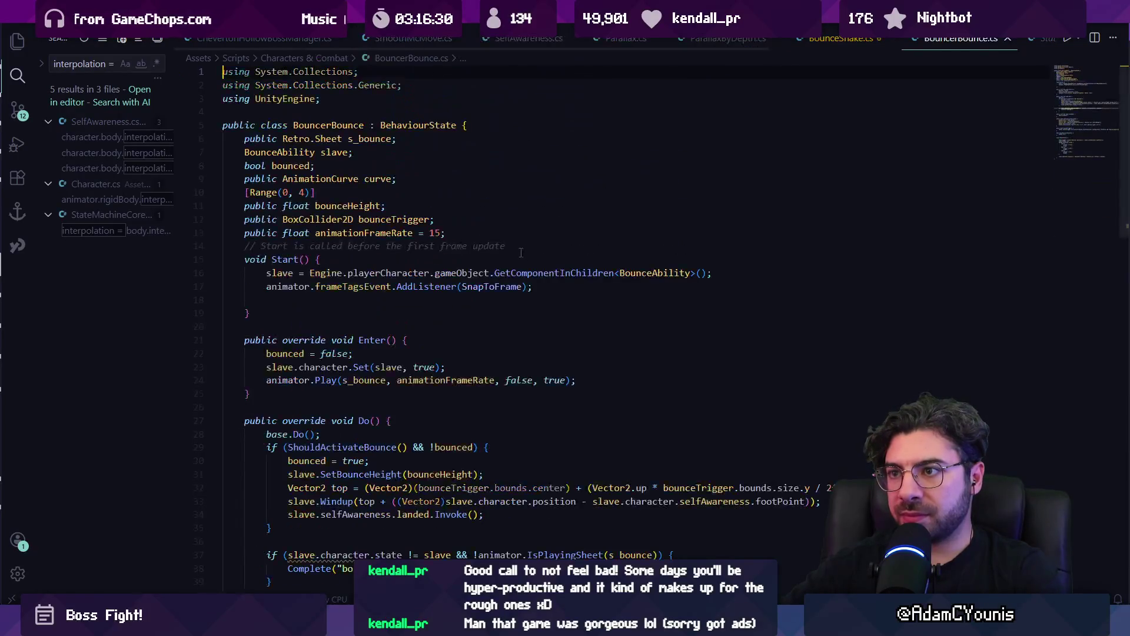
Search BouncerBounce.cs for bounceability, sla and enter, undoing an accidental edit.
key(ctrl+f)
text(bounceability)
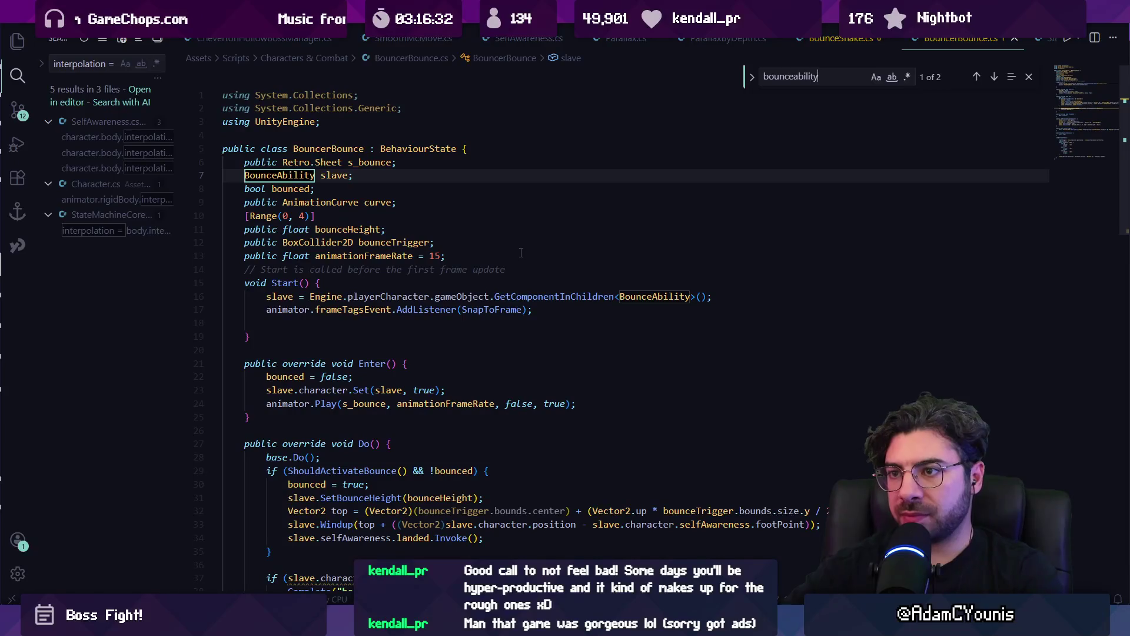
key(ctrl+a)
text(sla)
key(Escape)
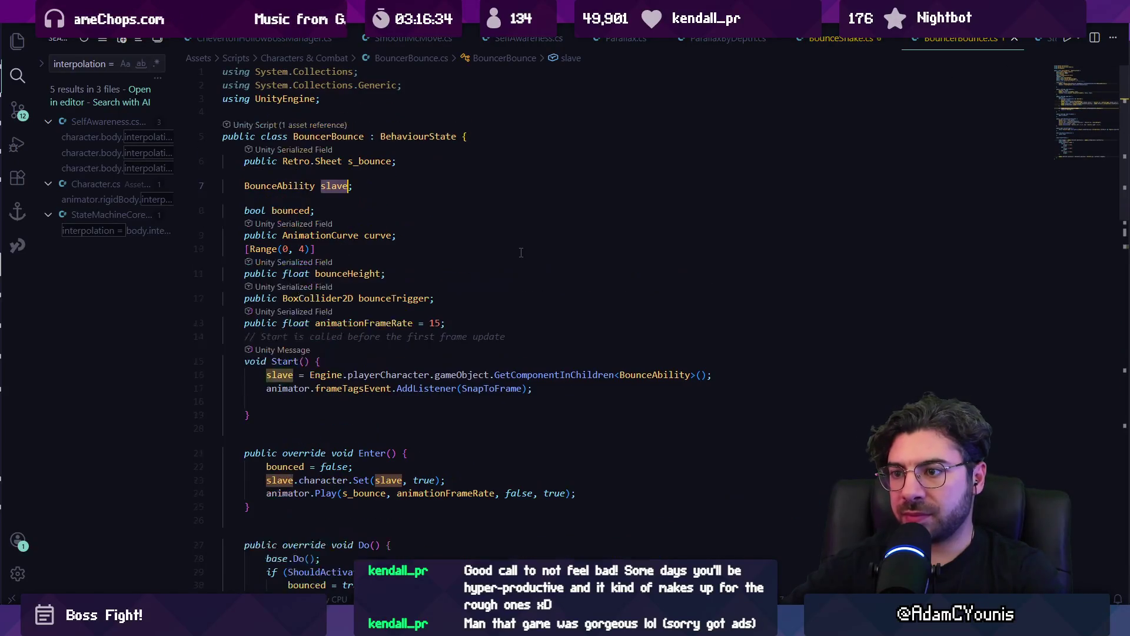
text(enter()
key(ctrl+z)
key(ctrl+f)
text(enter)
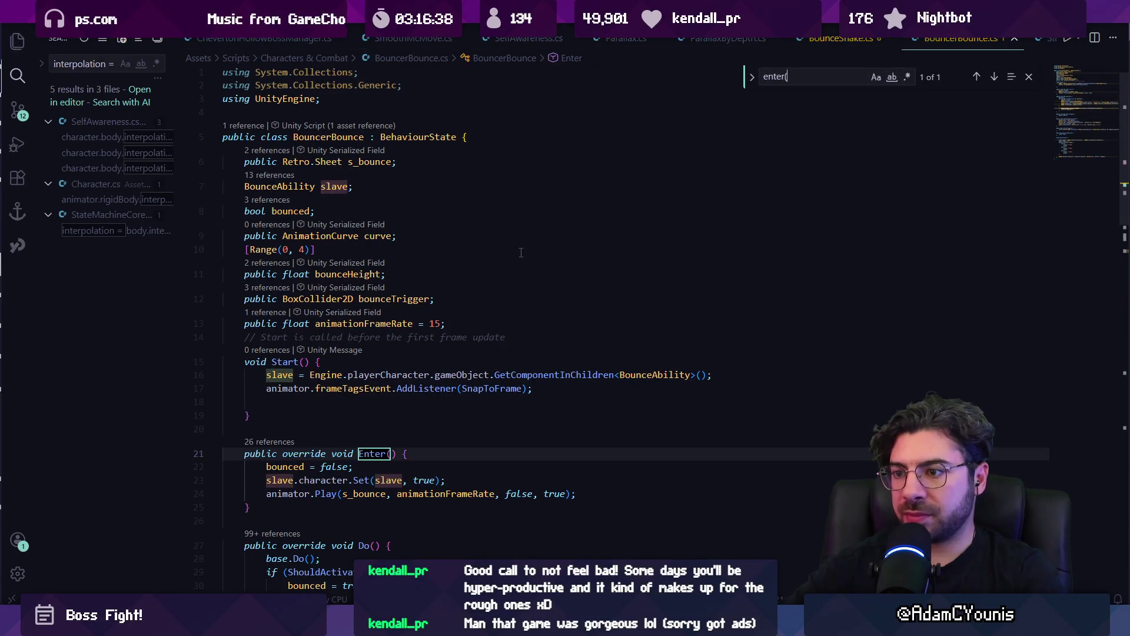
Find the references to ShouldActivateBounce and go to its call on line 29.
scroll(521, 252, down, 15)
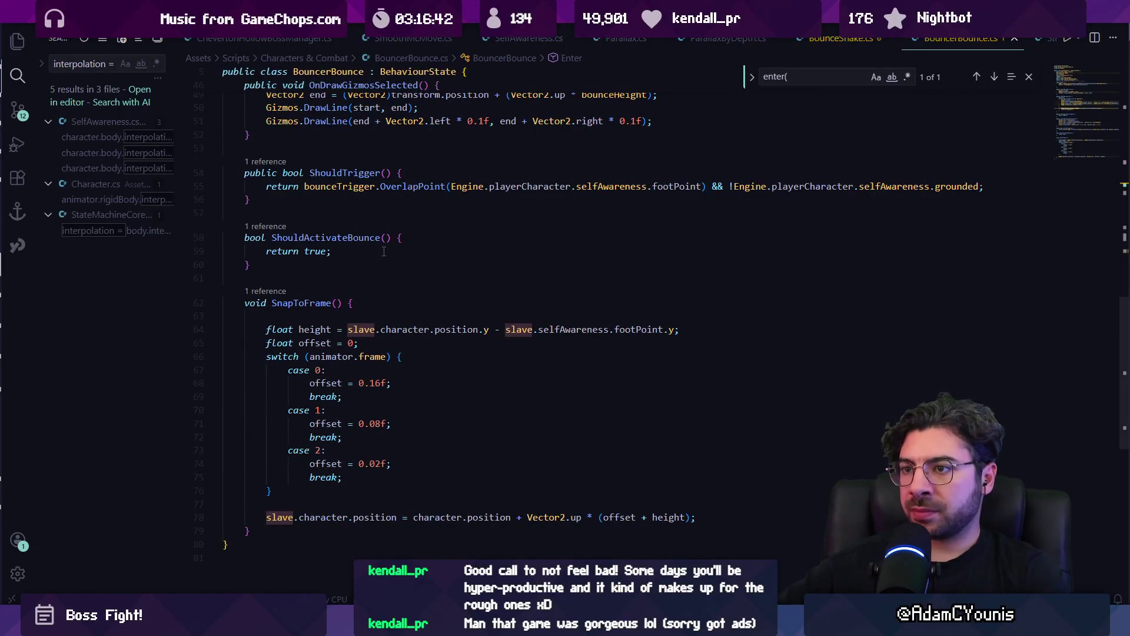
scroll(381, 248, up, 1)
click(315, 281)
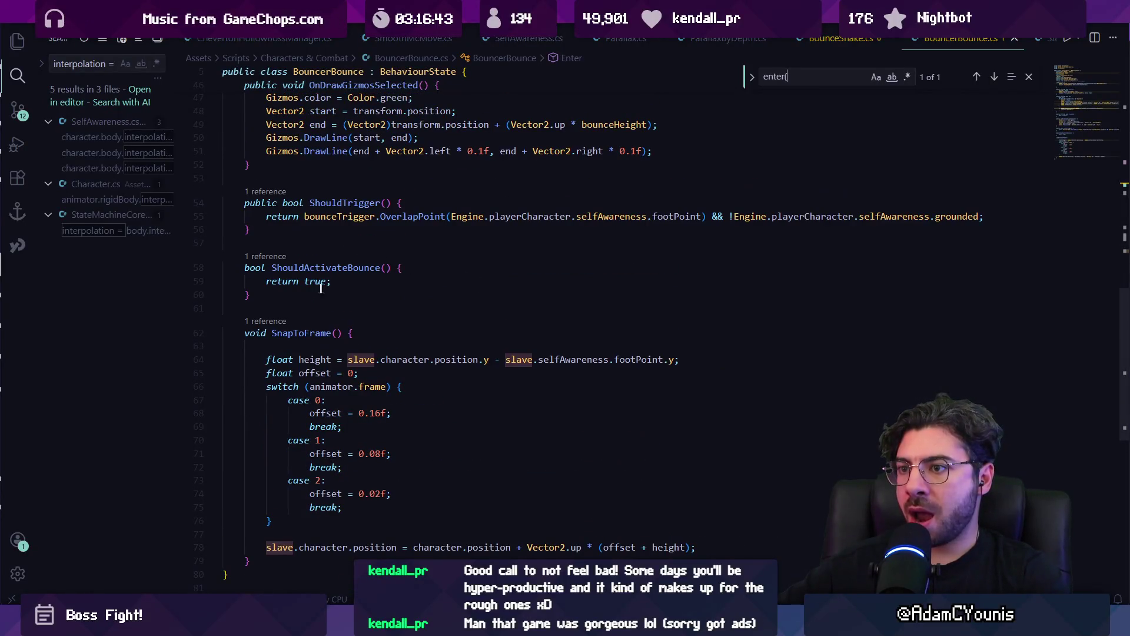
click(265, 256)
click(645, 300)
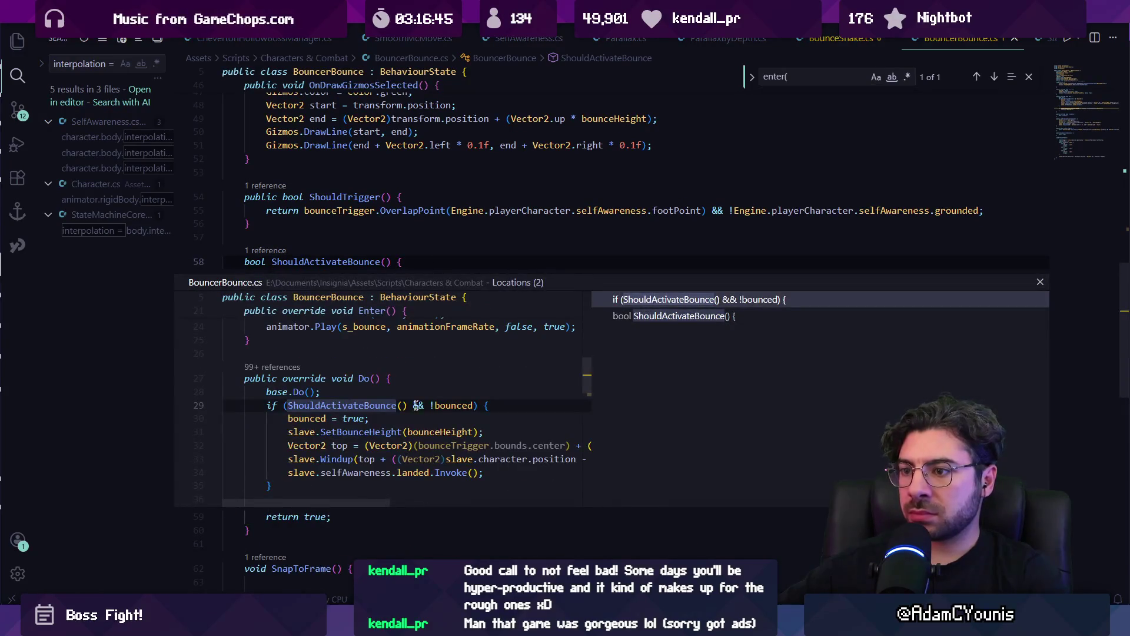
double_click(406, 405)
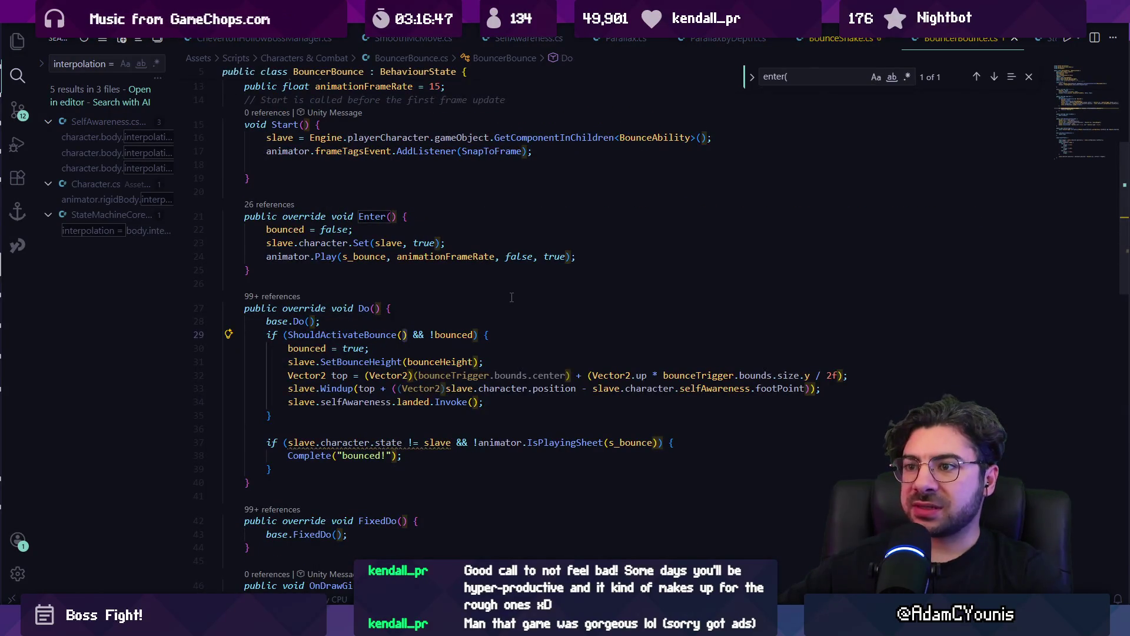
click(376, 334)
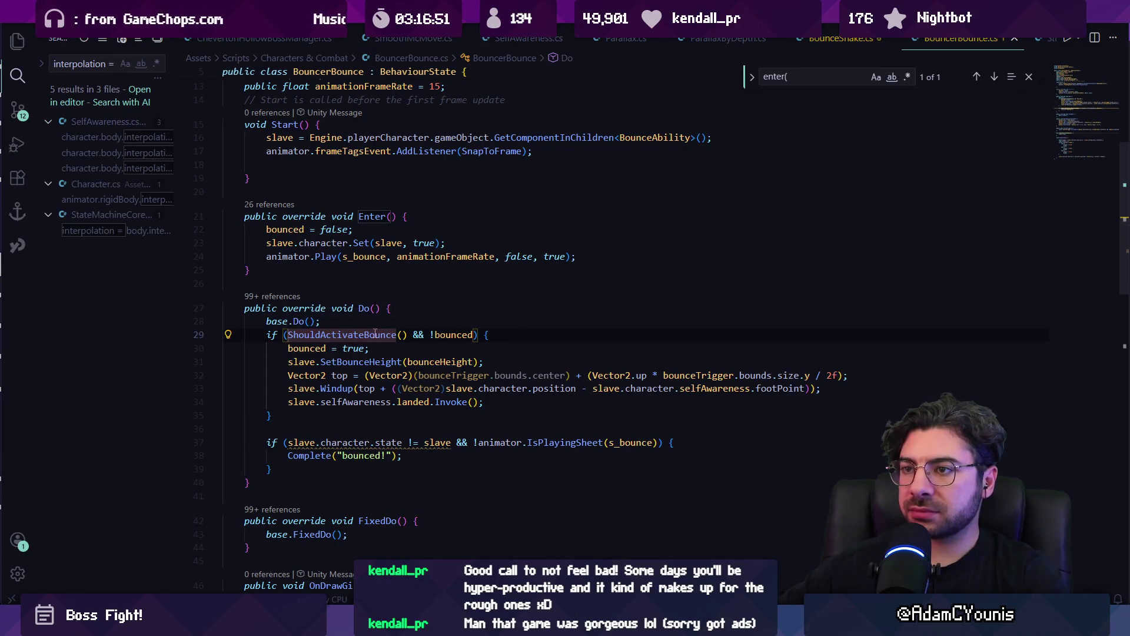
scroll(375, 333, up, 4)
Open VineSnake.cs, then BounceSnake.cs.
key(ctrl+p)
text(vine)
key(Return)
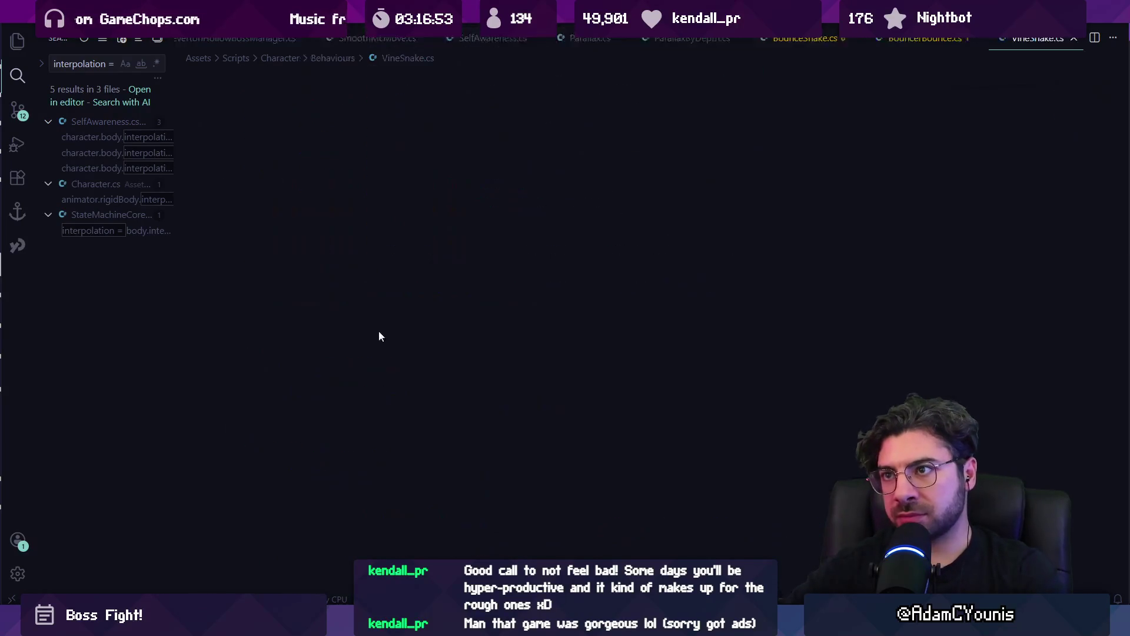
key(ctrl+p)
text(snakbounce)
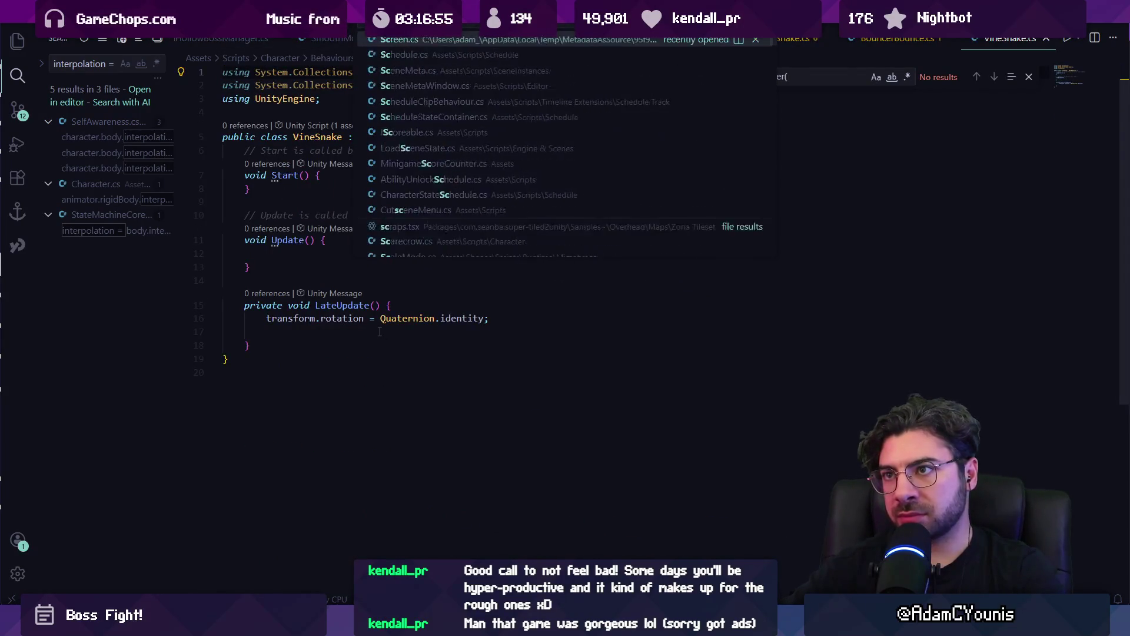
key(Return)
Search BounceSnake.cs for the bounce trigger check and the Set( call.
key(ctrl+f)
text(bounce)
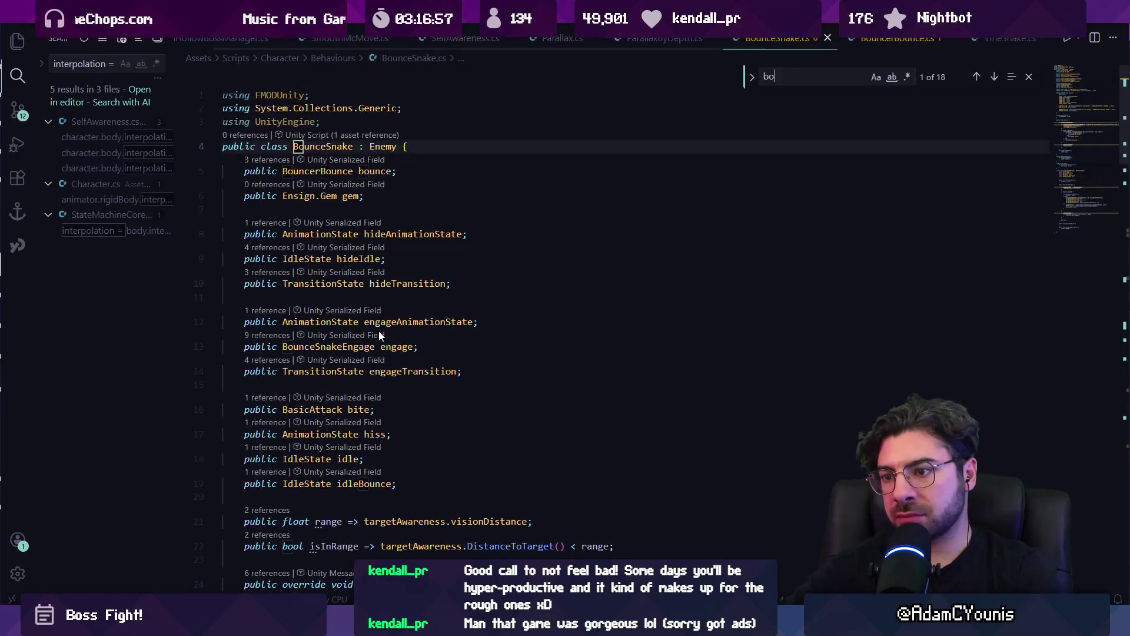
key(Return)
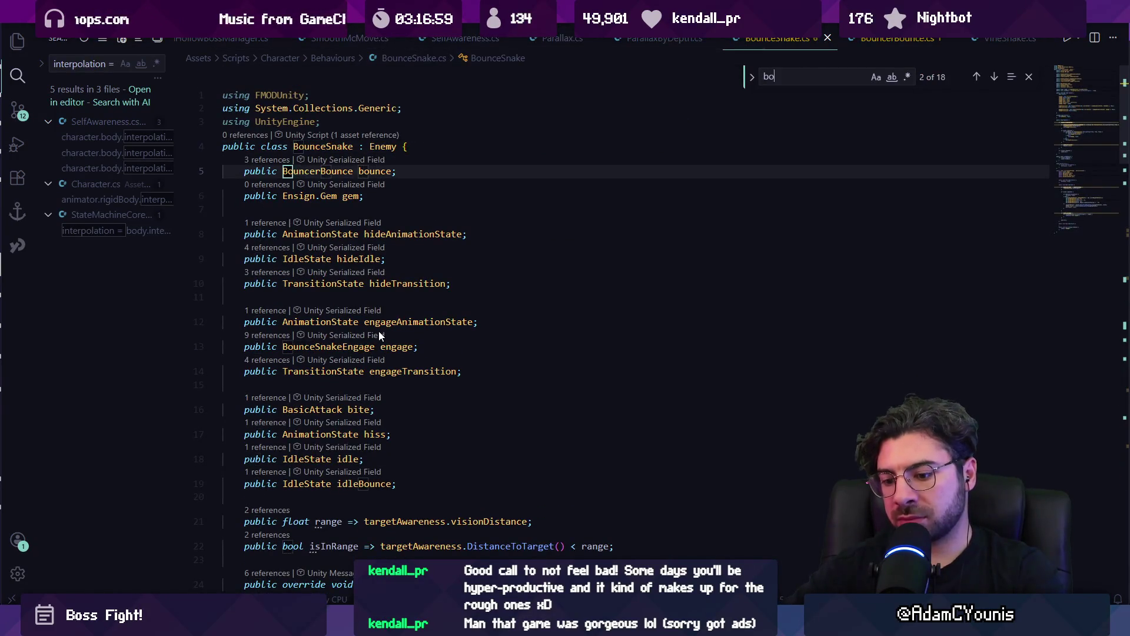
text(.en)
key(ctrl+a)
text(set()
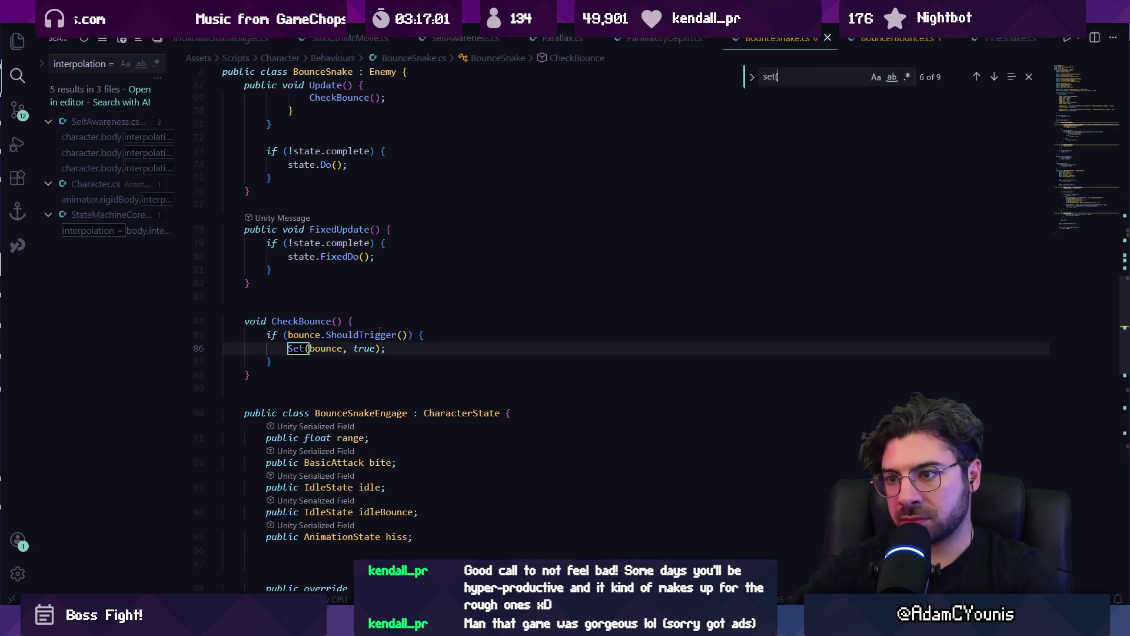
text(c)
key(Escape)
Go to ShouldTrigger in BouncerBounce.cs and inspect its bounceTrigger, playerCharacter and grounded checks.
ctrl+click(380, 334)
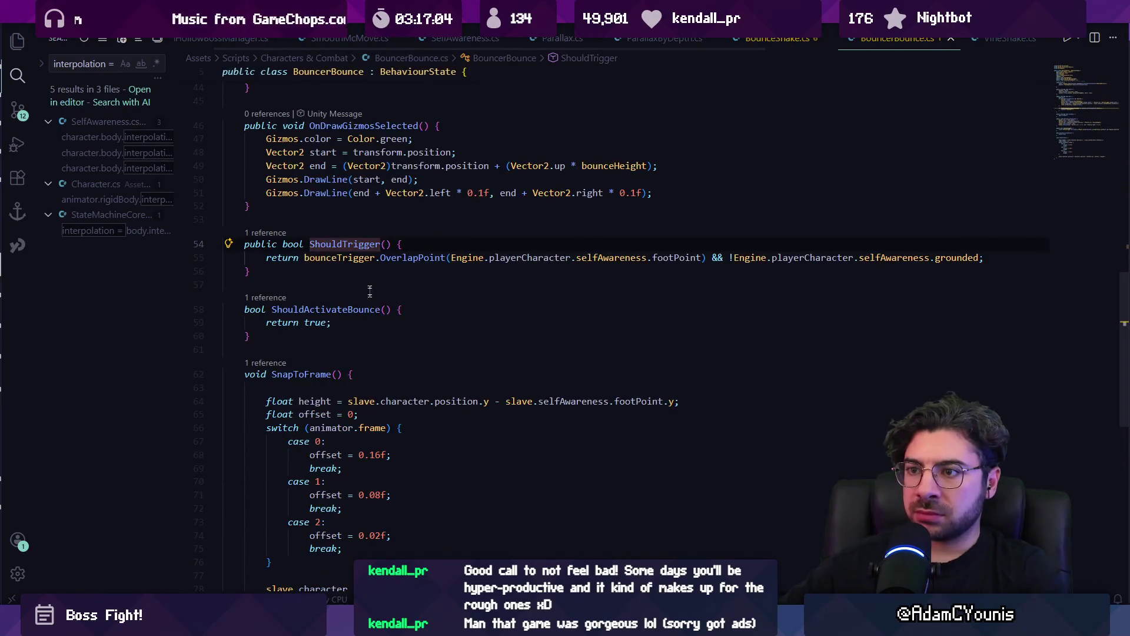
click(373, 257)
click(554, 257)
click(809, 257)
key(Right)
key(Right)
key(Right)
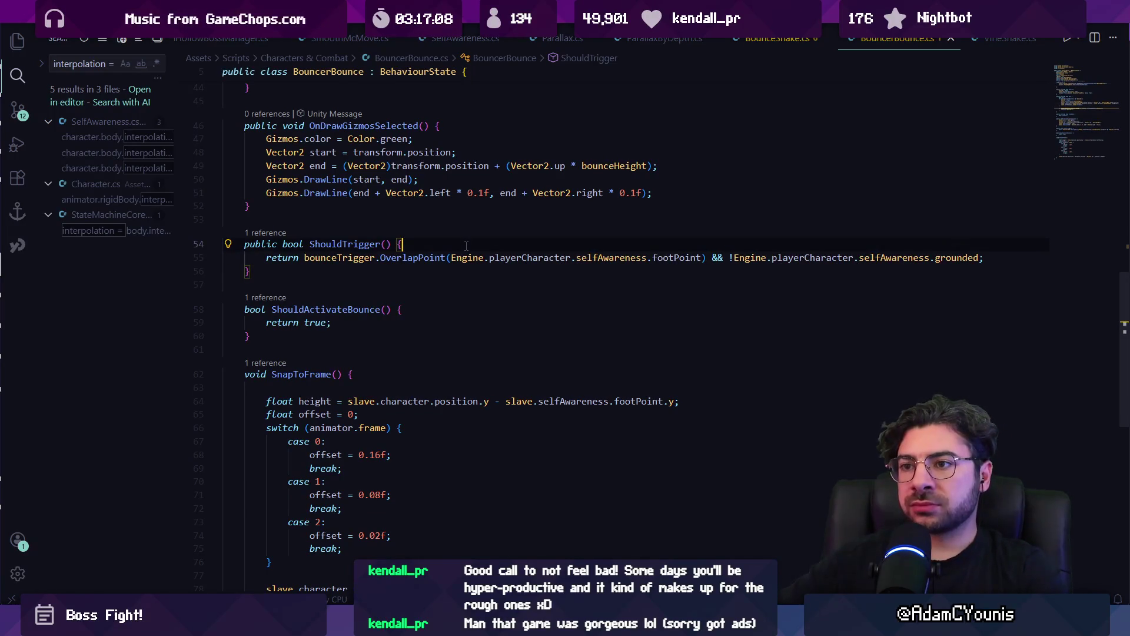
Add bool overlapping, airborne and dead (life.dying) declarations at the top of ShouldTrigger.
key(Return)
text(b)
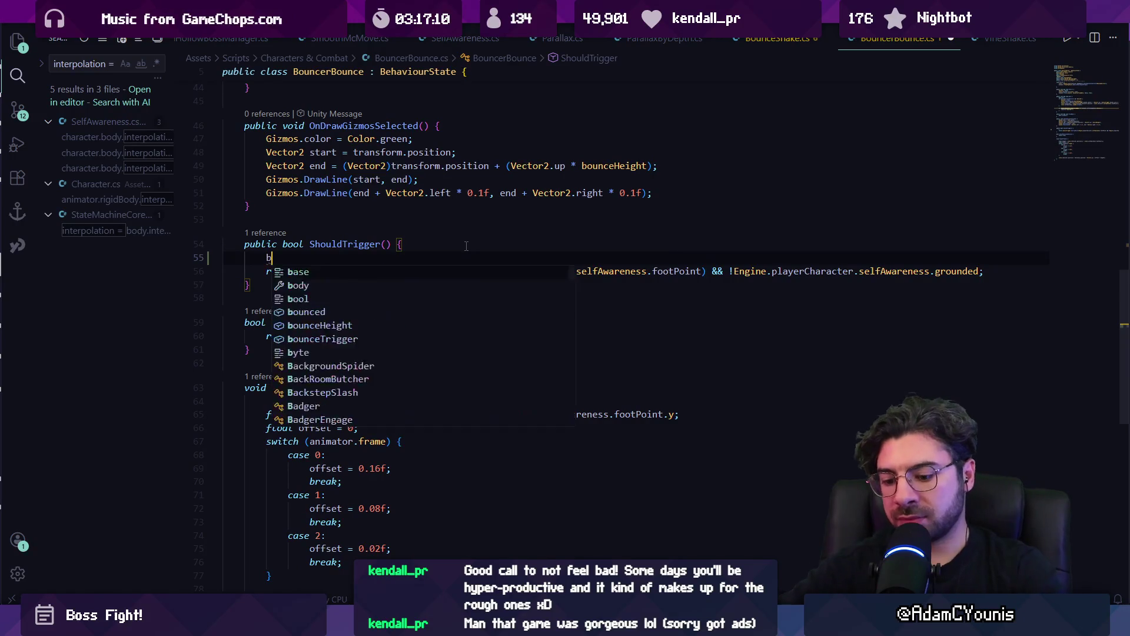
text(ool overlapping =)
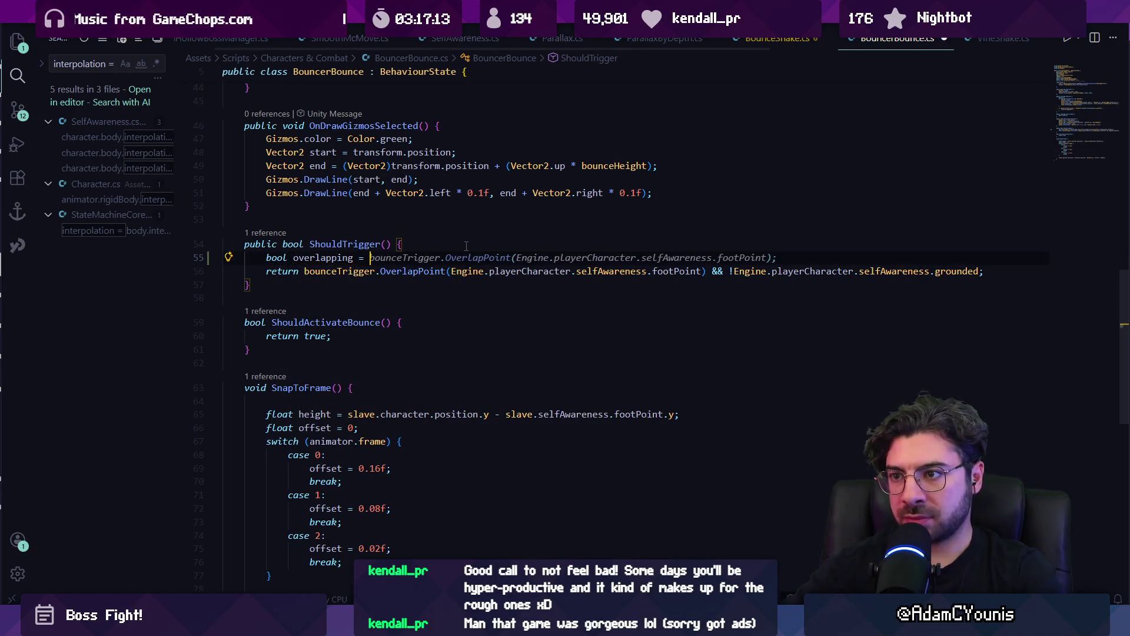
key(Tab)
key(Return)
text(bool)
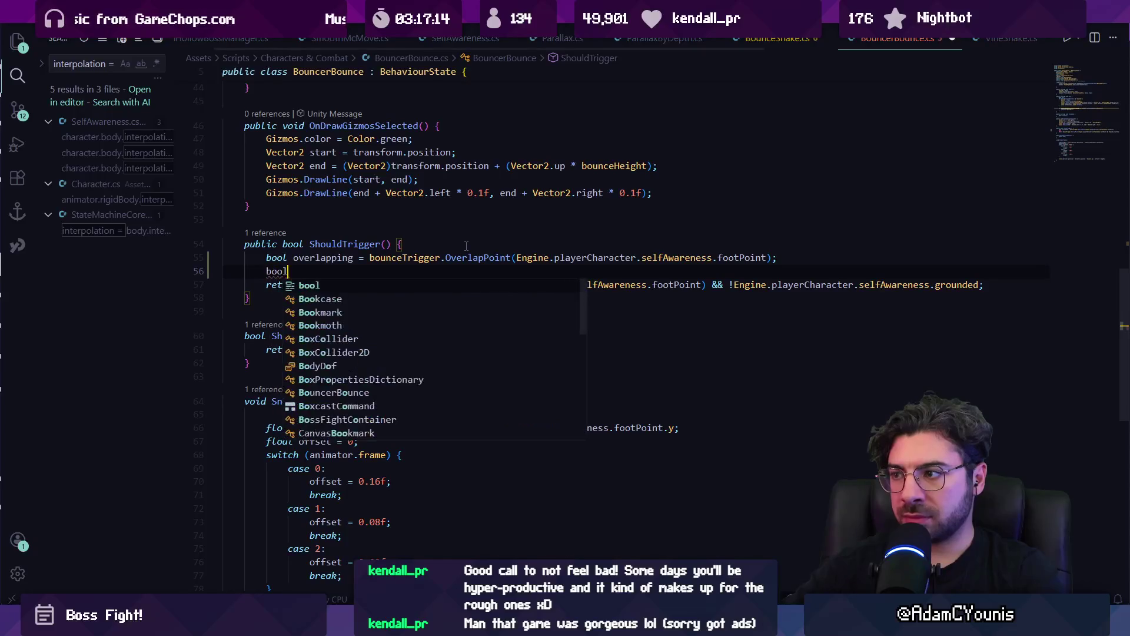
key(Tab)
key(Return)
text(bool)
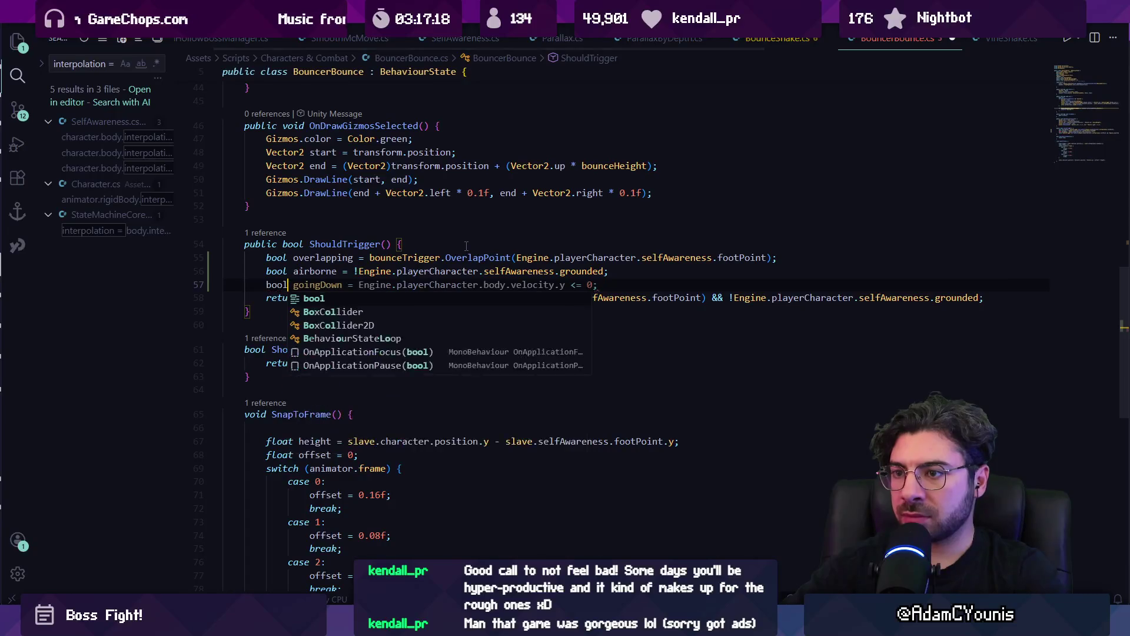
text( dead)
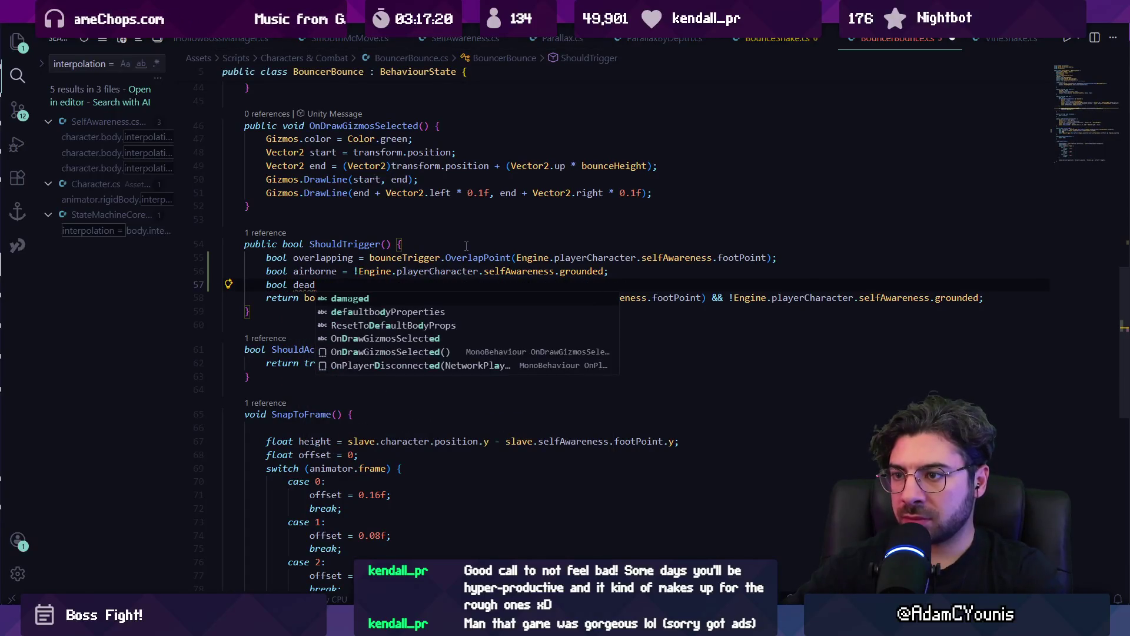
key(Tab)
key(Down)
Replace the return expression with overlapping && airborne && !dead and save BouncerBounce.cs.
key(End)
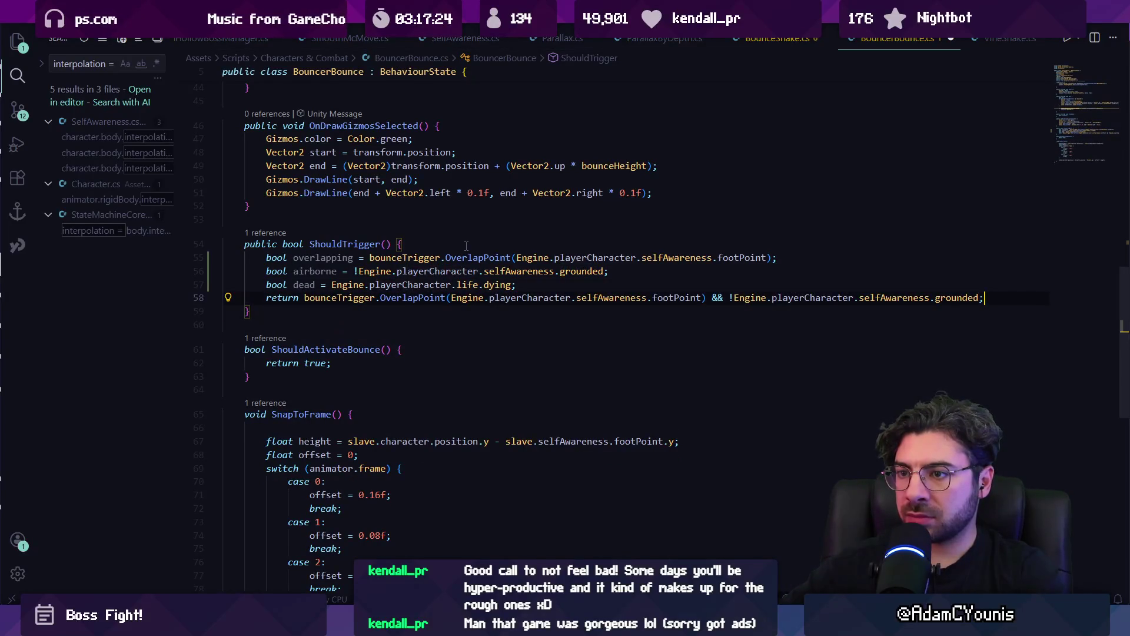
key(shift+Home)
key(ctrl+shift+Right)
text(overlapping && airborne && !dead)
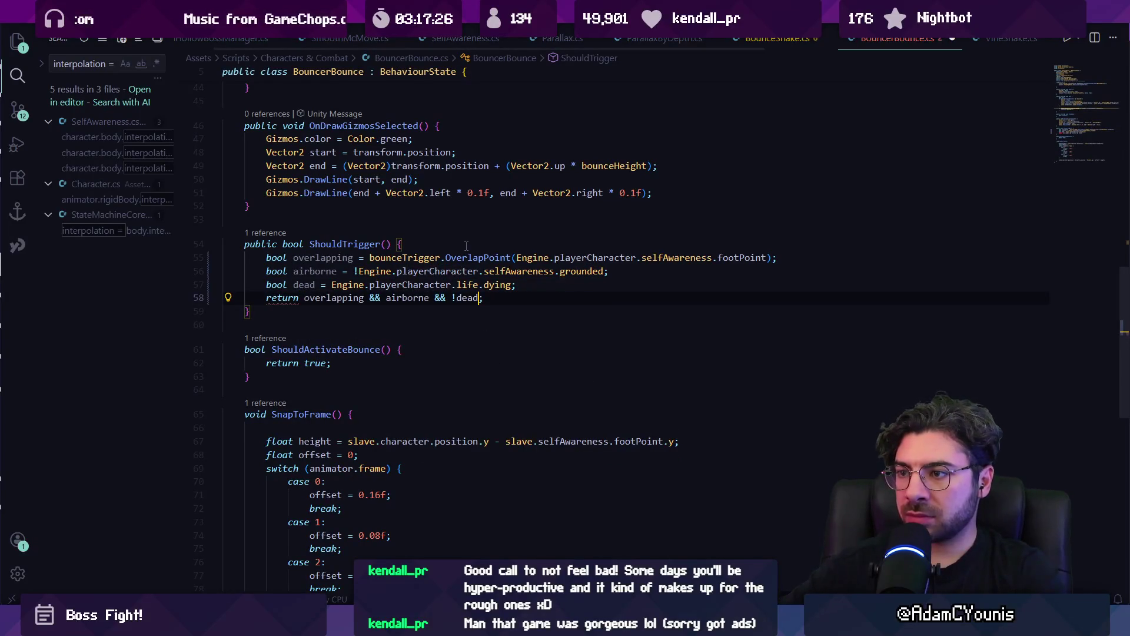
key(ctrl+s)
key(alt+Tab)
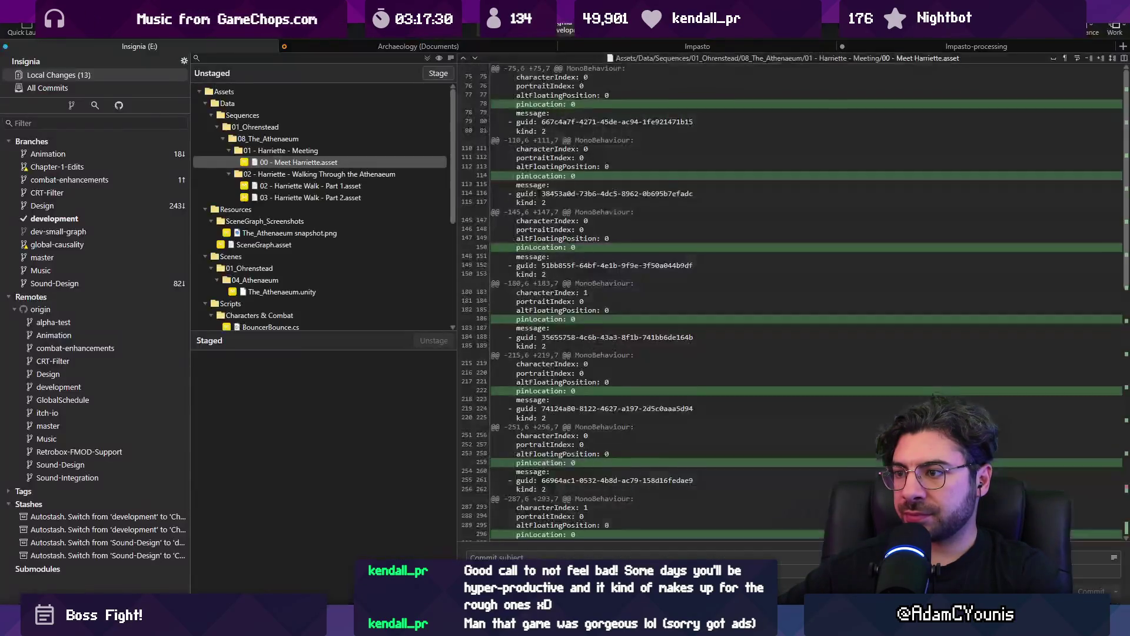
Commit the Harriette dialogue changes, leaving BouncerBounce.cs unstaged.
click(438, 73)
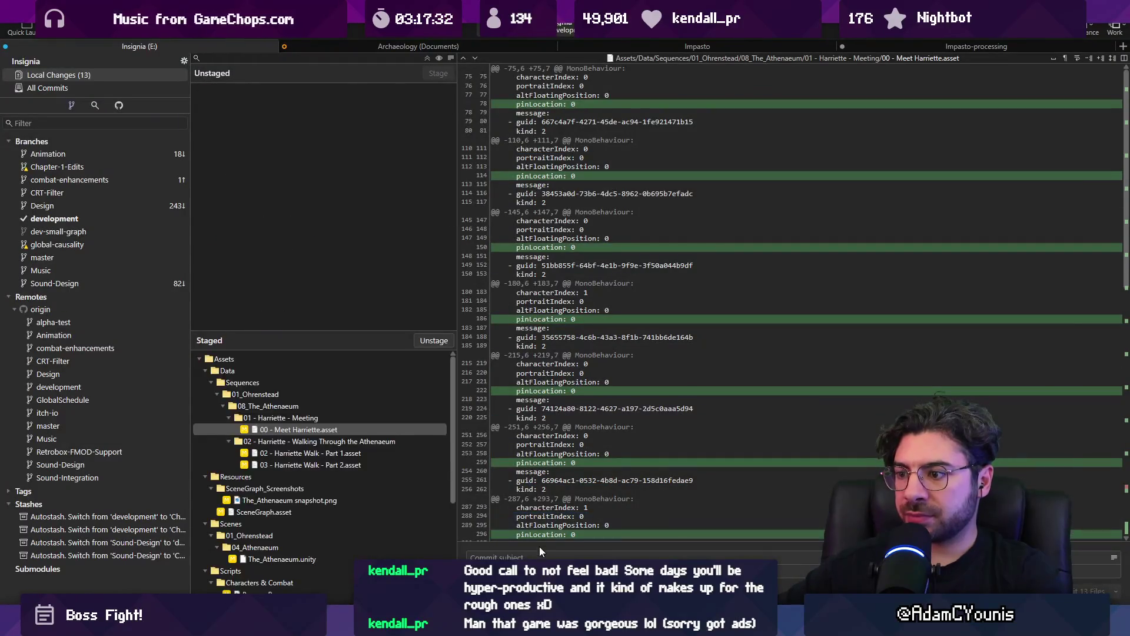
text(ue)
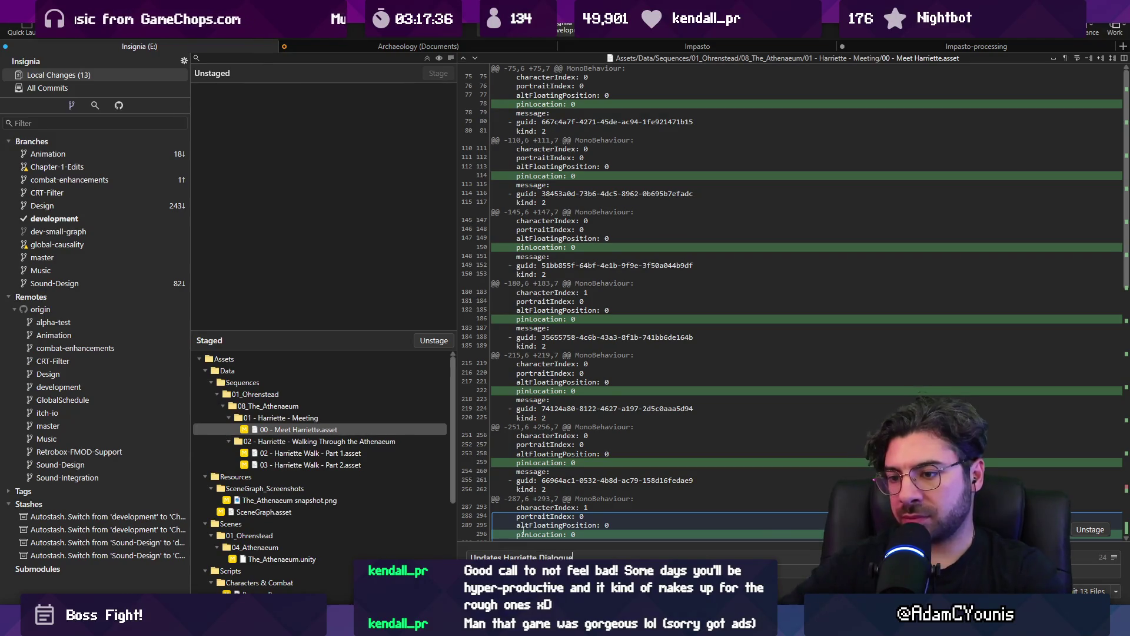
scroll(321, 560, down, 5)
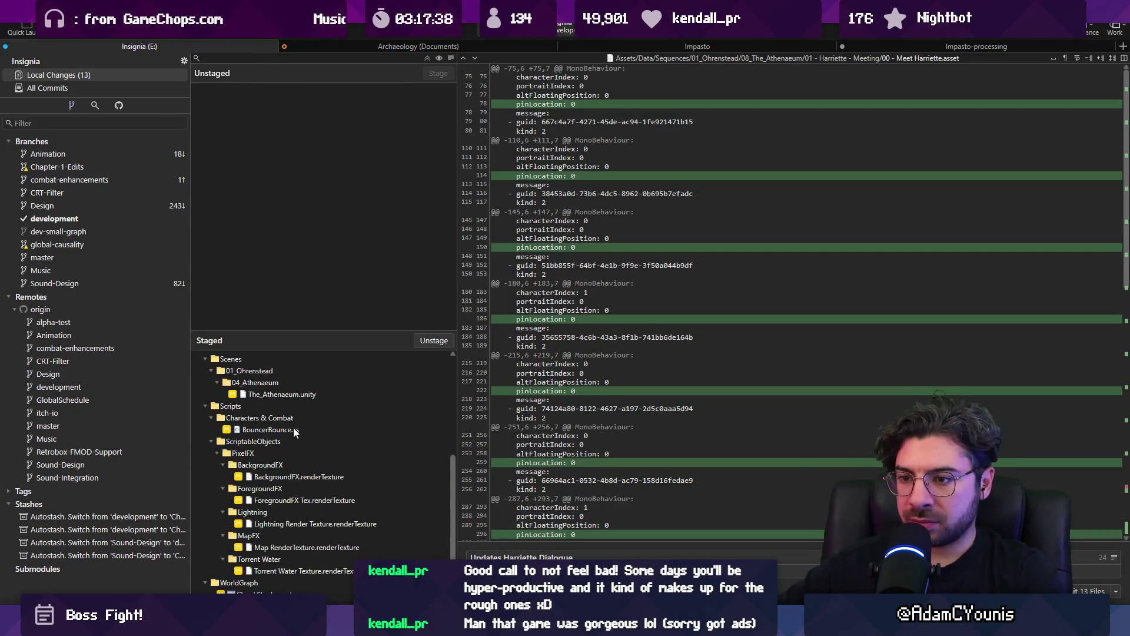
click(296, 432)
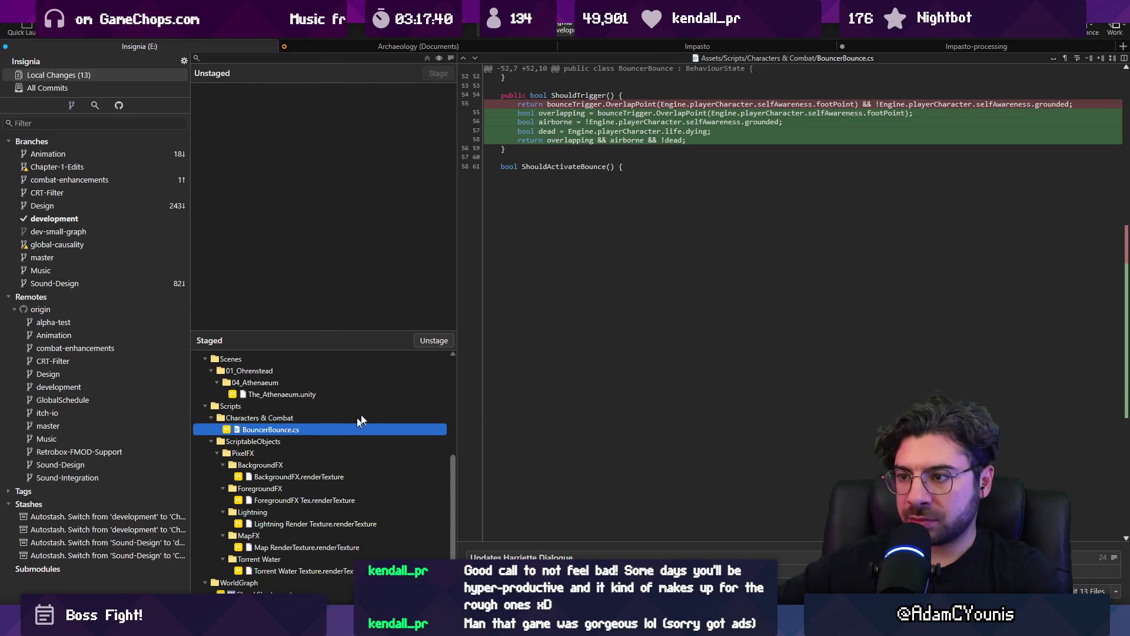
click(439, 344)
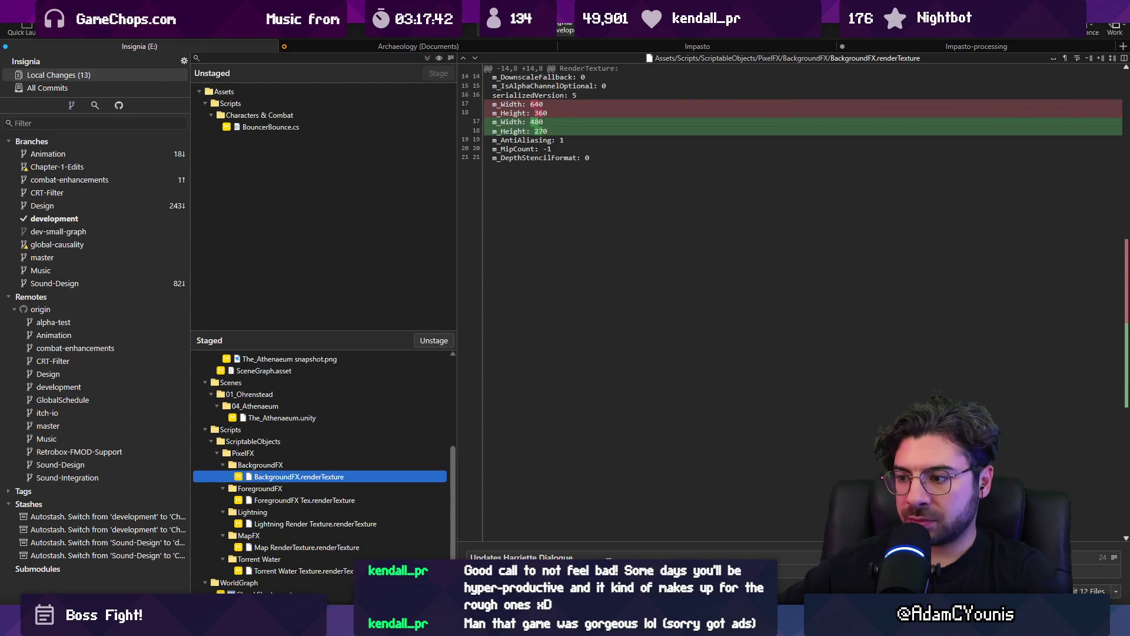
click(623, 557)
text(to not be skippable at the start of the)
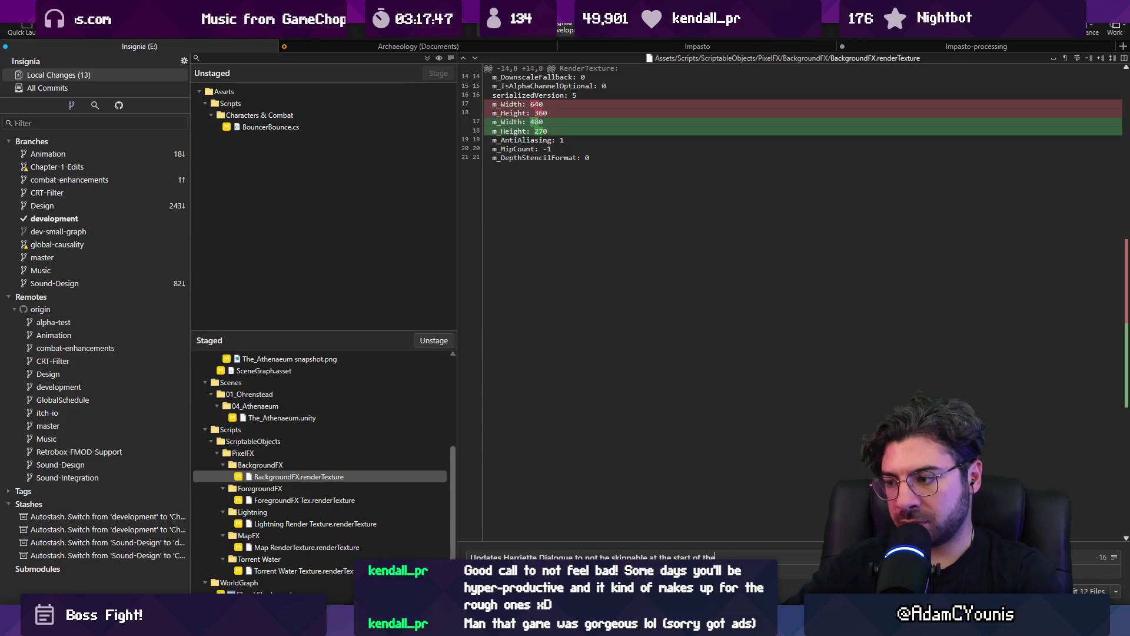
key(ctrl+shift+Left)
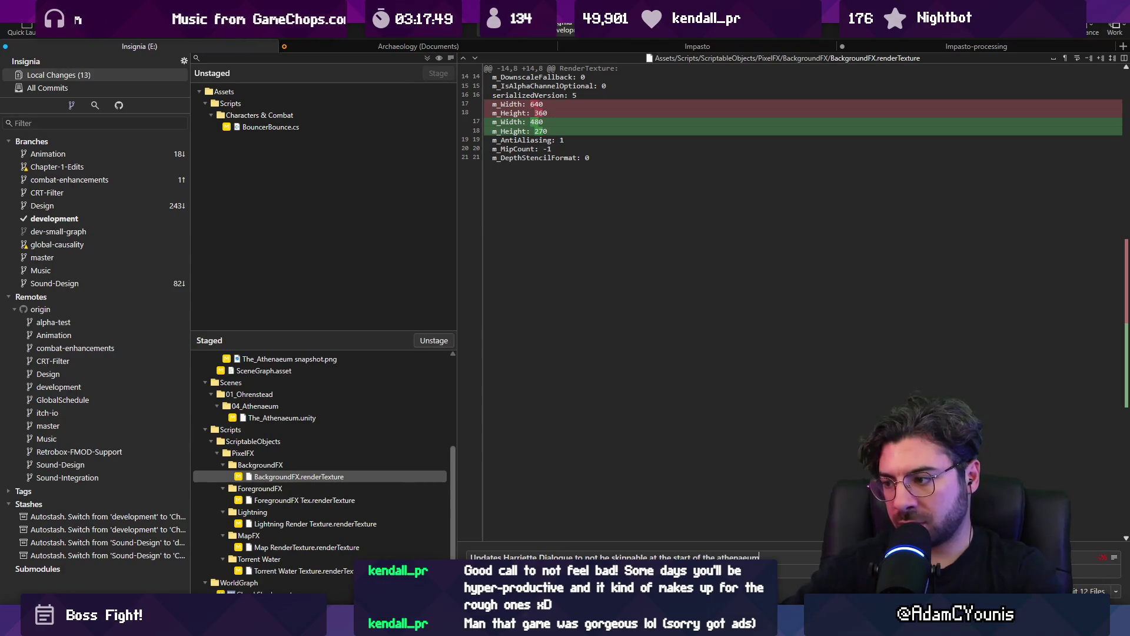
key(ctrl+Return)
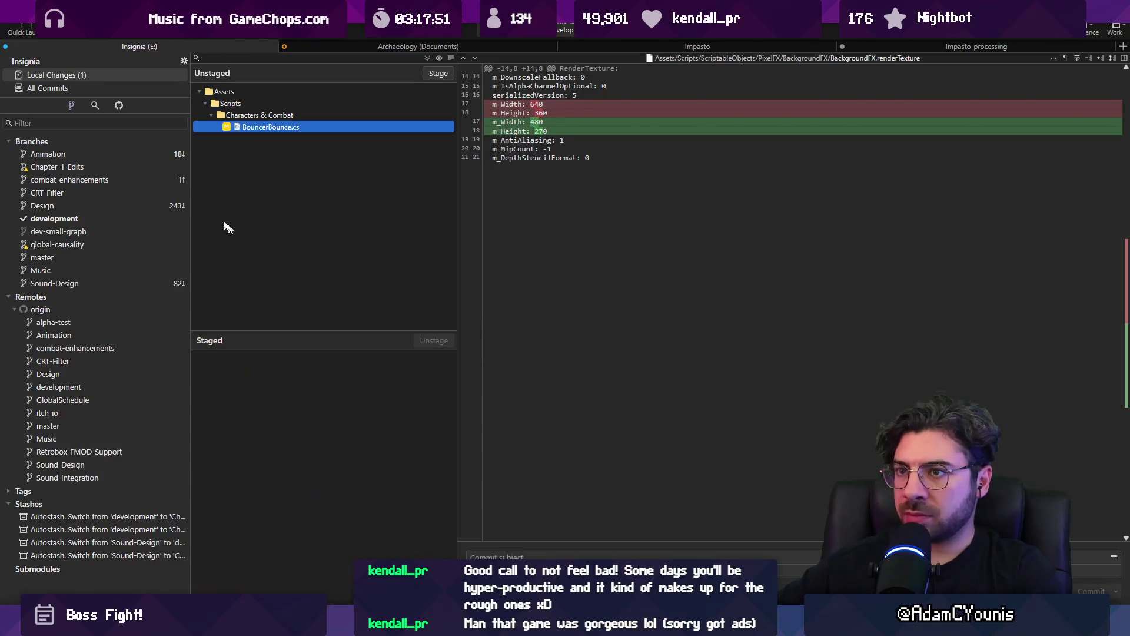
Stage and commit the BouncerBounce.cs fix separately.
click(438, 73)
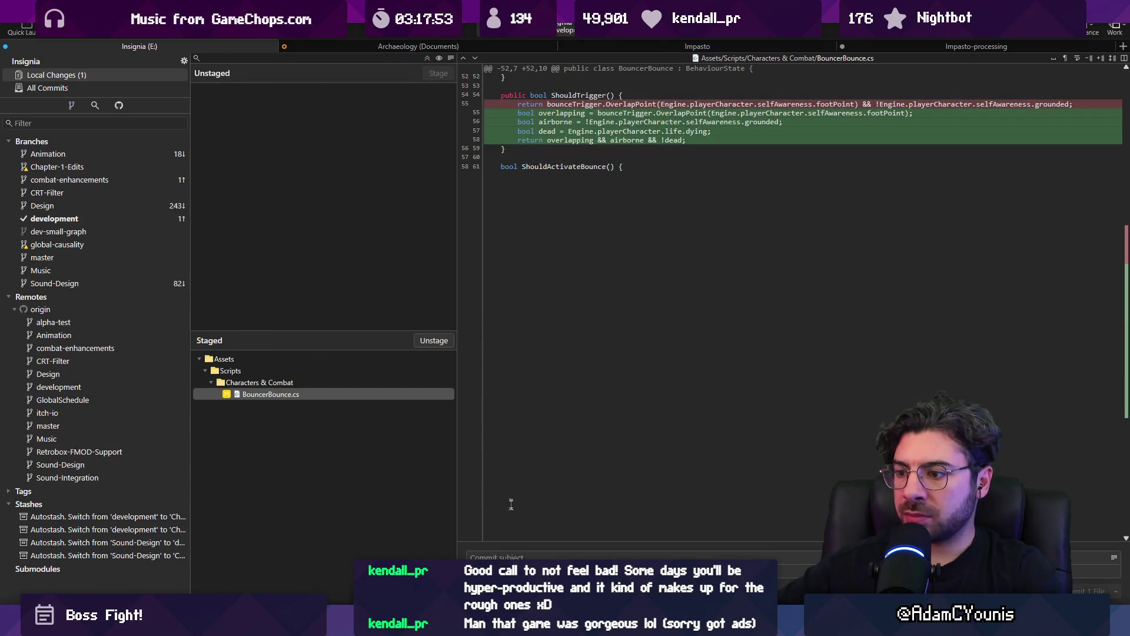
click(527, 557)
text(Stops snake bounce from)
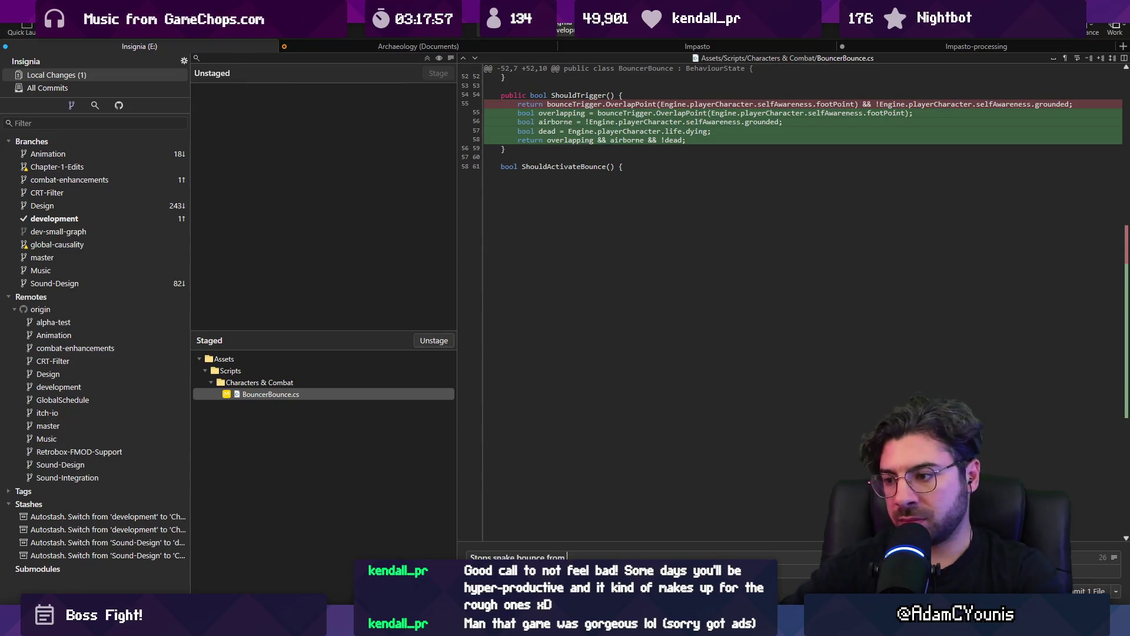
key(ctrl+Return)
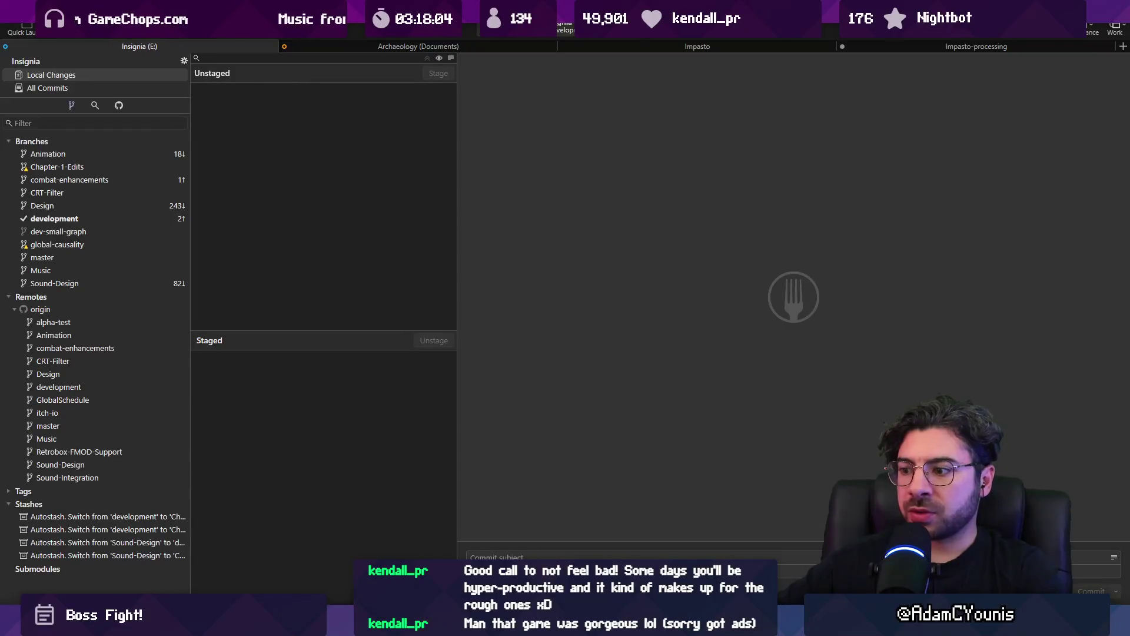
key(alt+Tab)
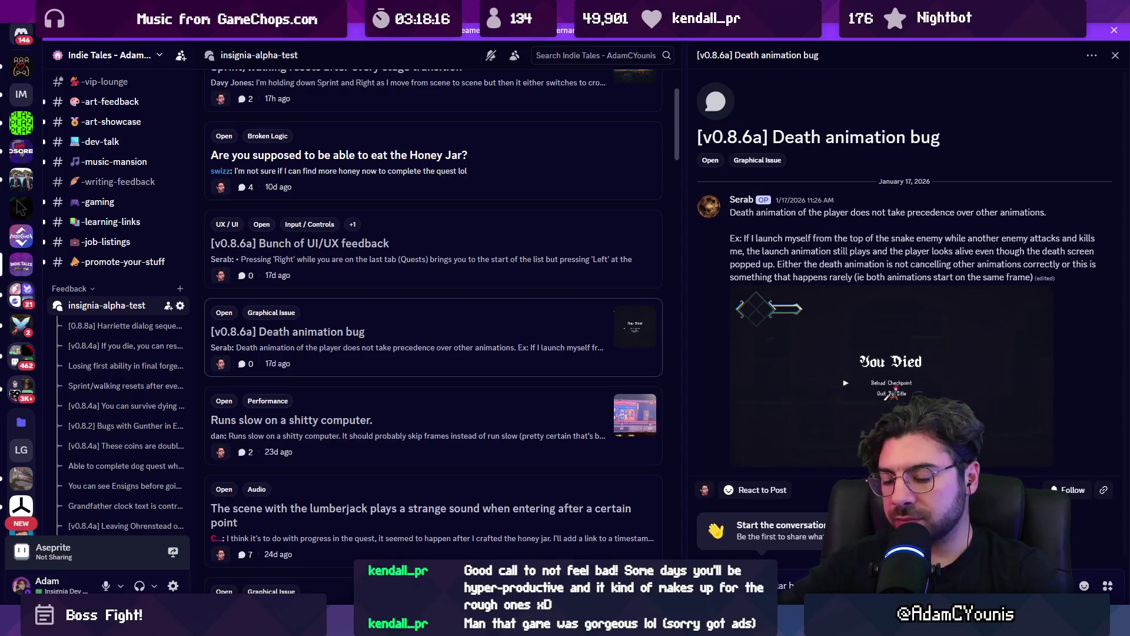
Post the drafted reply on the Death animation bug thread, then bring up Unity's scene graph.
key(Return)
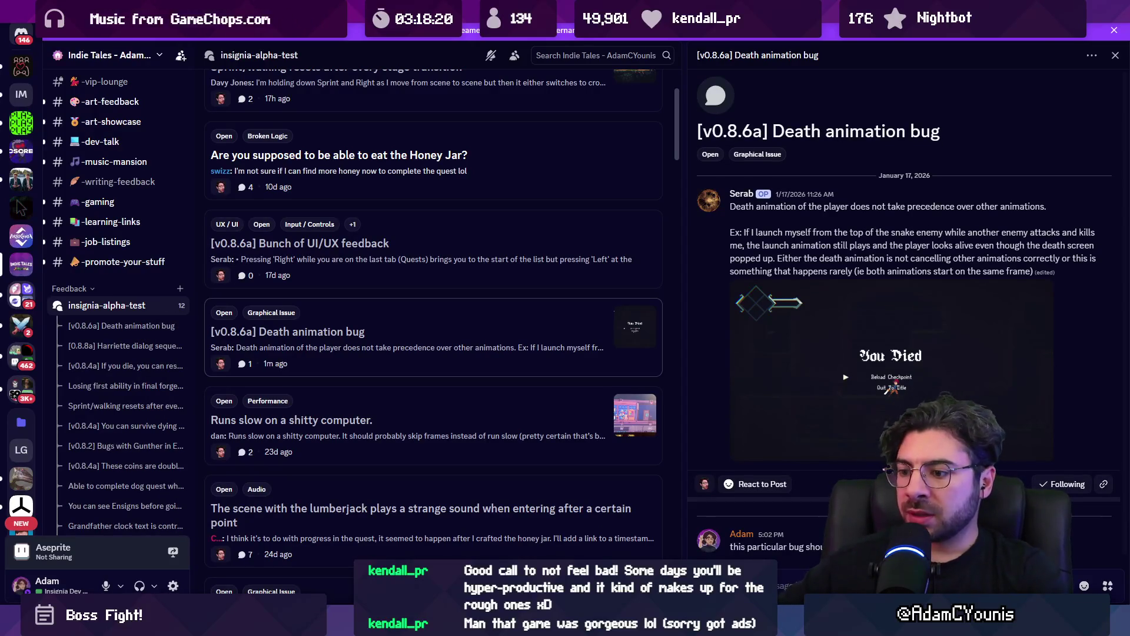
key(alt+Tab)
click(303, 51)
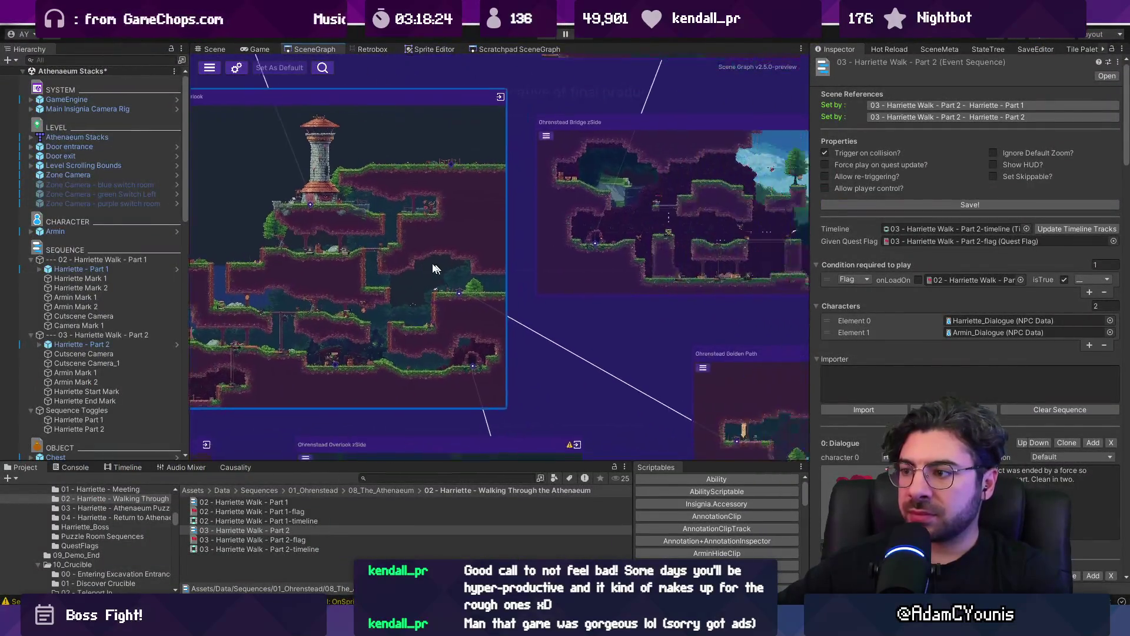
Open the Ohrenstead Overlook scene, answering the save prompt, and briefly run the game.
double_click(518, 247)
click(542, 332)
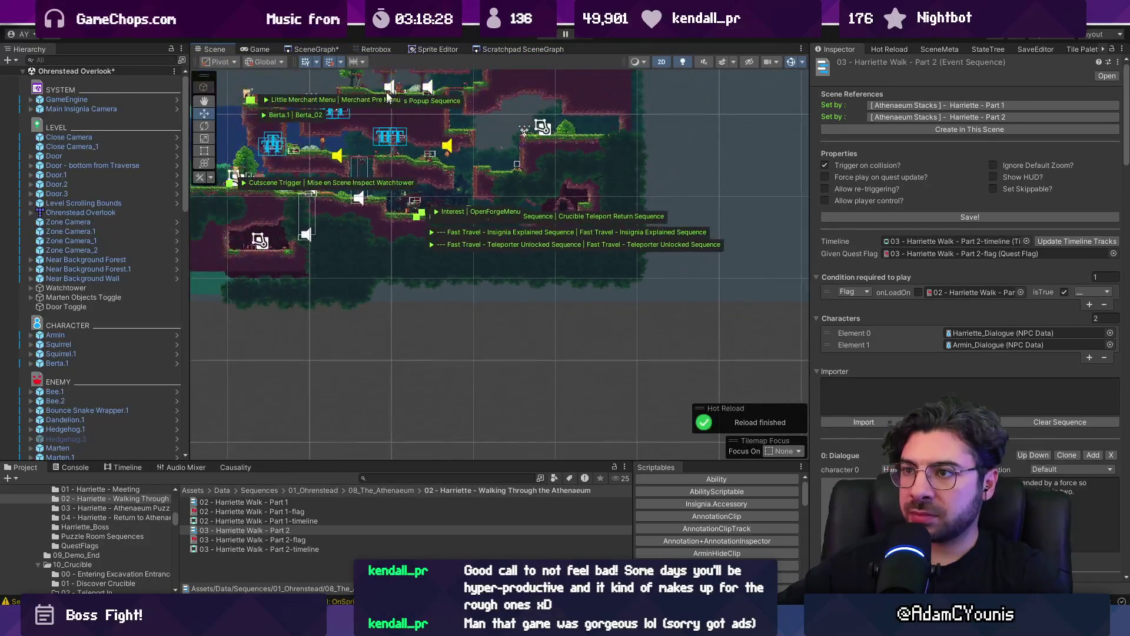
key(ctrl+p)
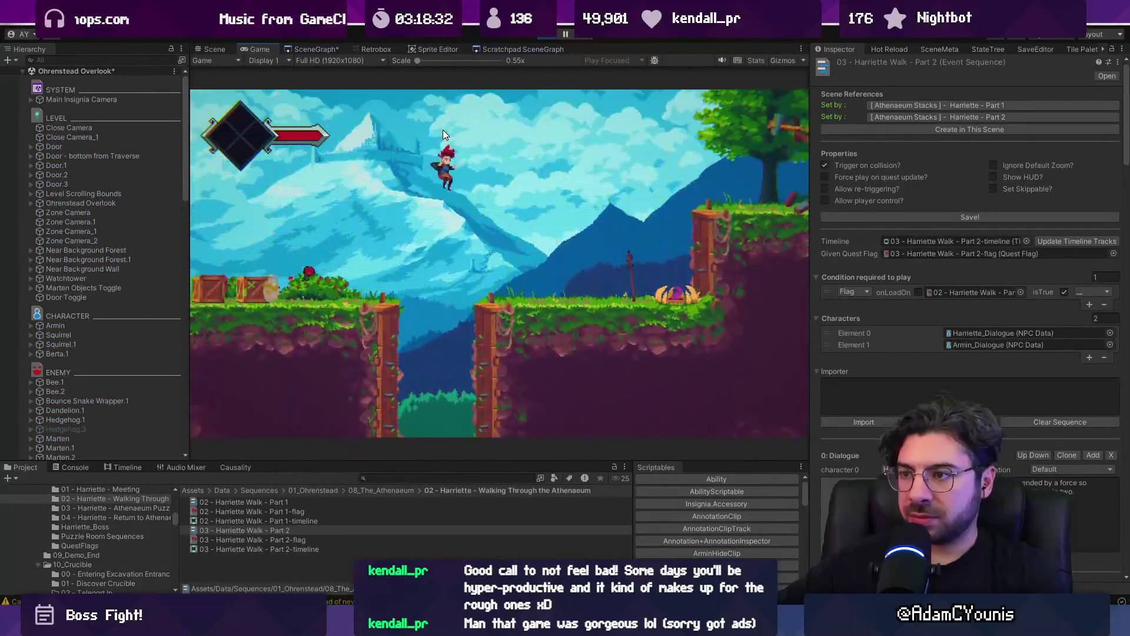
key(ctrl+p)
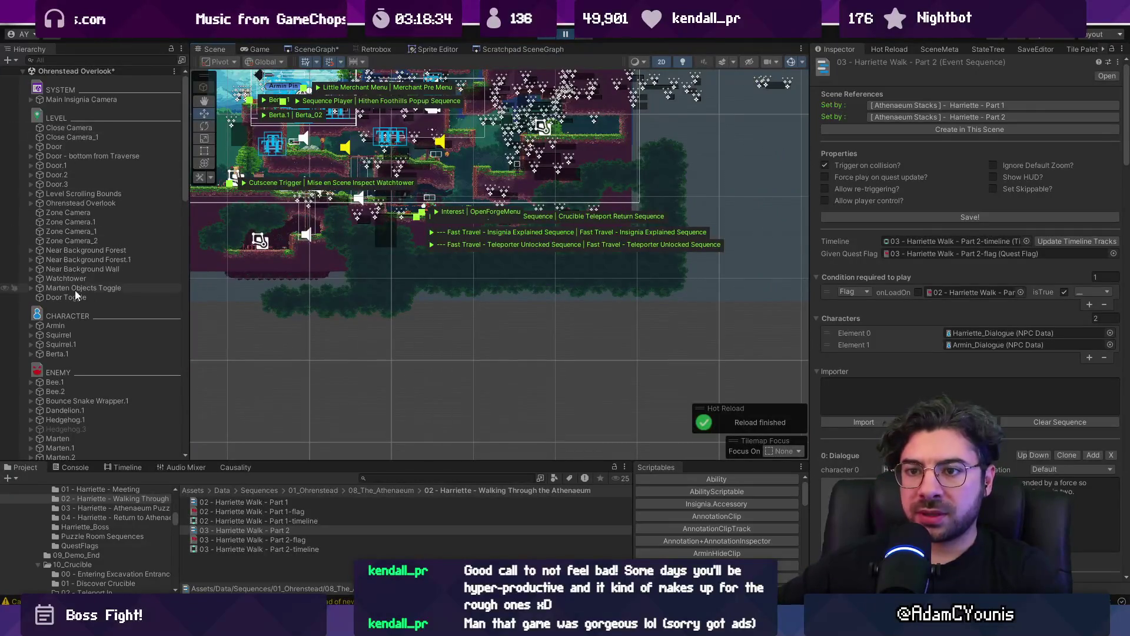
Check Armin's Rigidbody 2D Mass and components, then stop the running game.
click(120, 326)
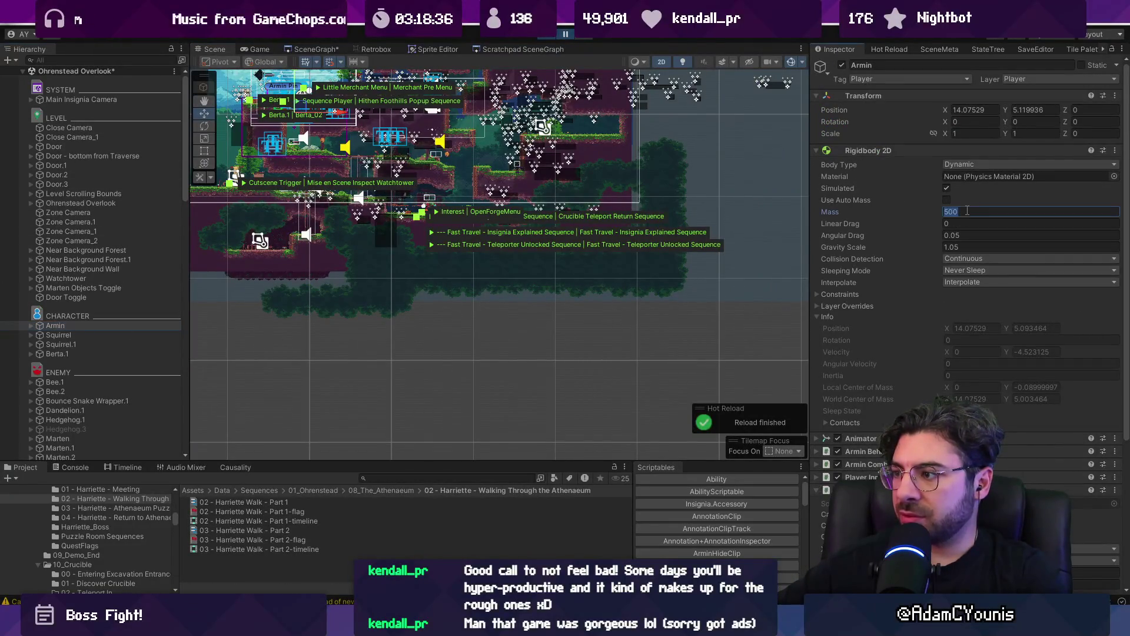
key(Return)
scroll(897, 313, down, 5)
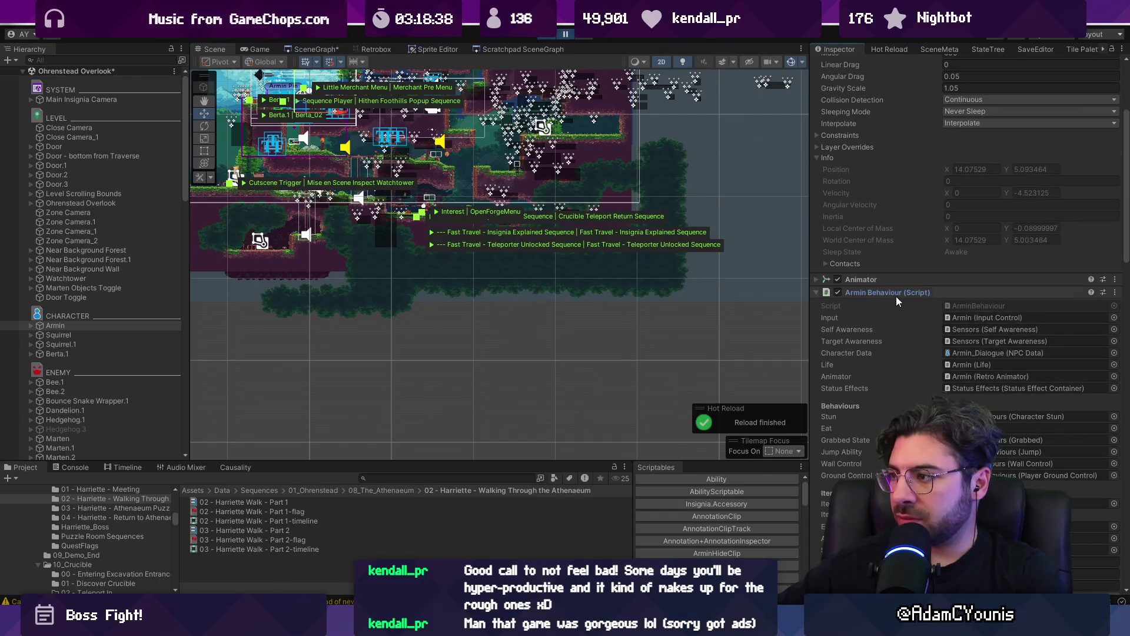
scroll(892, 354, down, 2)
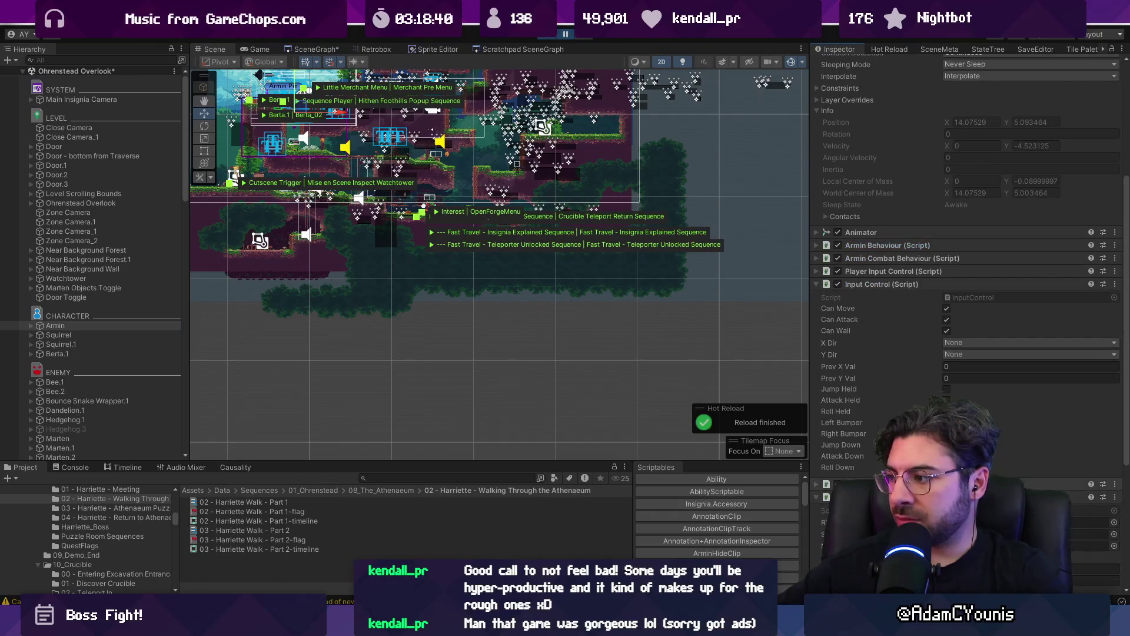
scroll(965, 295, down, 4)
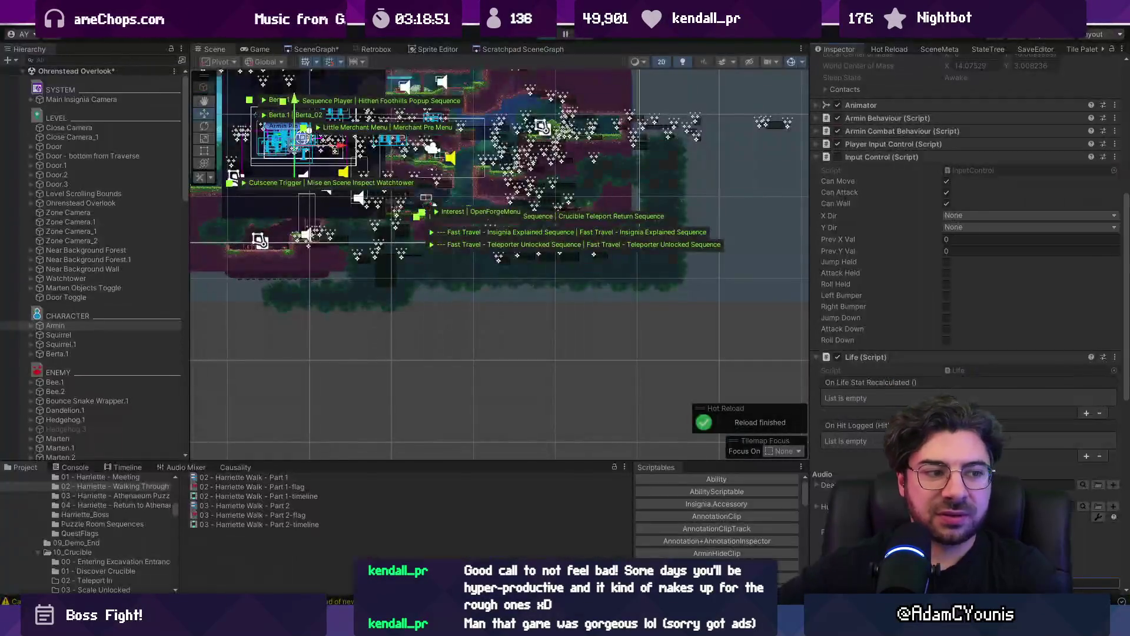
click(555, 35)
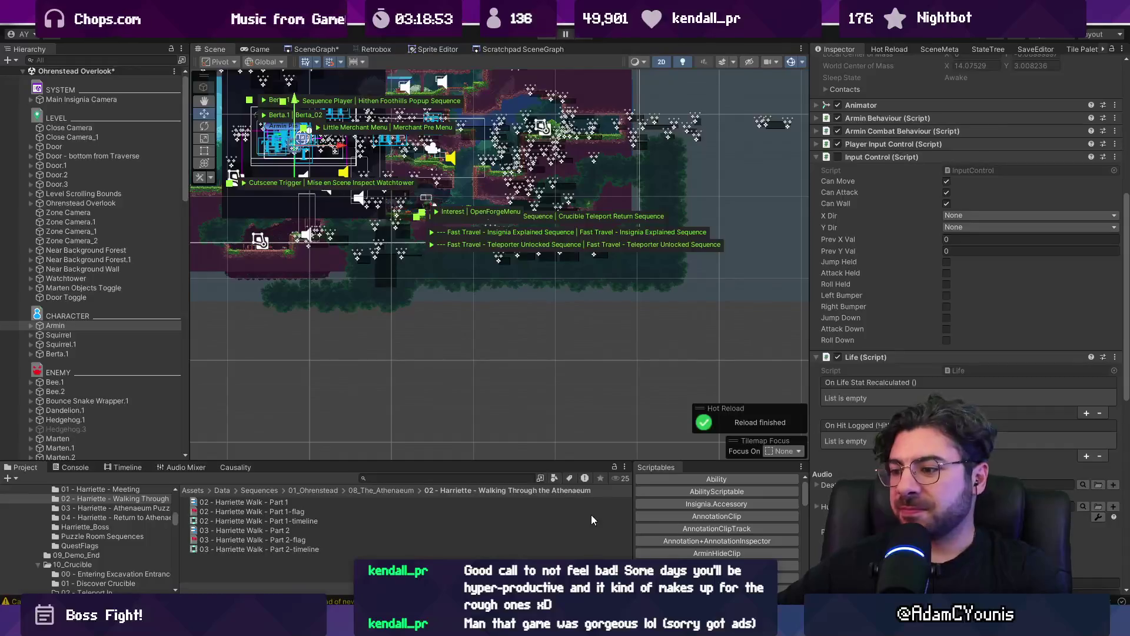
mouse_move(398, 627)
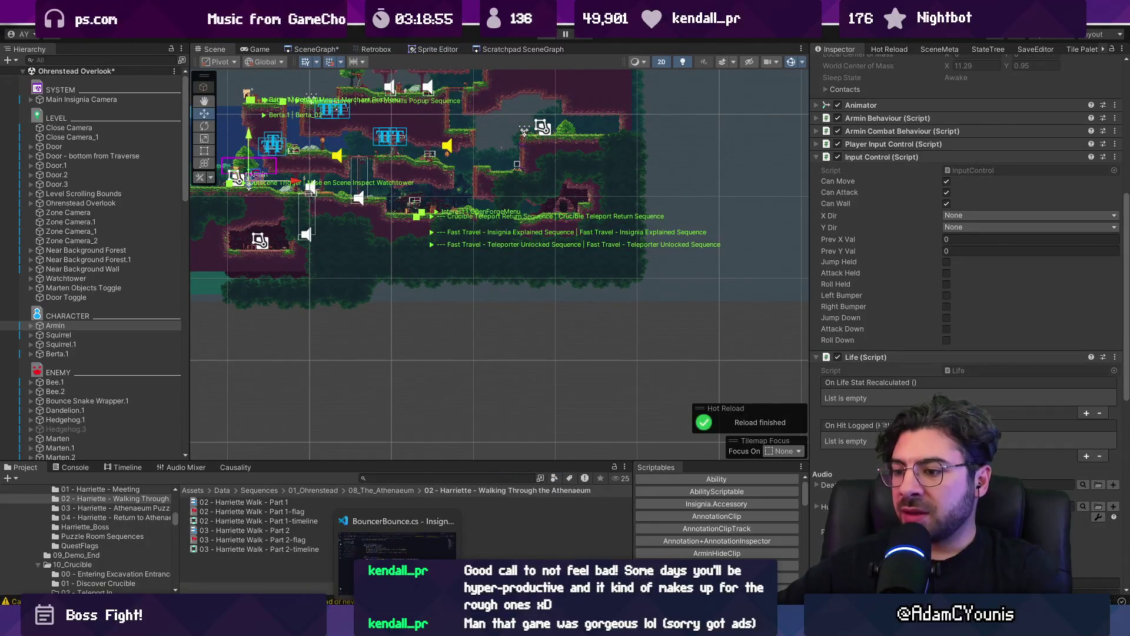
key(alt+Tab)
Retag the Death animation bug post from Open to Closed.
scroll(441, 259, down, 2)
right_click(458, 229)
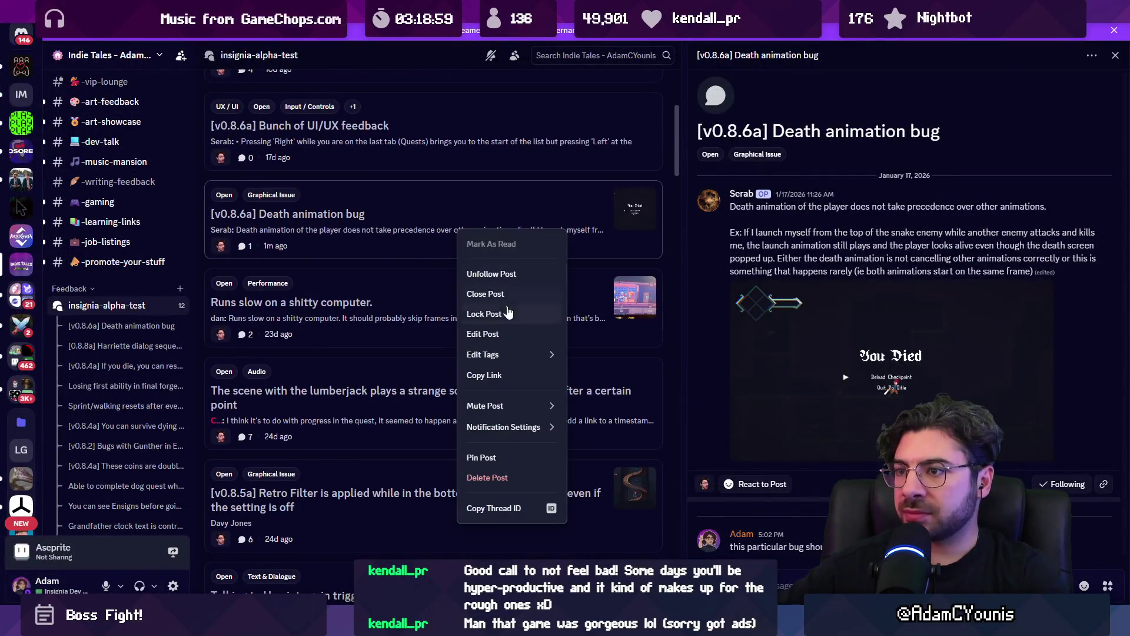
mouse_move(525, 364)
click(623, 269)
click(634, 308)
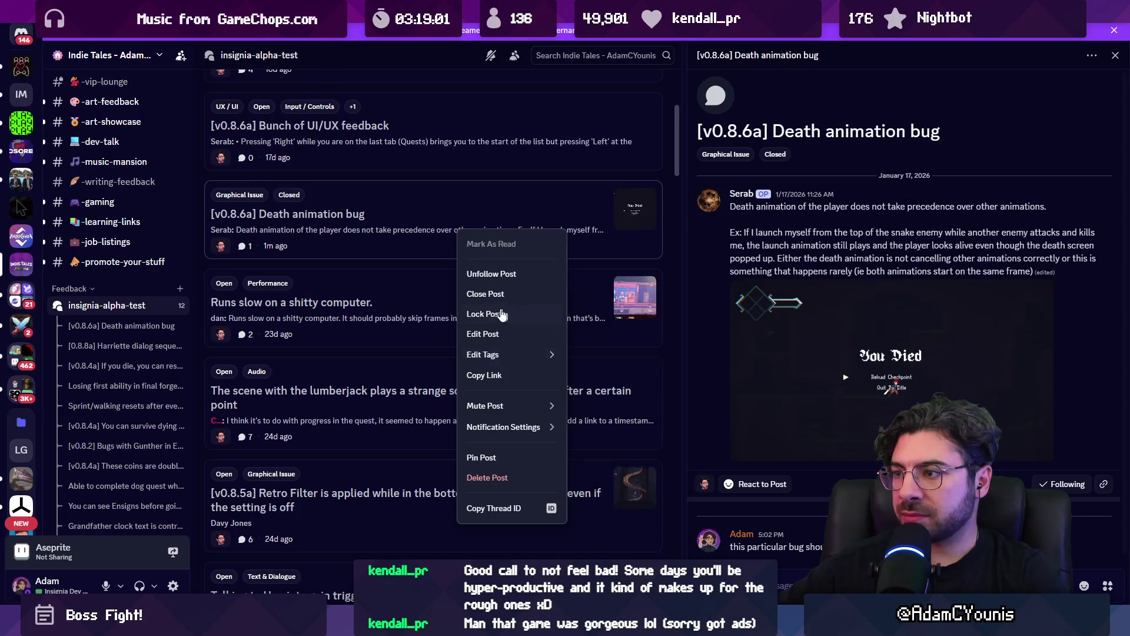
click(671, 231)
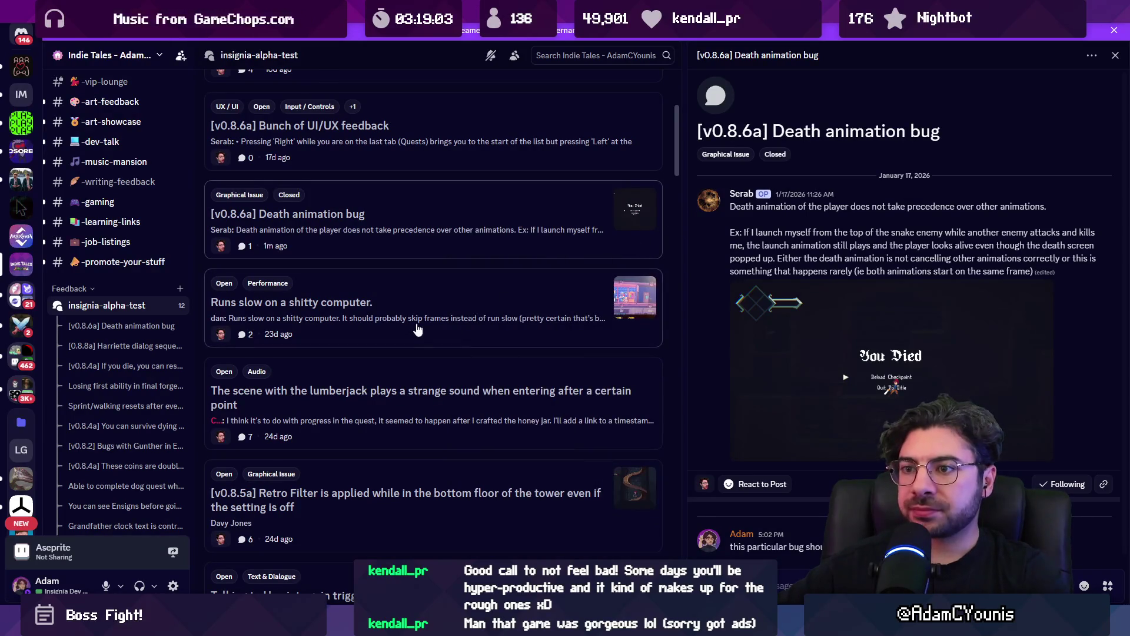
Open the lumberjack sound bug post, then the [v0.8.5a] Retro Filter bug report.
scroll(417, 329, down, 2)
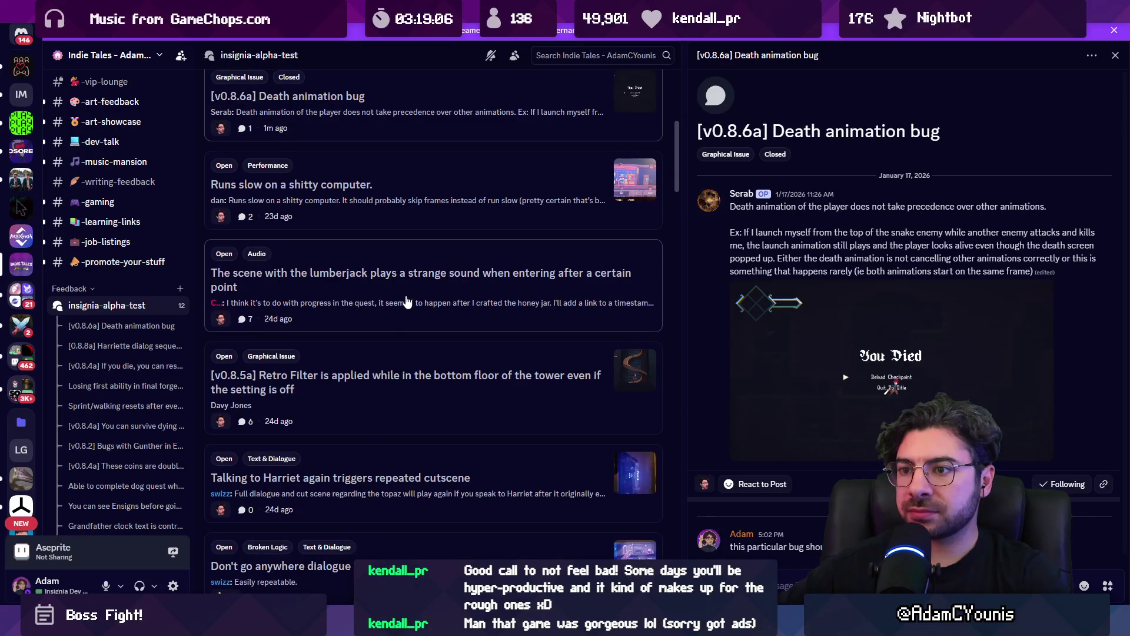
click(406, 302)
scroll(406, 301, down, 1)
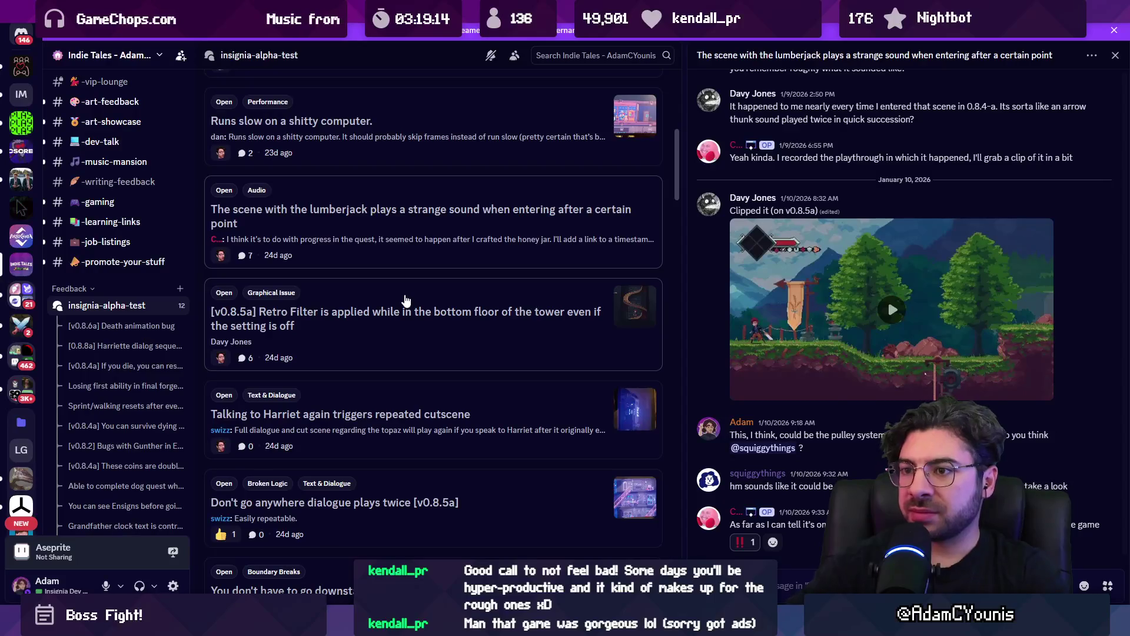
click(439, 309)
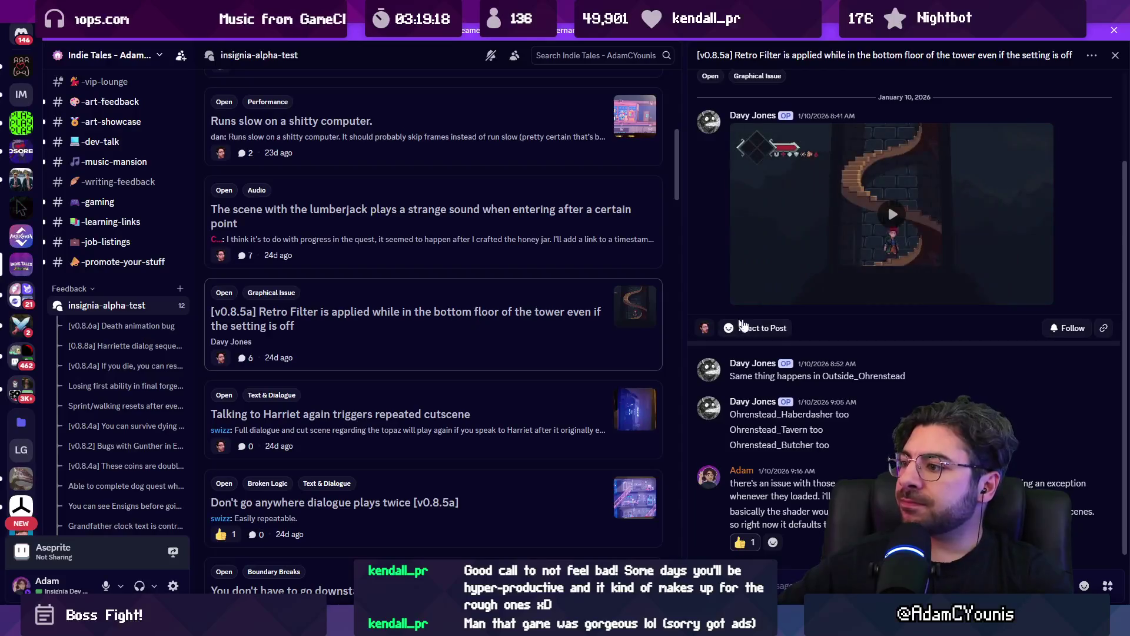
scroll(795, 375, up, 2)
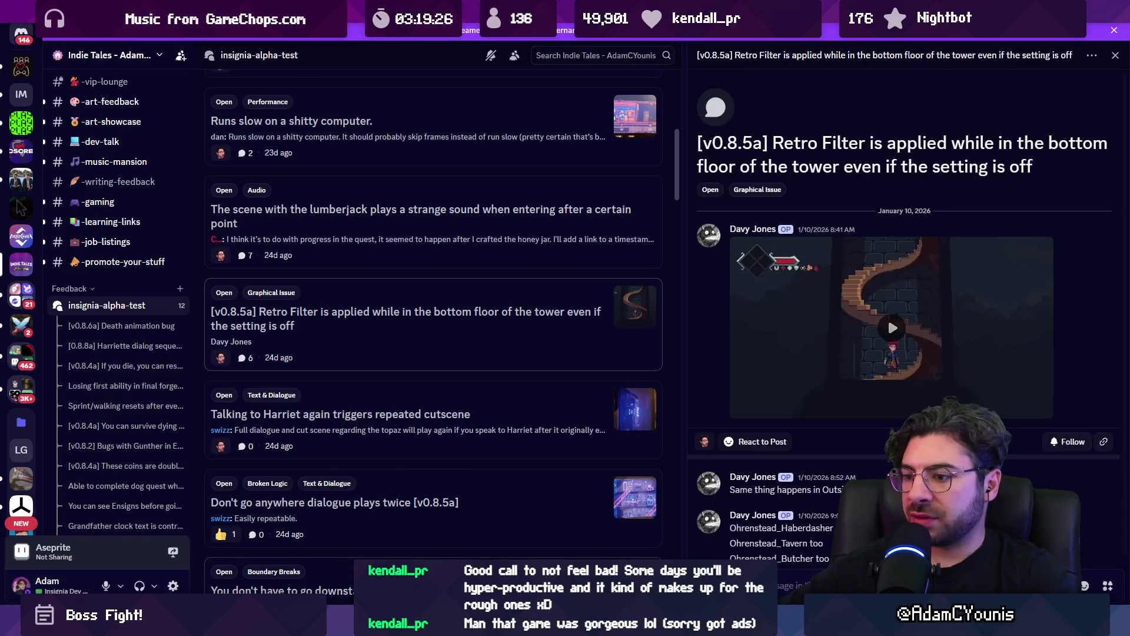
key(alt+Tab)
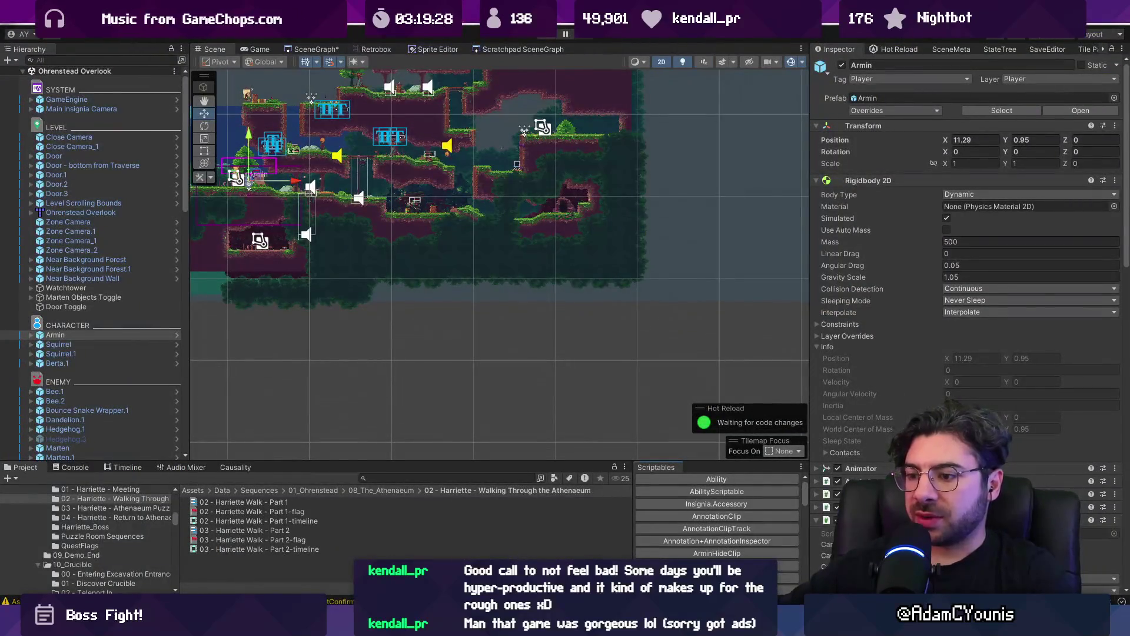
key(alt+Tab)
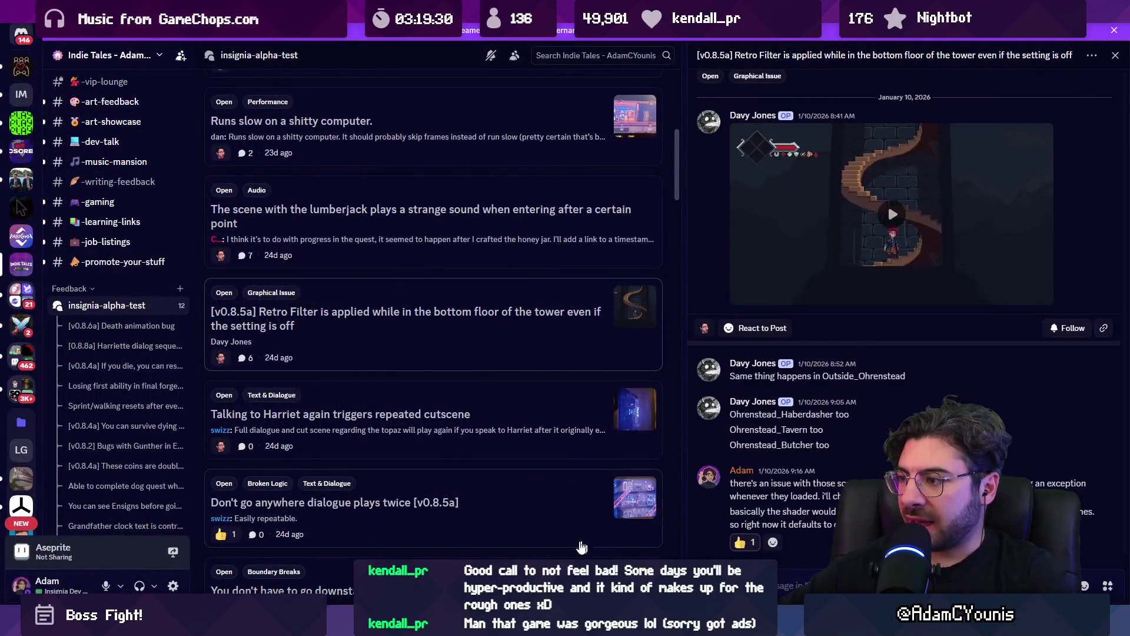
key(alt+Tab)
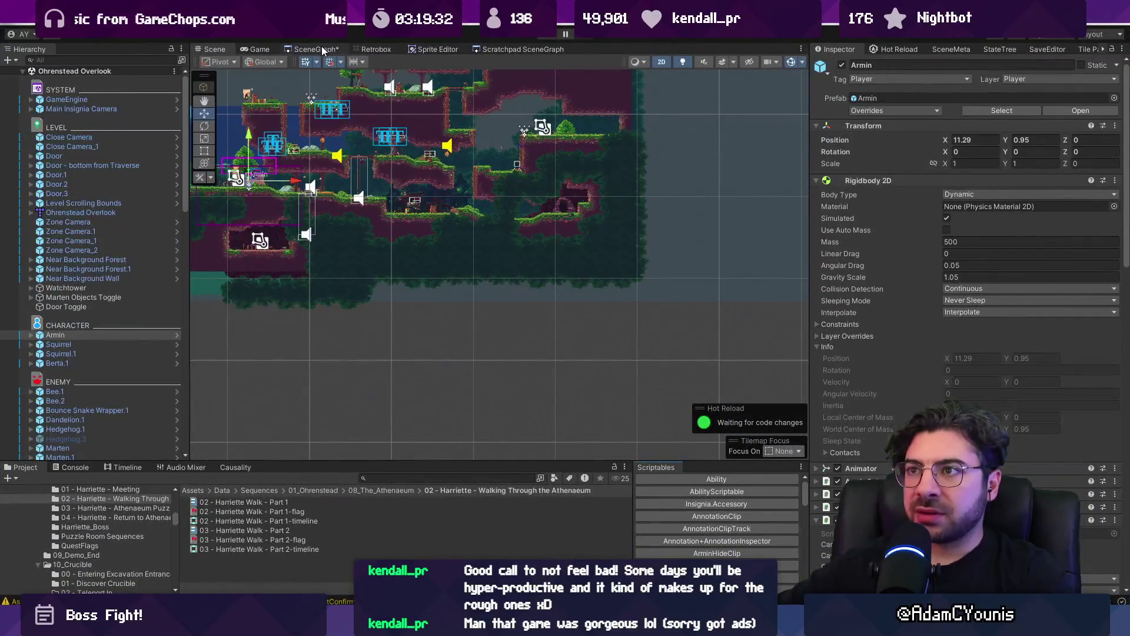
Run the game and turn Retro Filter and Scan Lines Off in the Video settings.
click(323, 51)
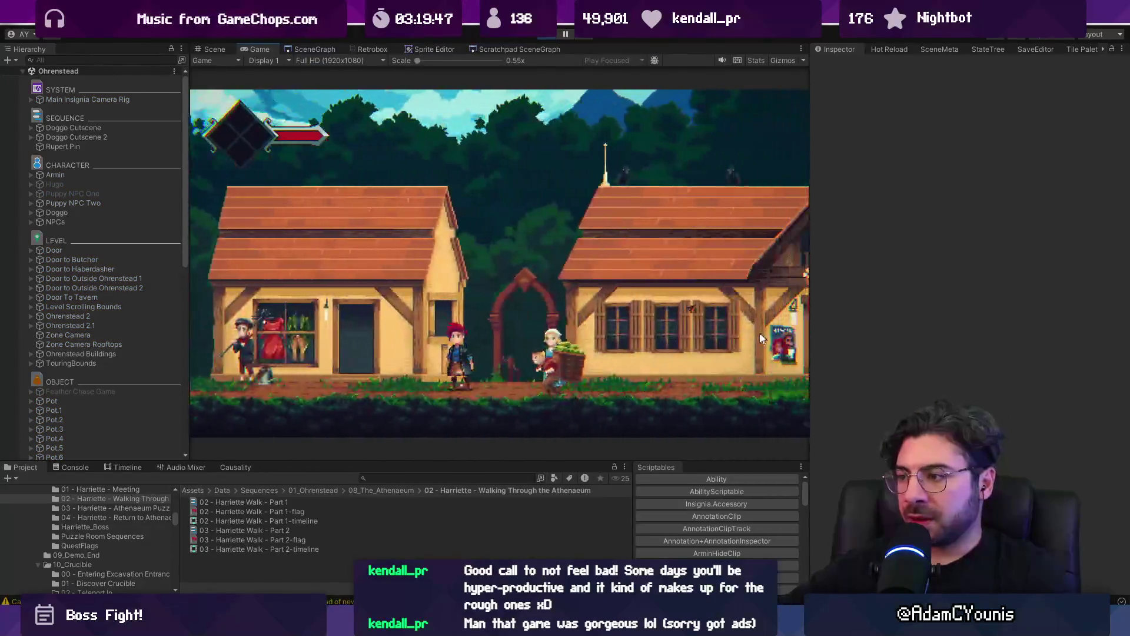
key(Escape)
click(628, 346)
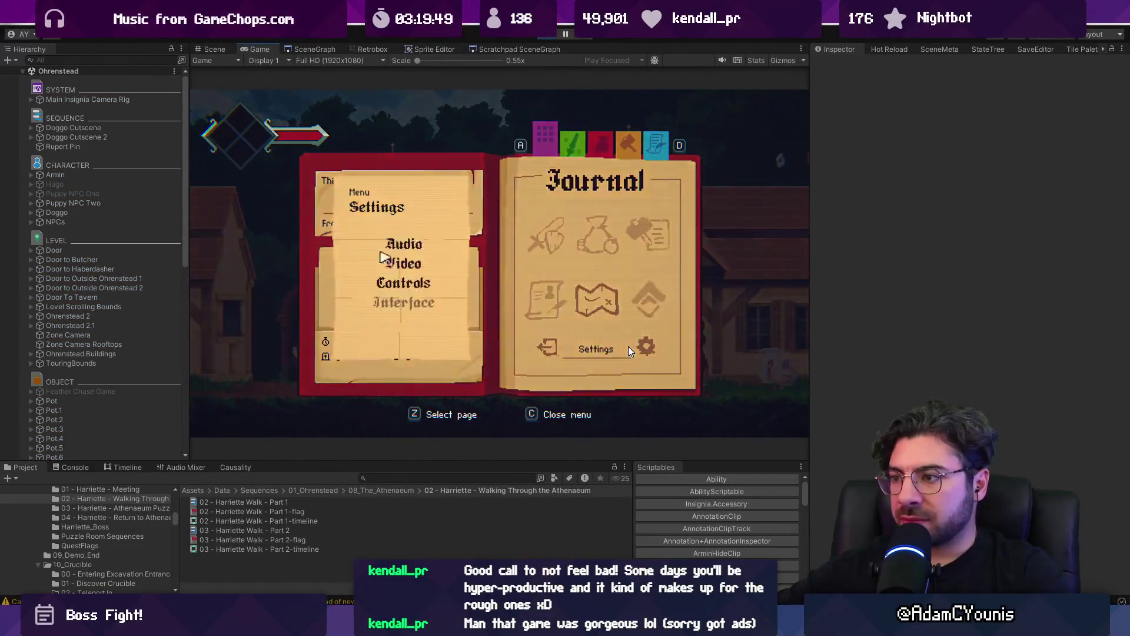
key(Down)
key(z)
key(Down)
key(Down)
key(Down)
key(z)
key(Down)
key(z)
key(Down)
key(Escape)
key(Escape)
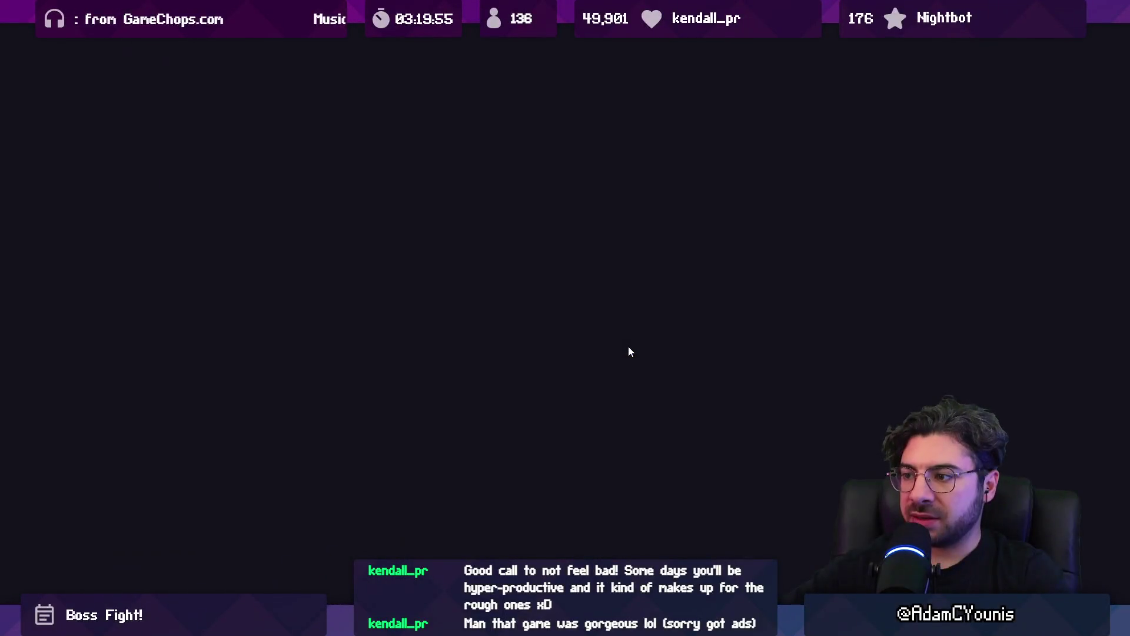
In the tavern, revisit the Journal's Audio and Video settings, then resume play.
key(Escape)
key(Down)
key(Right)
key(Down)
key(Return)
key(Return)
key(Escape)
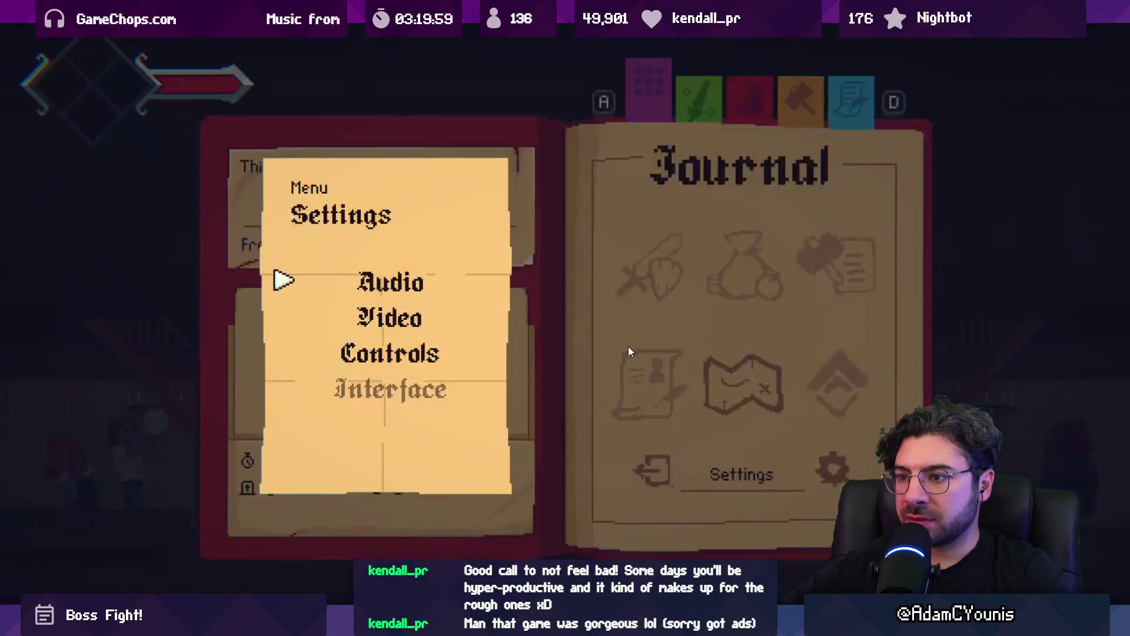
key(Down)
key(Return)
key(Escape)
key(Escape)
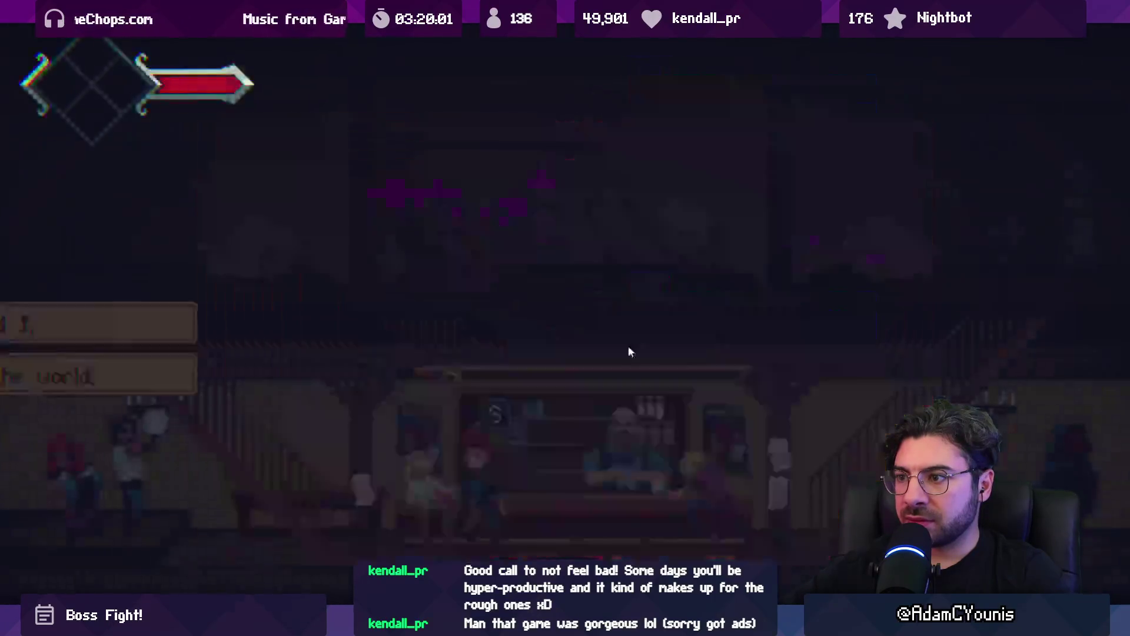
key(Escape)
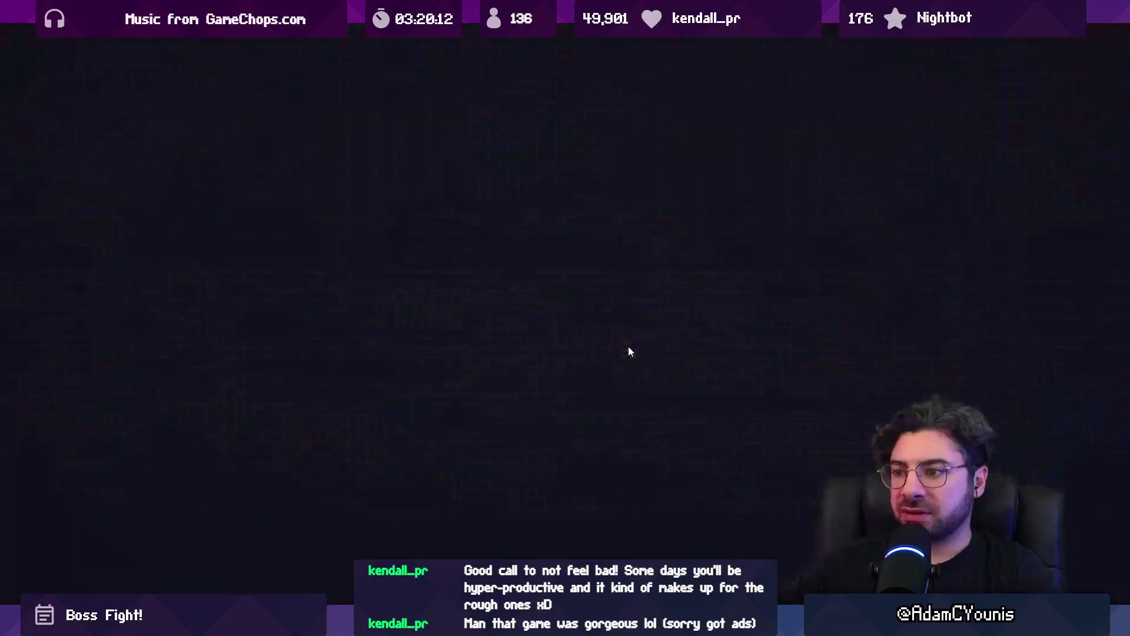
Stop play mode and return to Visual Studio Code's quick file search.
key(shift+space)
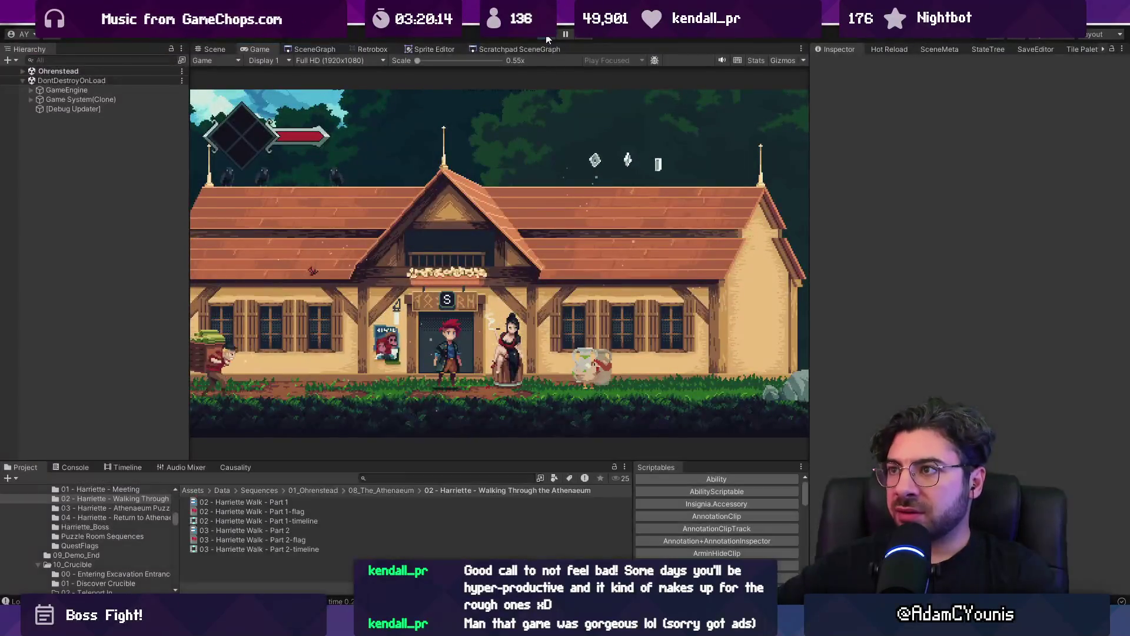
key(ctrl+p)
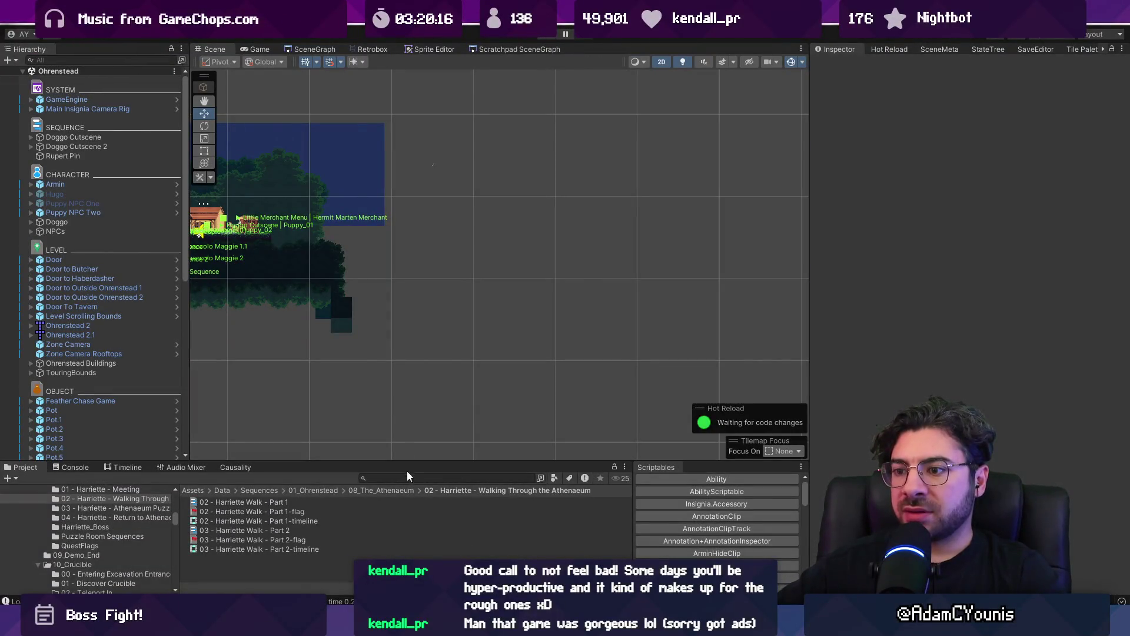
key(alt+Tab)
key(ctrl+p)
Open VideoSettings.cs, closing the tileset file opened by mistake.
text(profil)
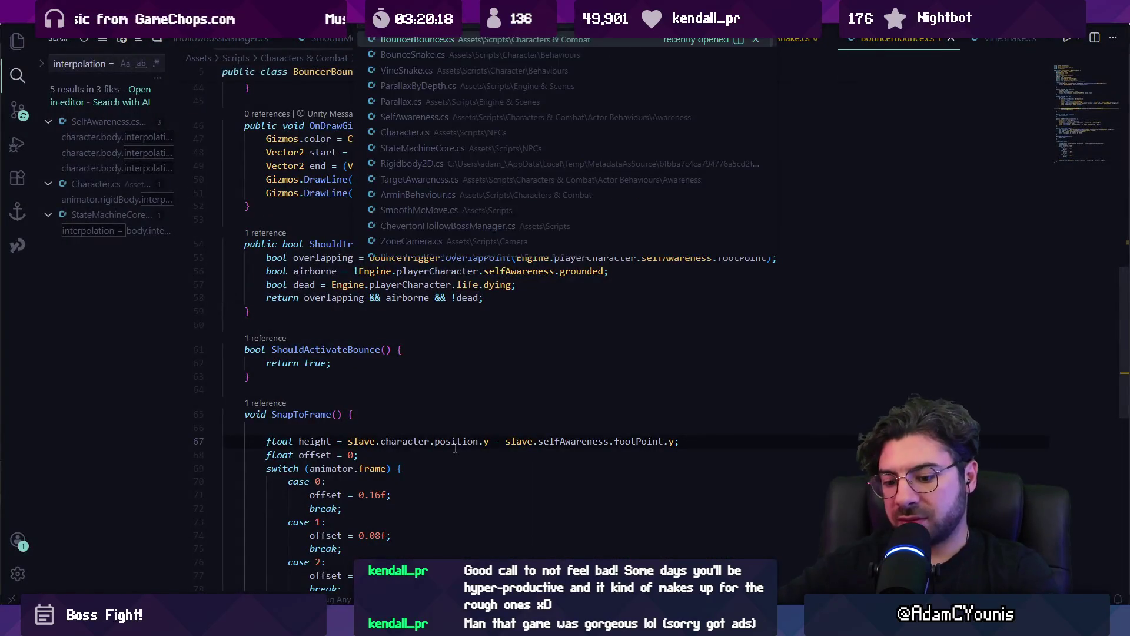
key(Return)
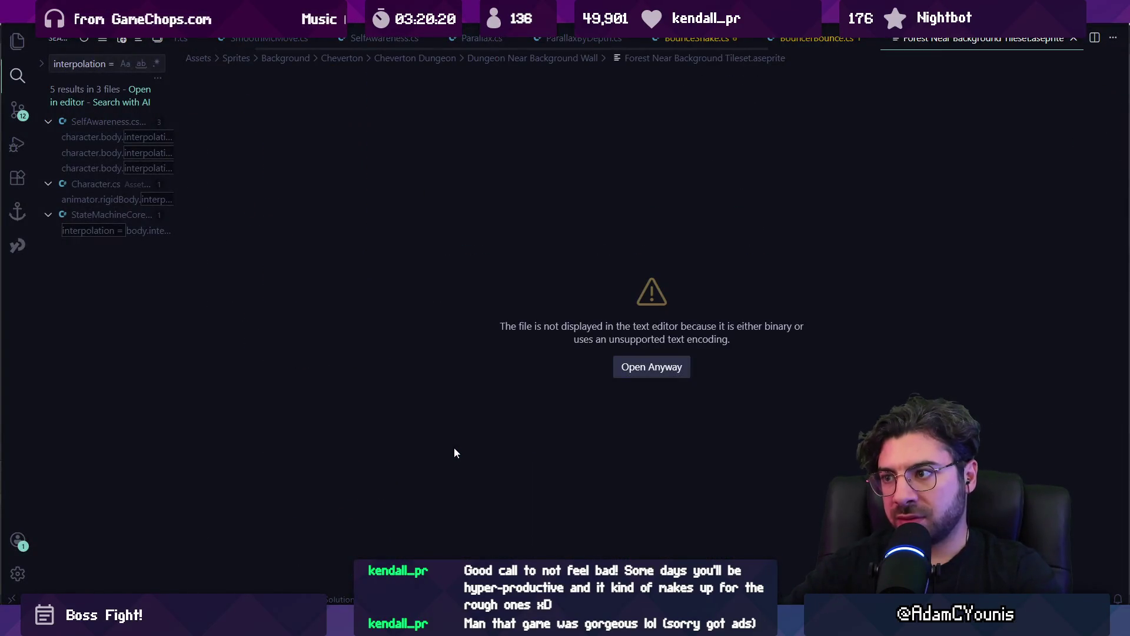
key(ctrl+w)
key(ctrl+p)
text(video)
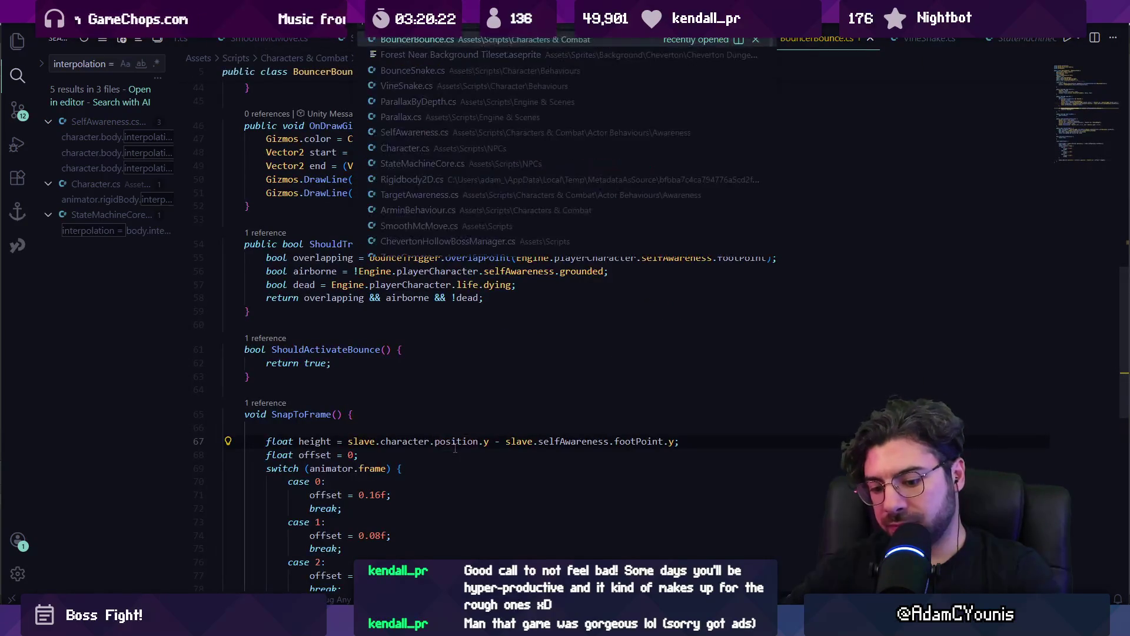
key(Return)
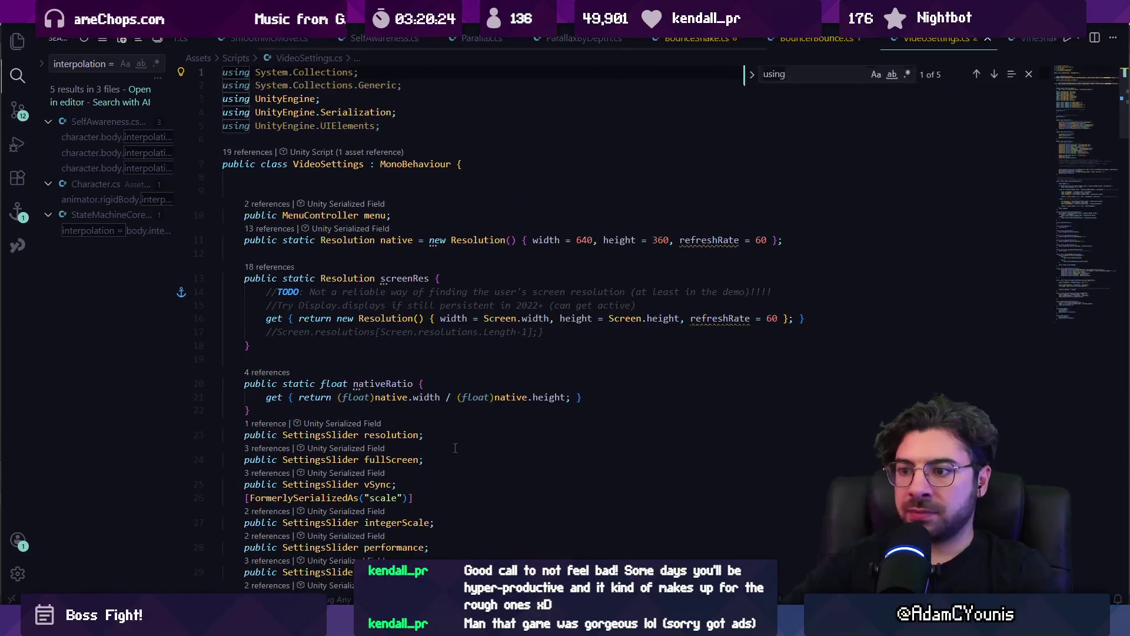
Search VideoSettings.cs for 'filter' to find the crtFilter setting.
key(ctrl+f)
text(filter)
key(Return)
key(Return)
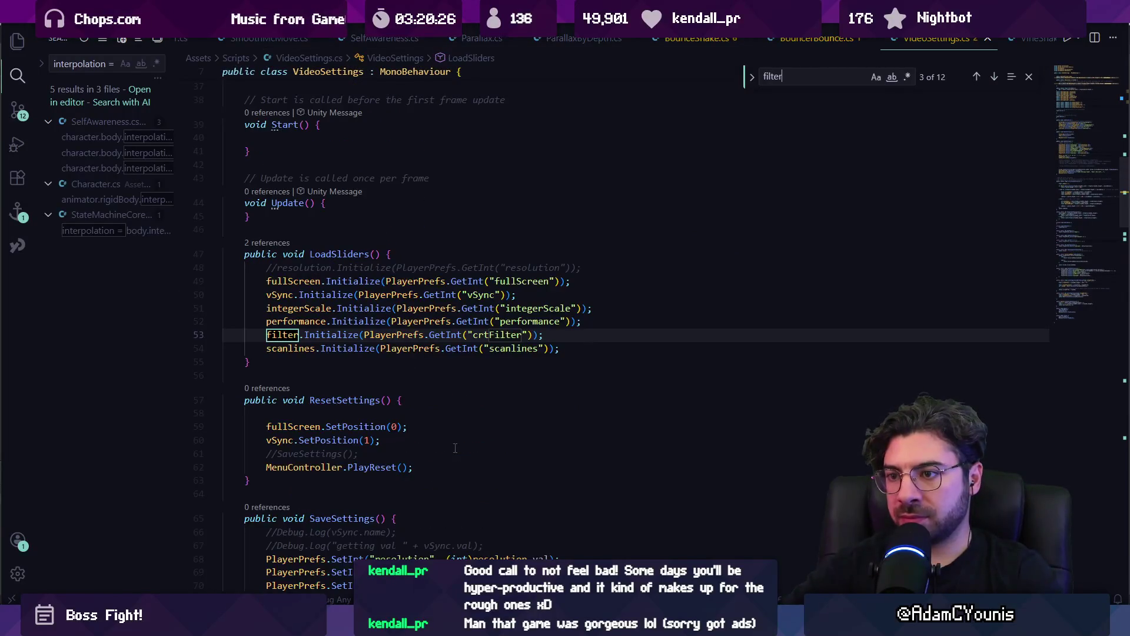
key(Return)
key(ctrl+a)
text(Filter)
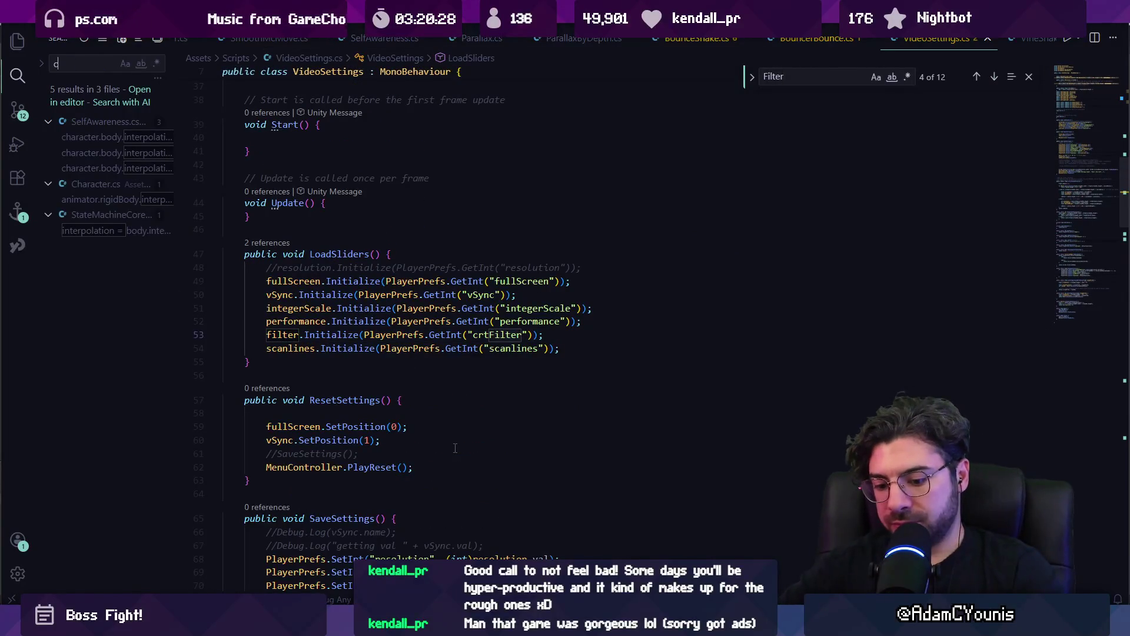
text(rtfilter)
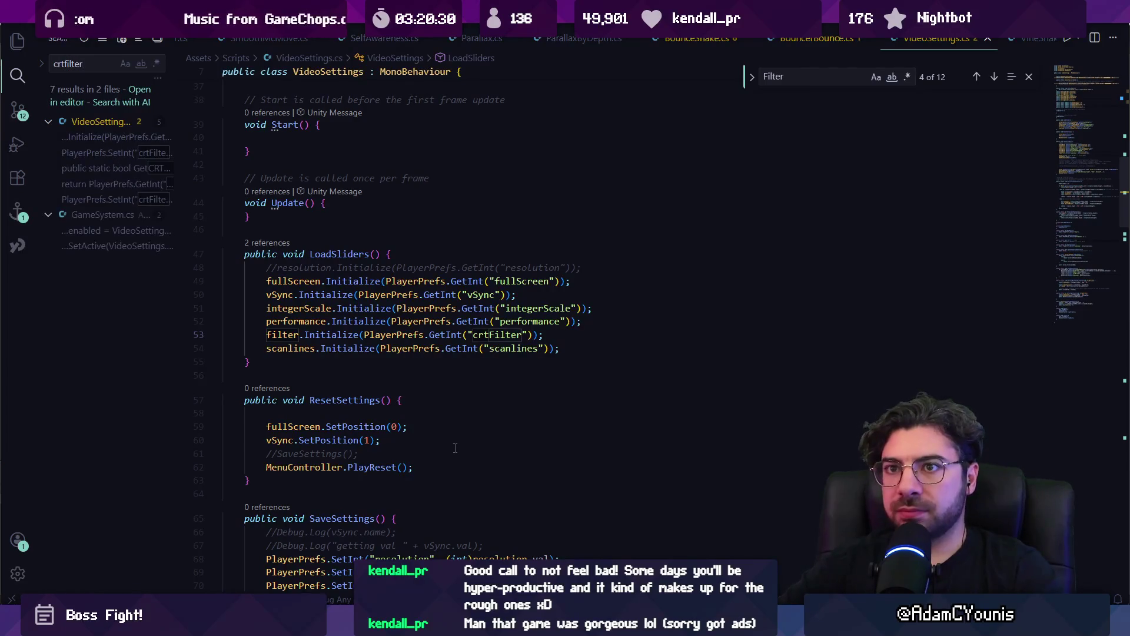
Recall the crtfilter project search and open GameSystem.cs at AssignCRT's Volume check.
key(ctrl+a)
key(BackSpace)
text(armin)
key(BackSpace)
key(BackSpace)
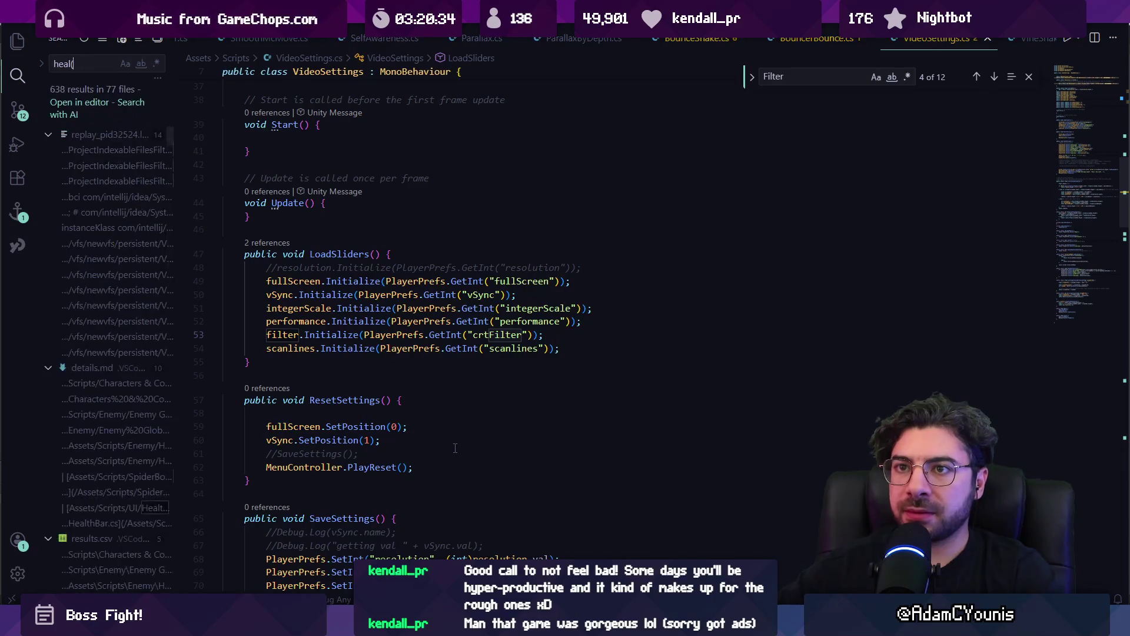
text(()
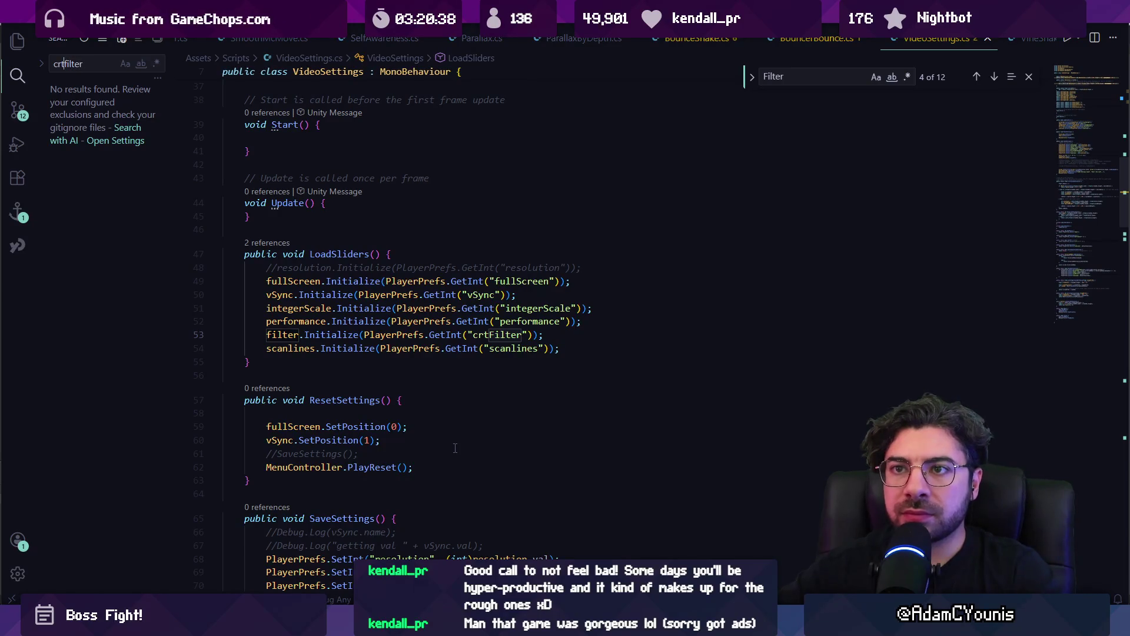
click(94, 230)
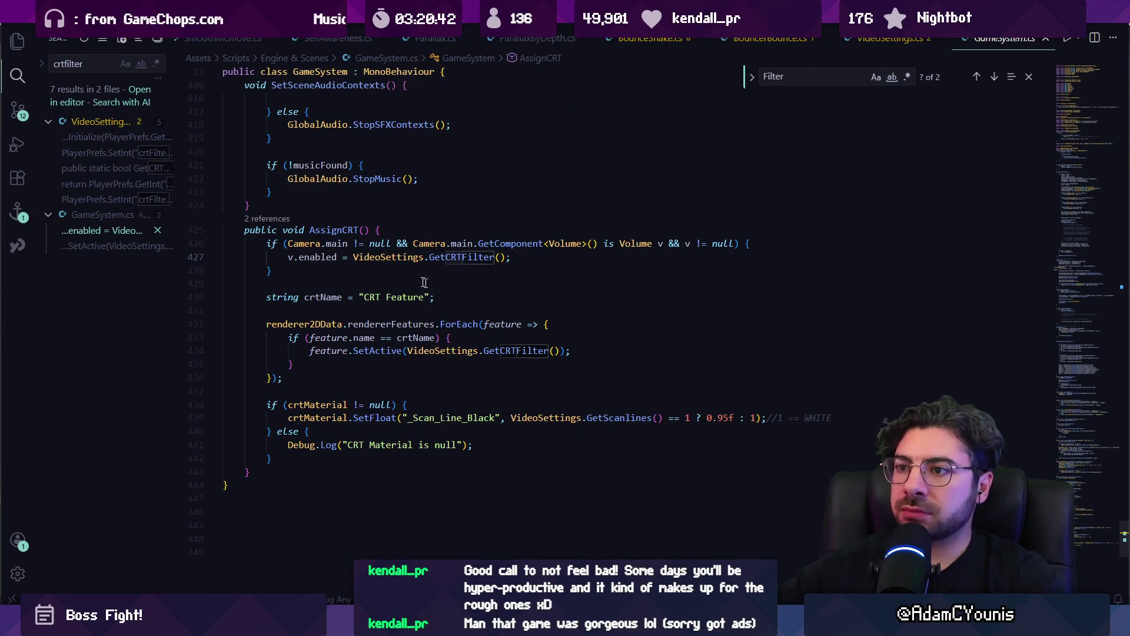
click(437, 243)
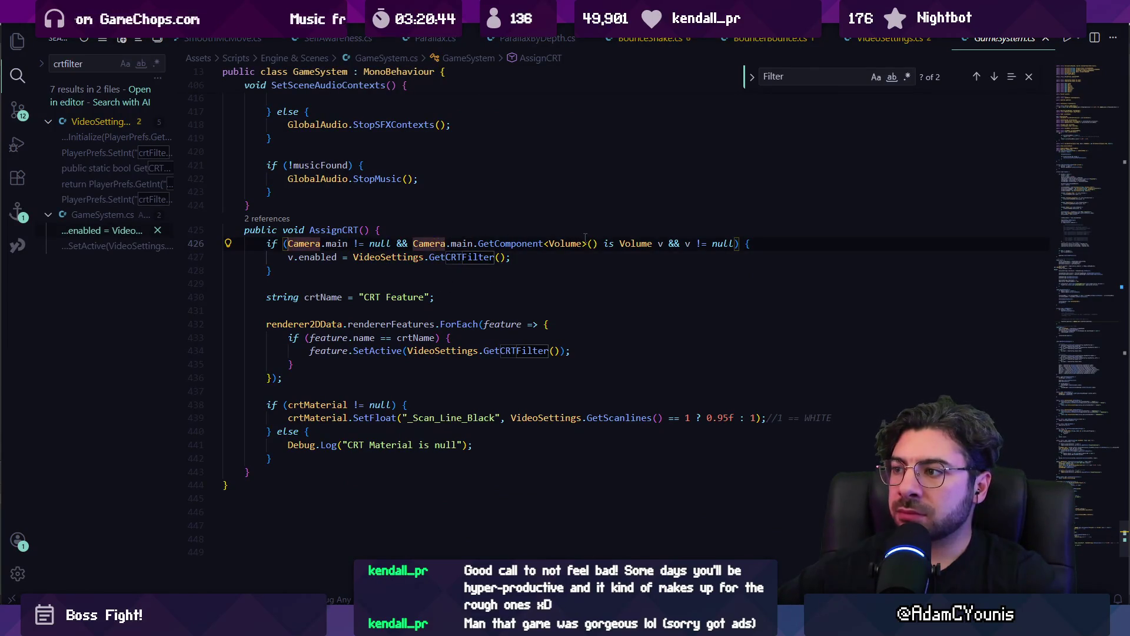
click(582, 241)
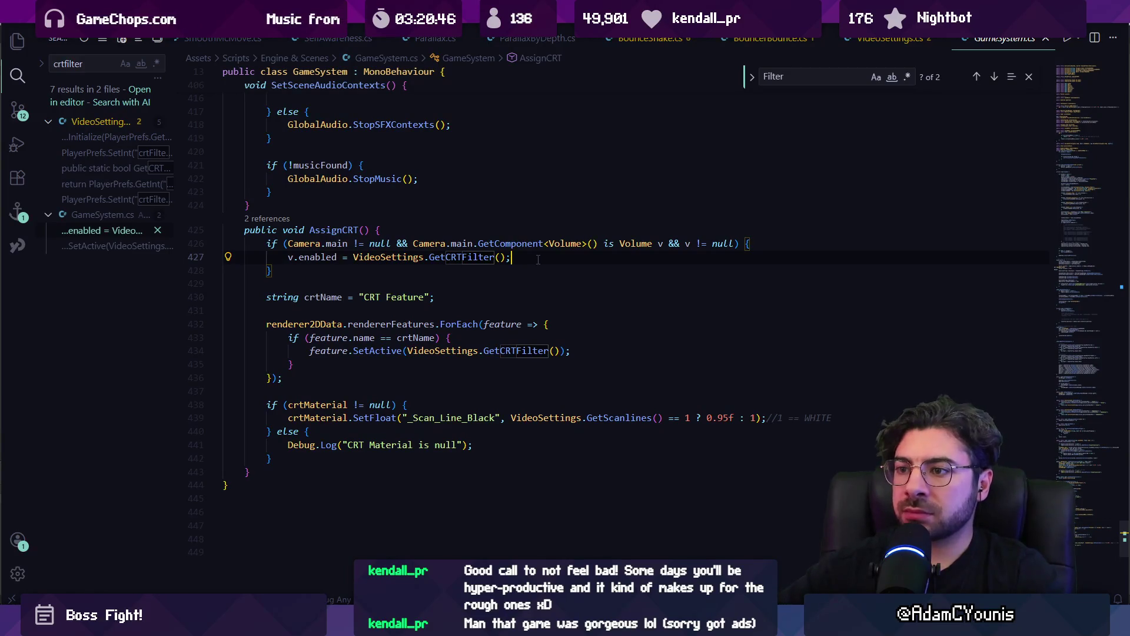
List AssignCRT's references, go to its SetupInstances call, and undo a stray Debug.Log there.
click(273, 221)
click(710, 283)
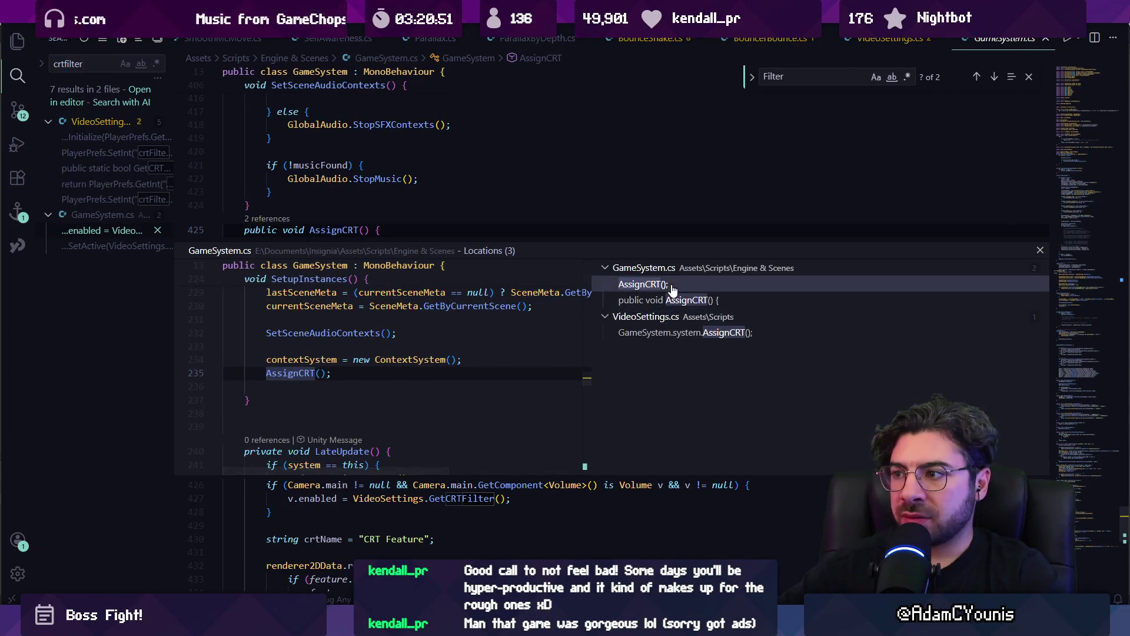
scroll(327, 337, up, 2)
scroll(328, 337, down, 2)
double_click(305, 372)
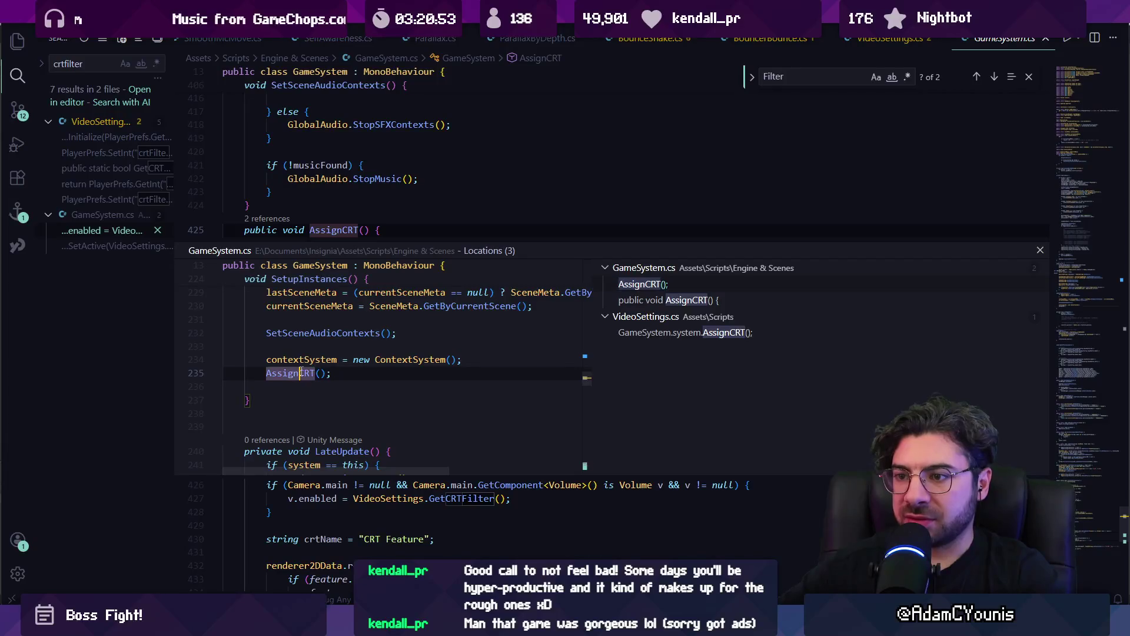
click(388, 190)
key(Return)
text(Debug.Log("Setting up GameSystem instances");)
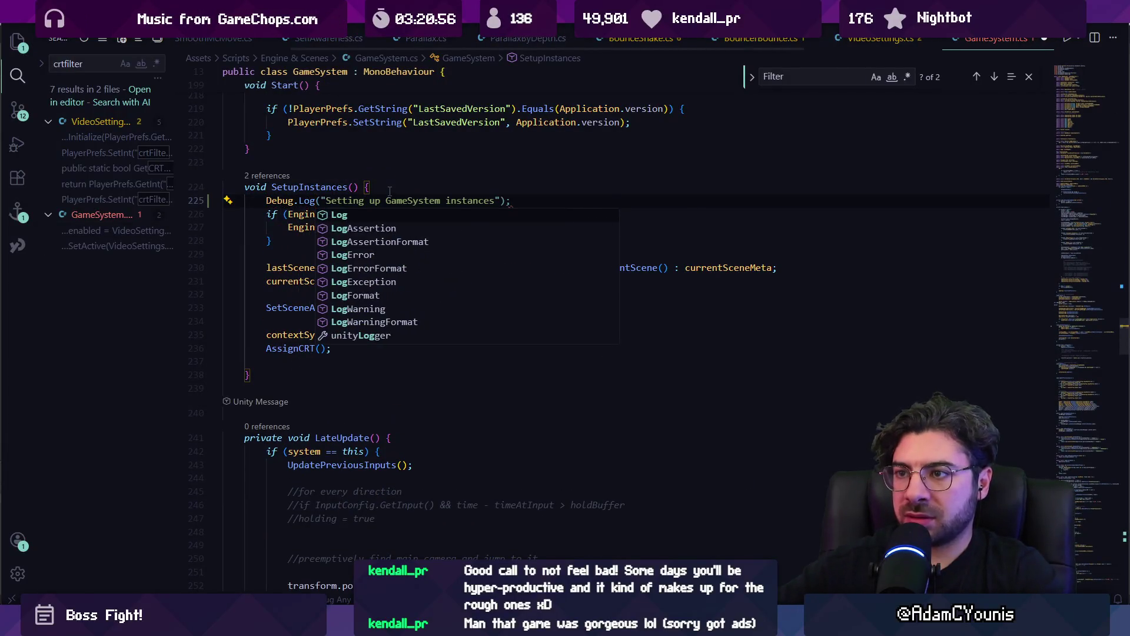
key(Escape)
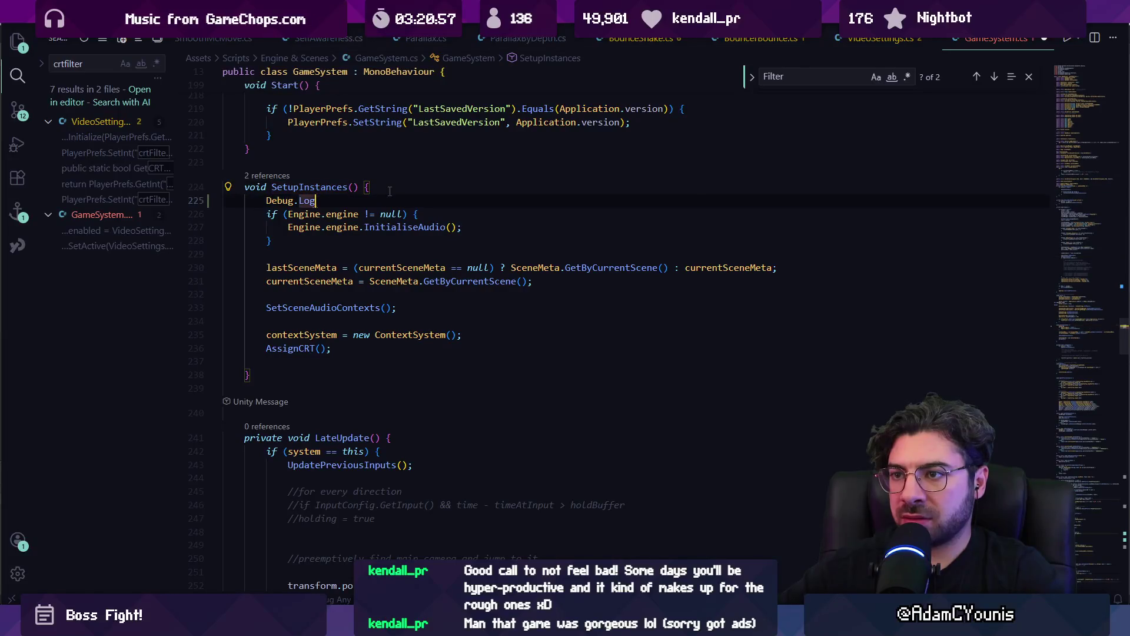
key(ctrl+z)
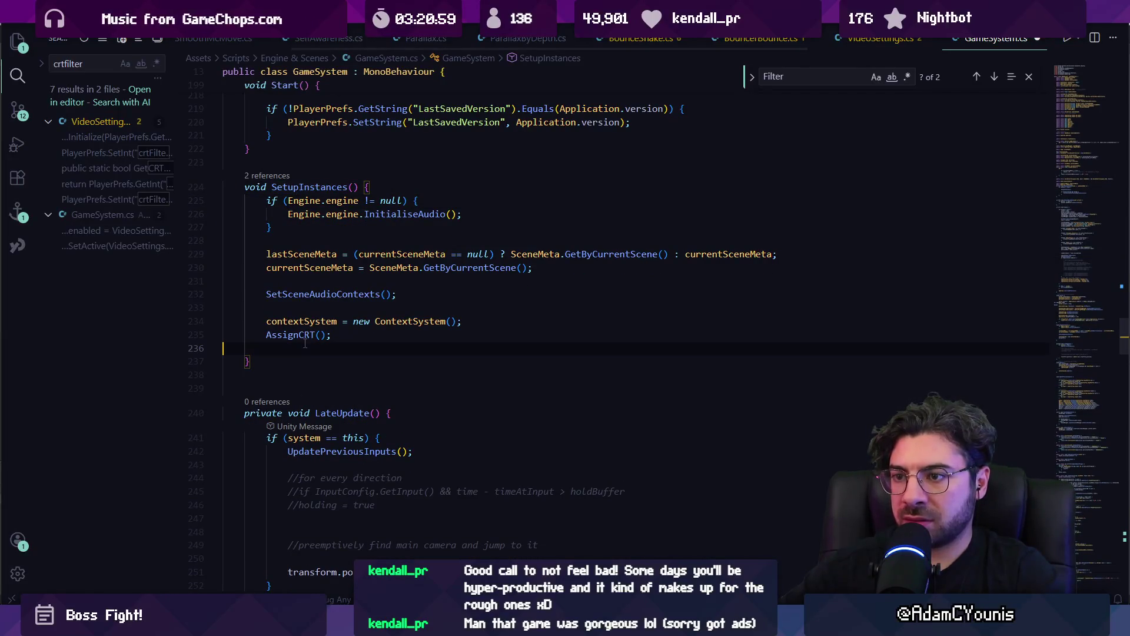
Add Debug.Log("assigning CRT filter: " + VideoSettings.GetCRTFilter()) inside AssignCRT.
ctrl+click(297, 335)
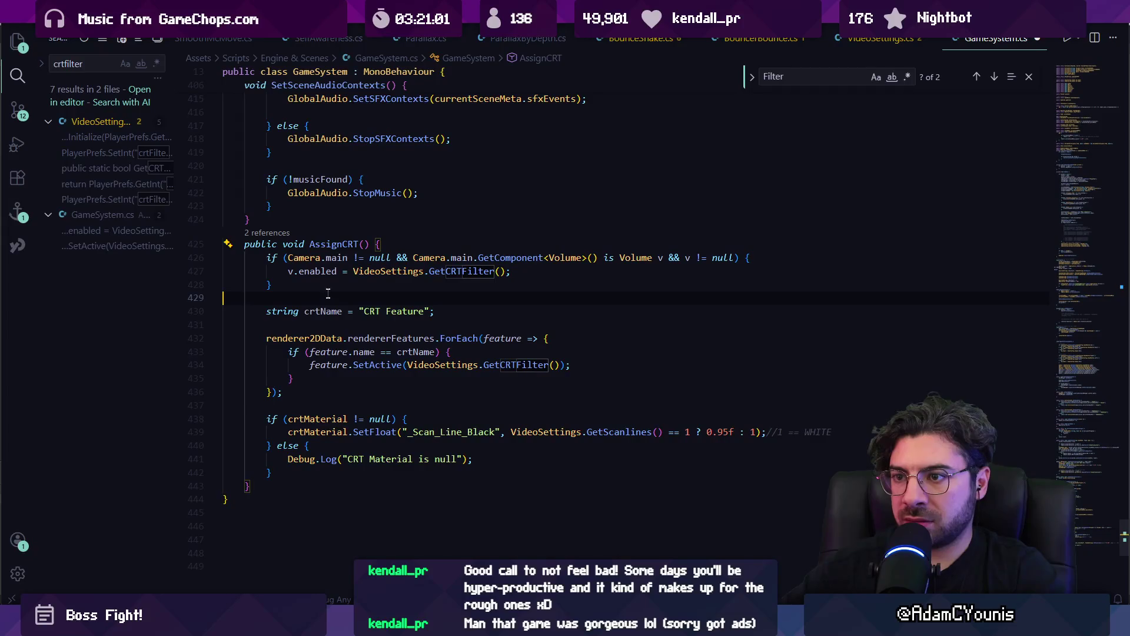
text(Debug.Log)
key(Return)
text(("a)
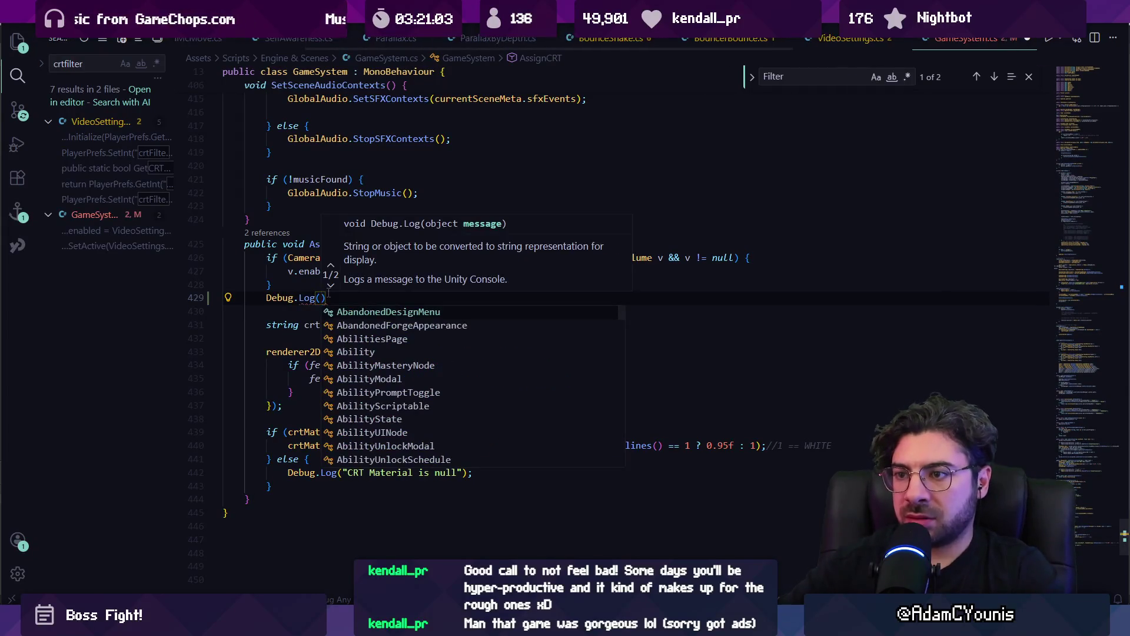
key(Tab)
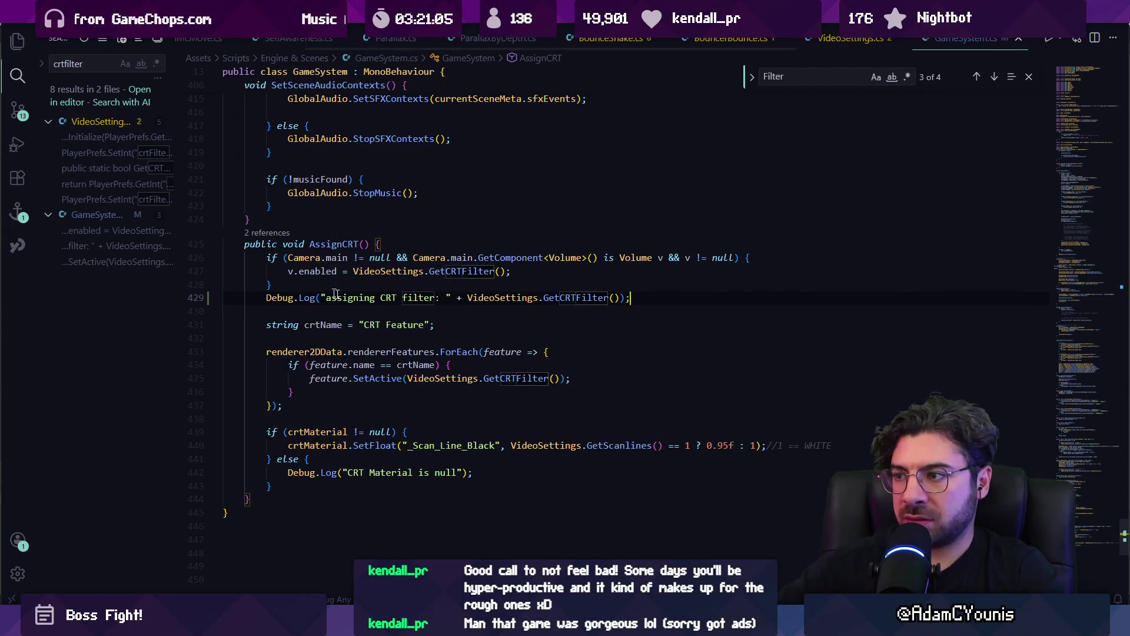
key(alt+Tab)
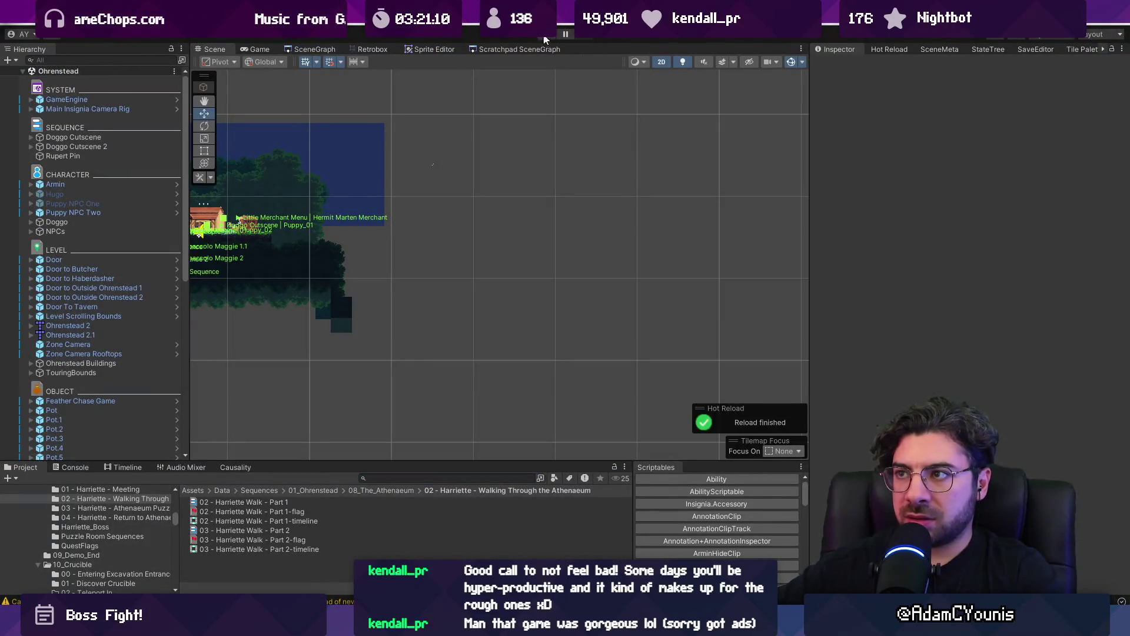
Run the game and read "assigning CRT filter: False" in the Console.
key(ctrl+p)
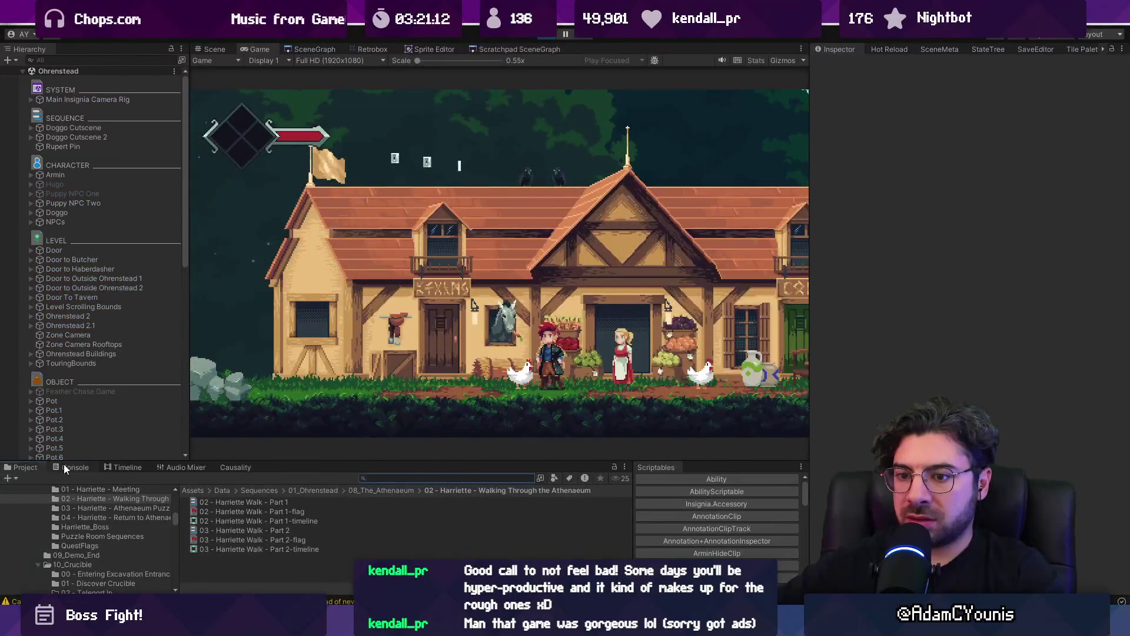
click(70, 467)
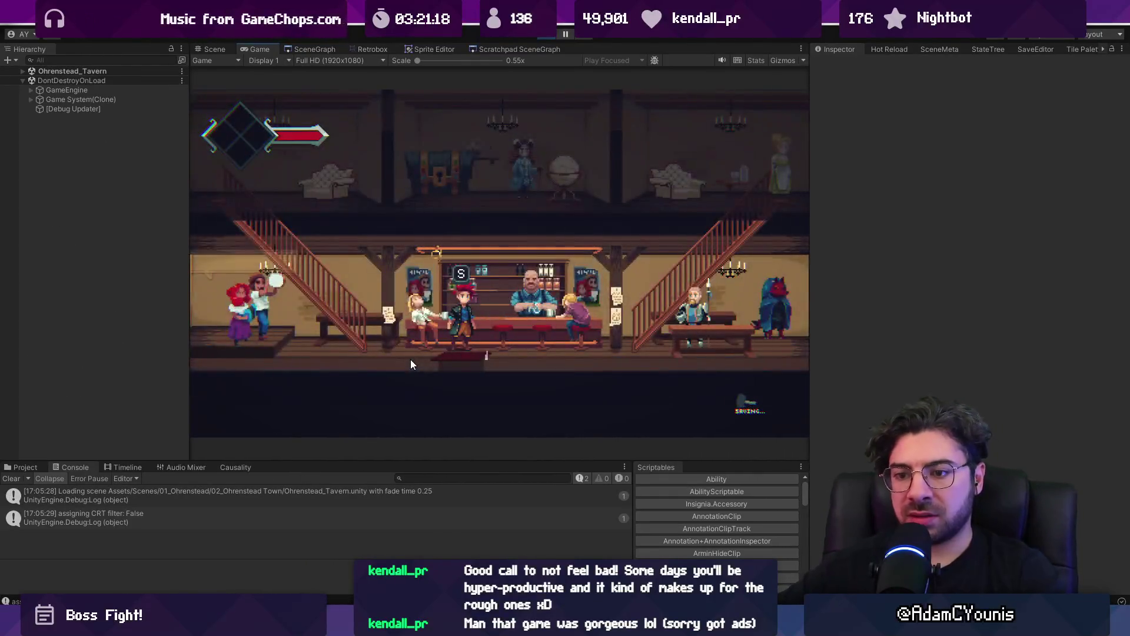
key(alt+Tab)
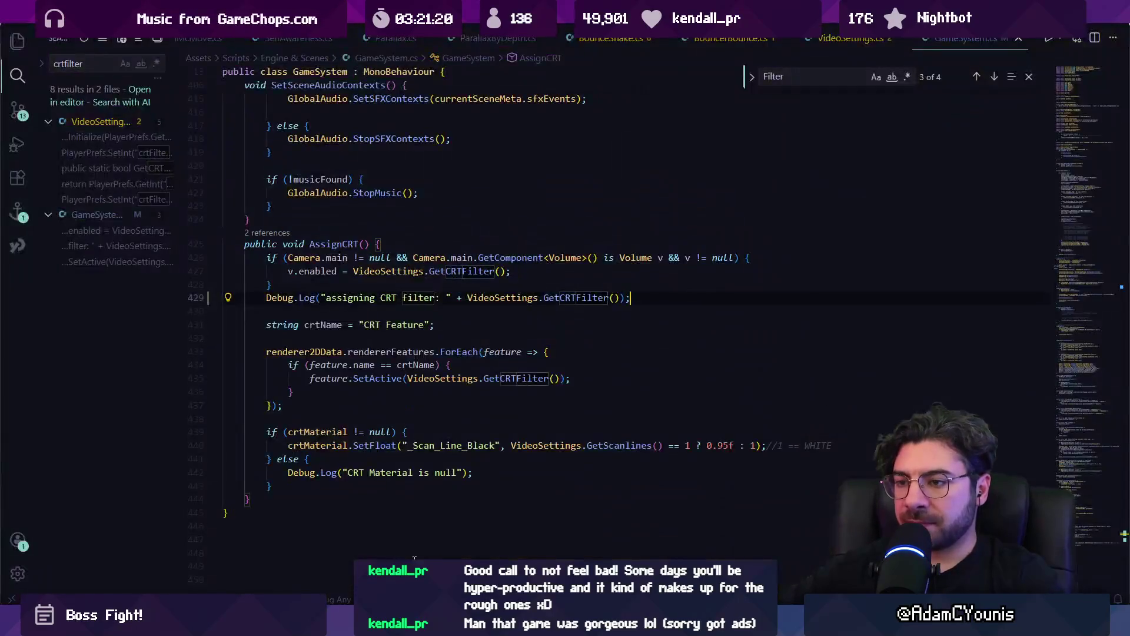
Move the CRT filter log line below crtName, just above the rendererFeatures ForEach loop.
triple_click(377, 298)
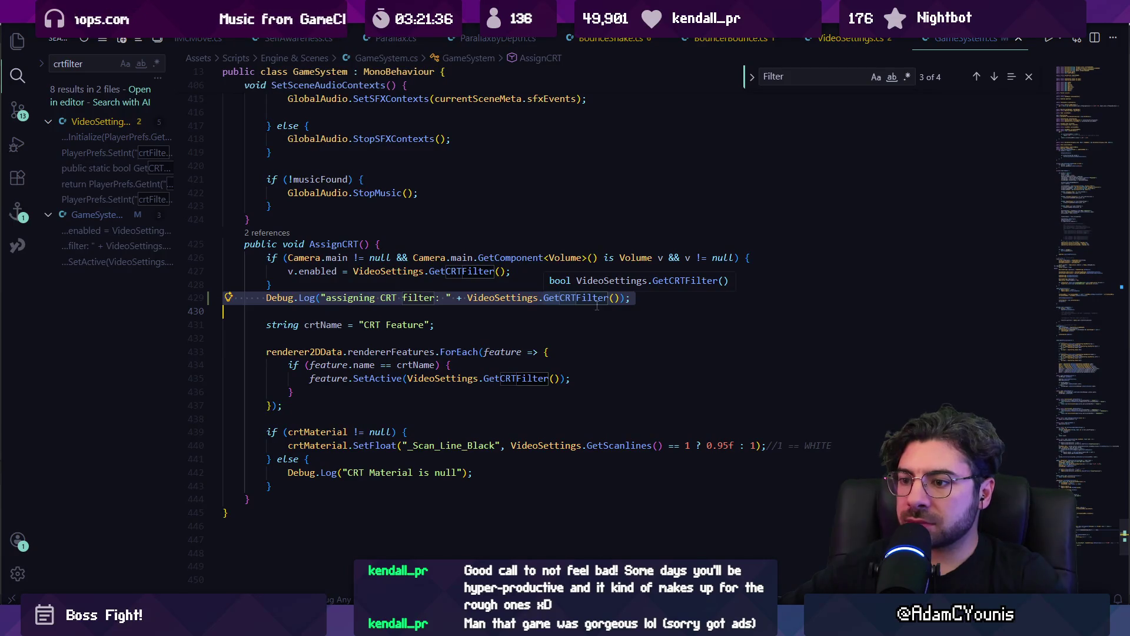
key(alt+Down)
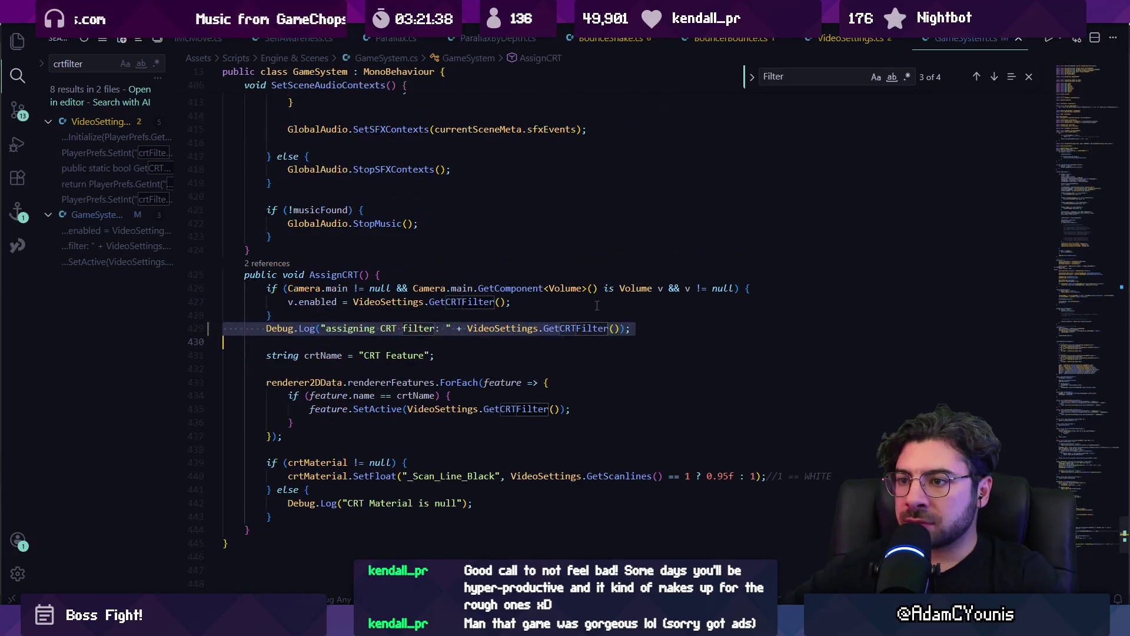
key(alt+Down)
key(alt+Down)
key(alt+Down)
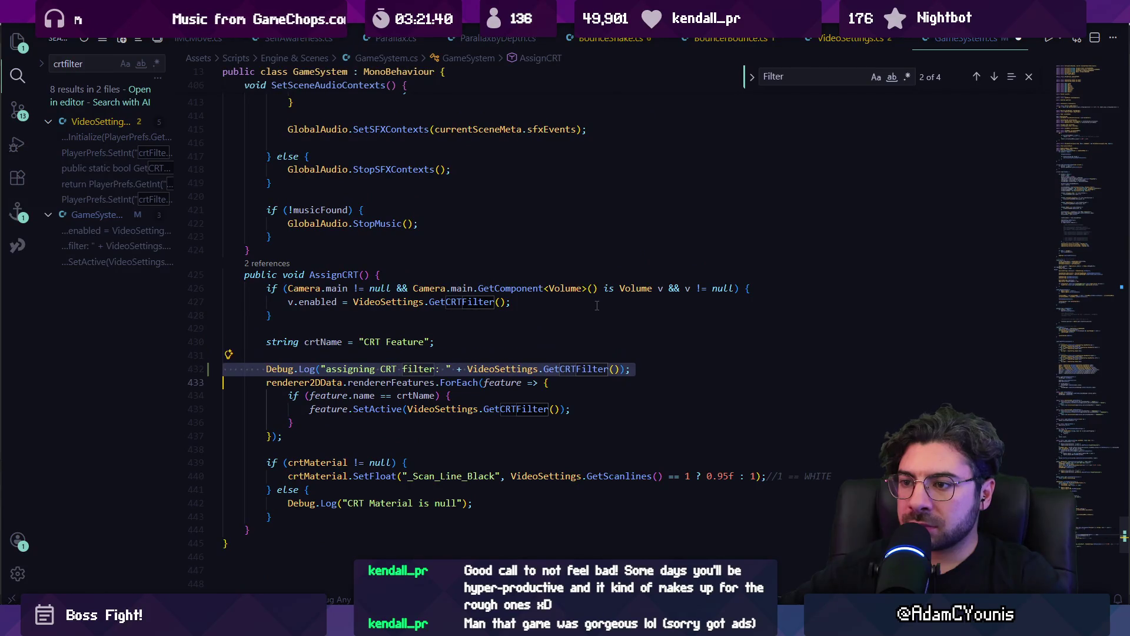
key(alt+Up)
key(alt+Up)
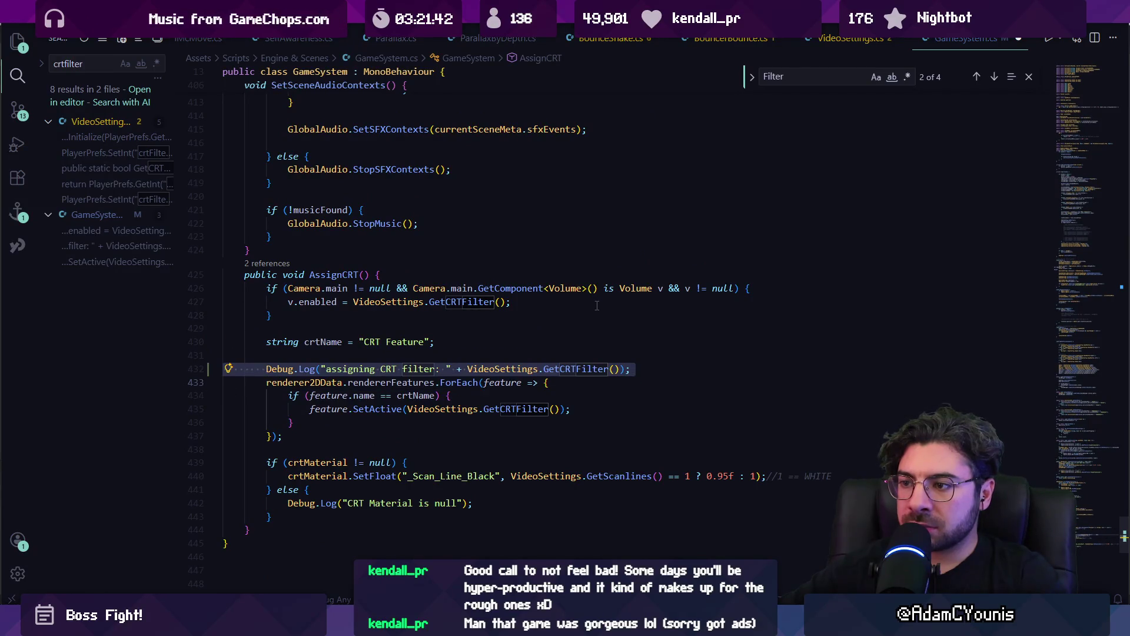
key(alt+Tab)
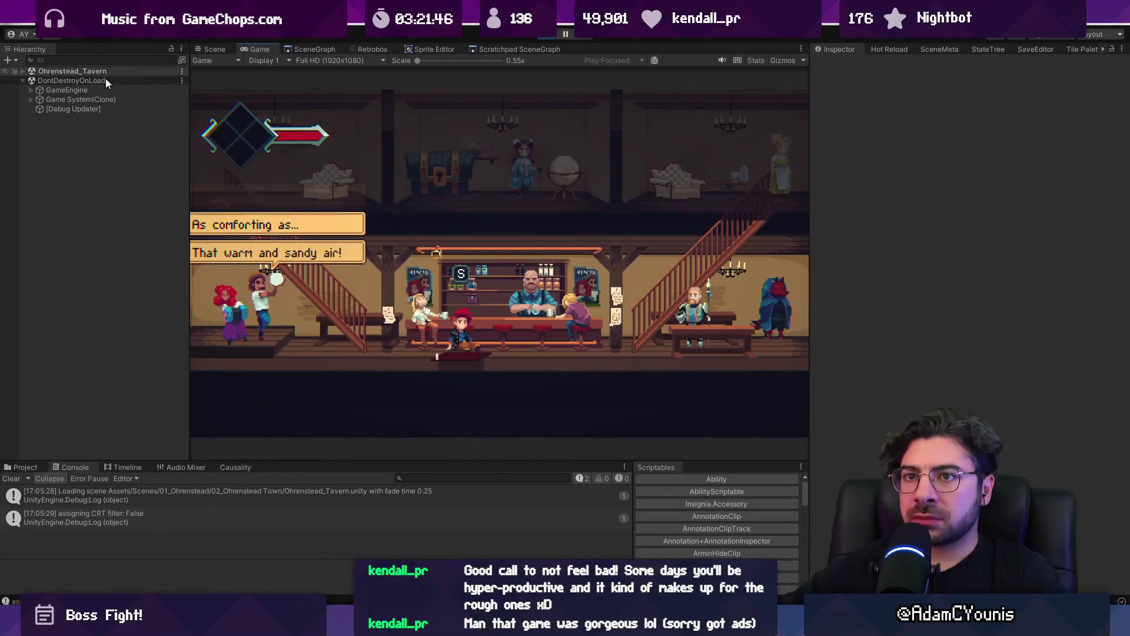
Inspect Main Insignia Camera Rig(Clone)'s Camera, confirming it keeps Default Renderer.
click(26, 72)
click(22, 71)
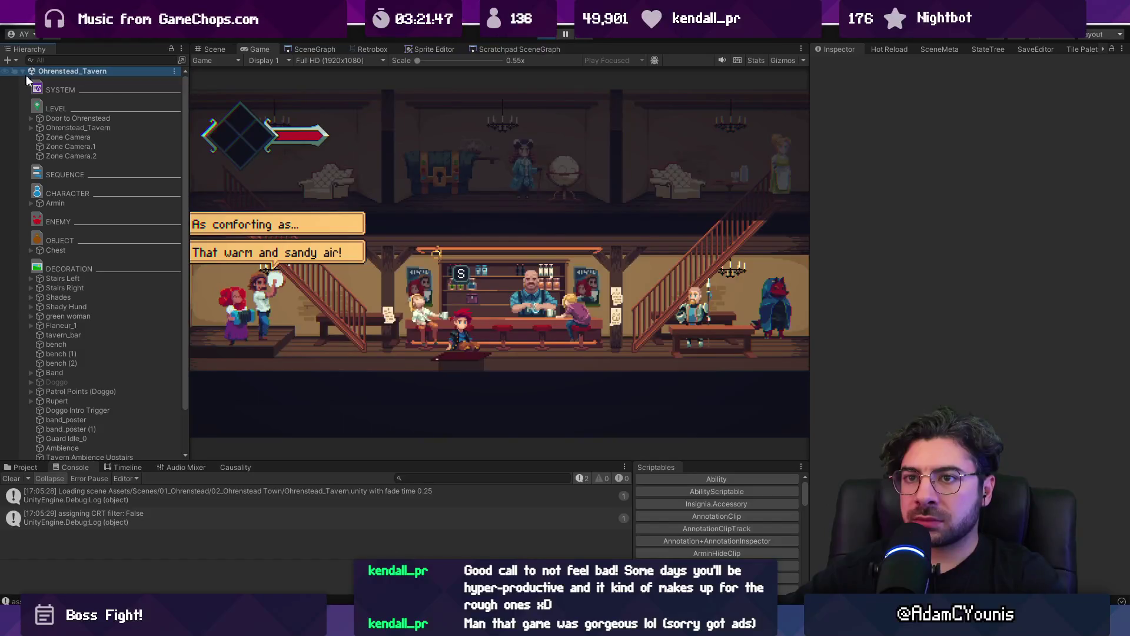
scroll(83, 209, down, 3)
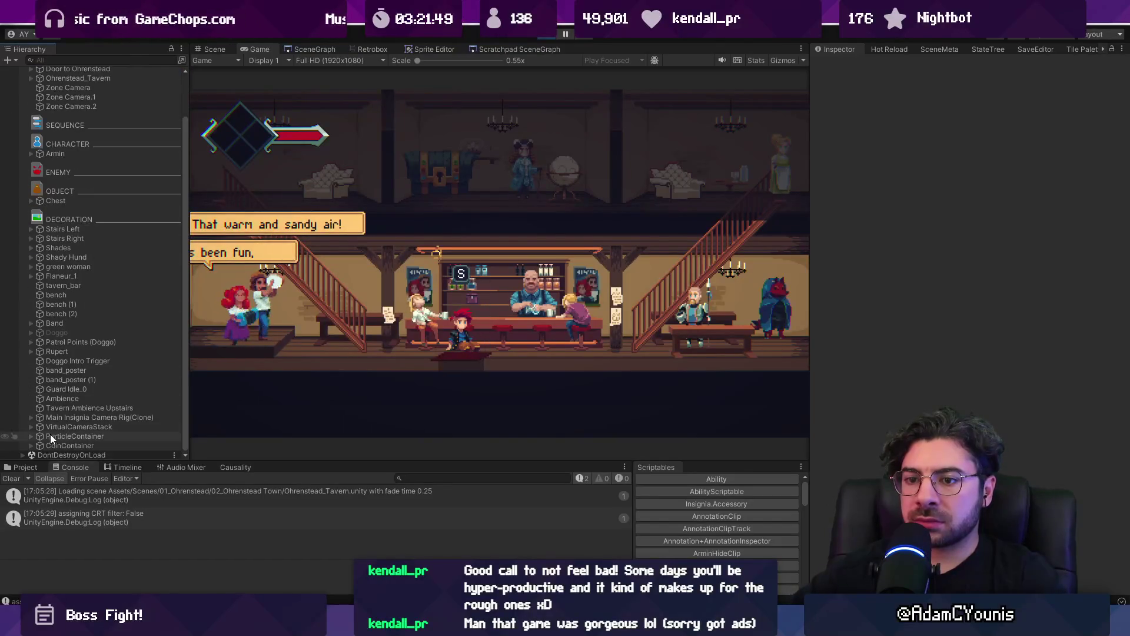
click(58, 418)
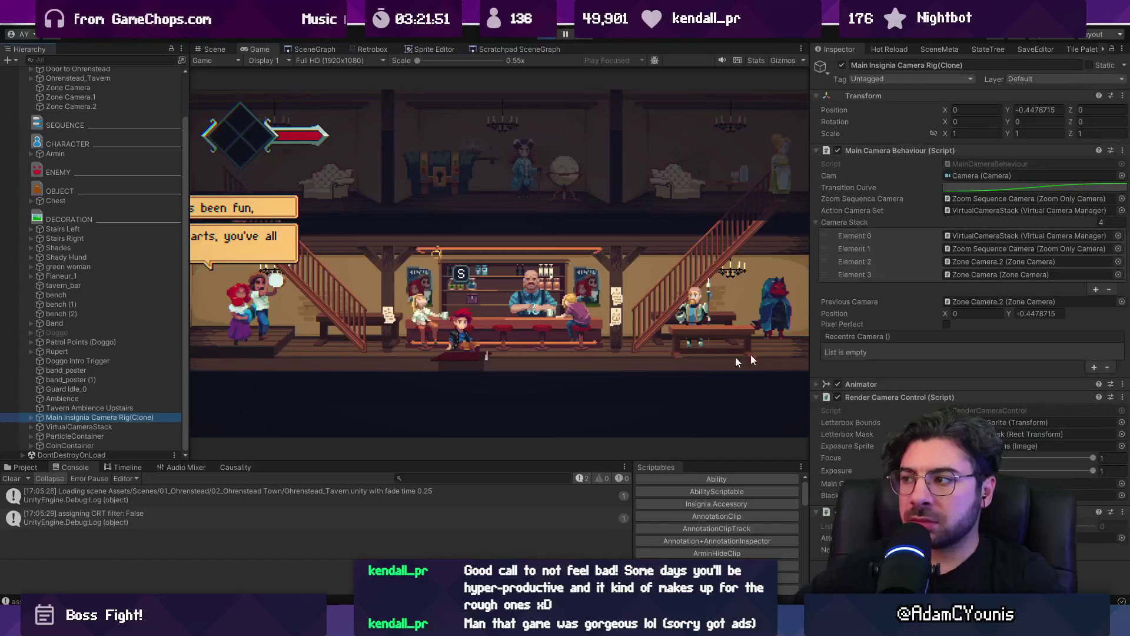
double_click(966, 175)
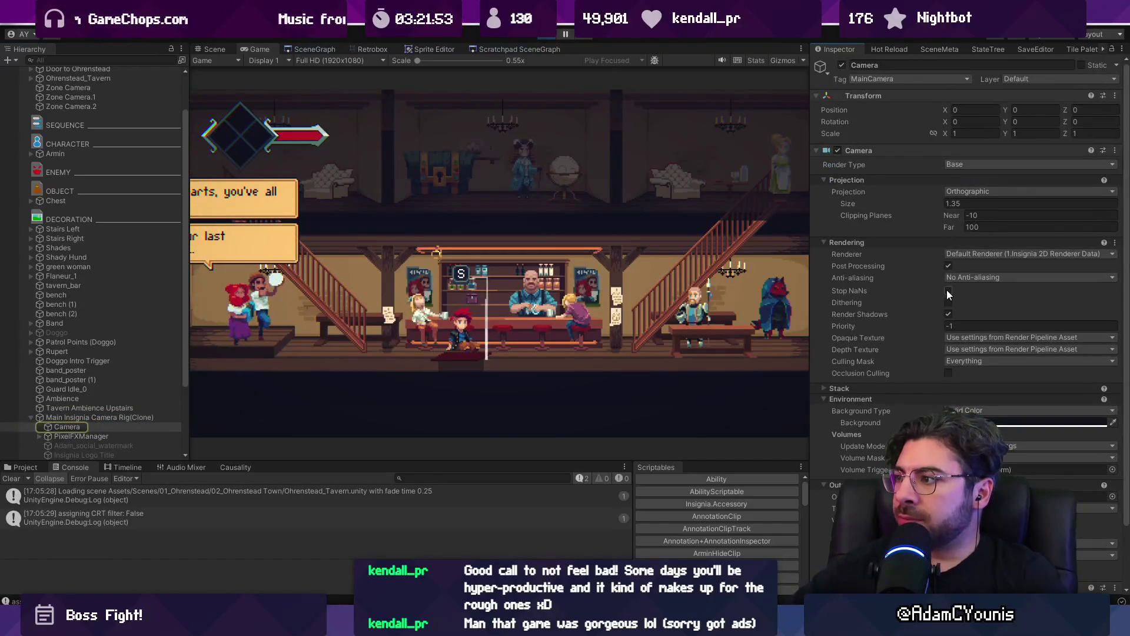
click(963, 255)
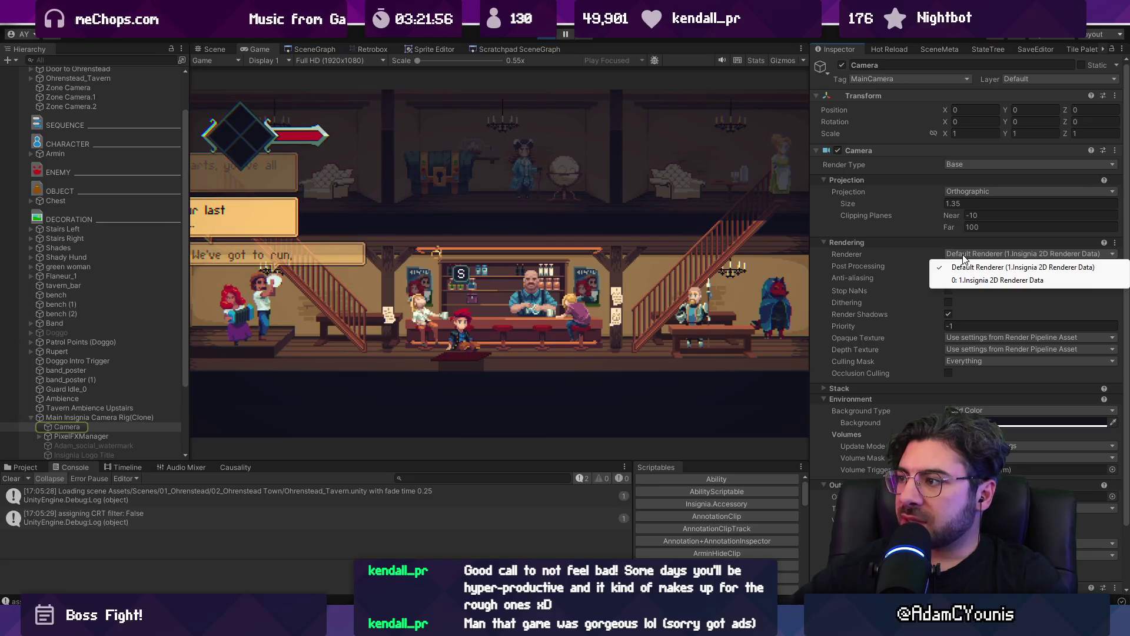
click(919, 254)
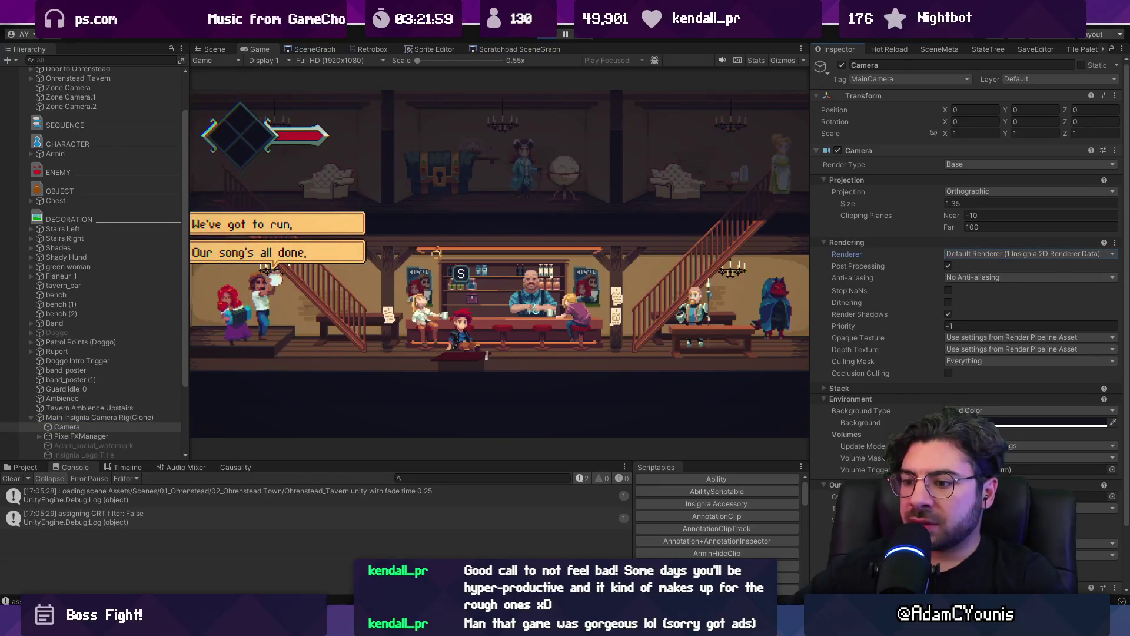
key(alt+Tab)
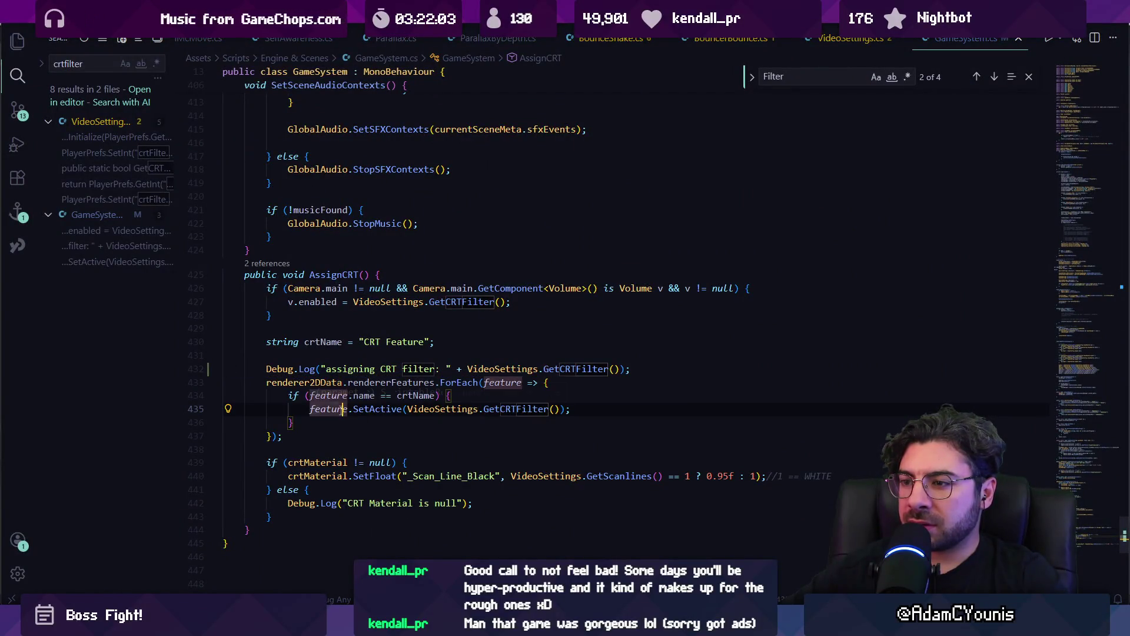
Review AssignCRT's SetActive call, feature-name check and rendererFeatures definition.
click(375, 407)
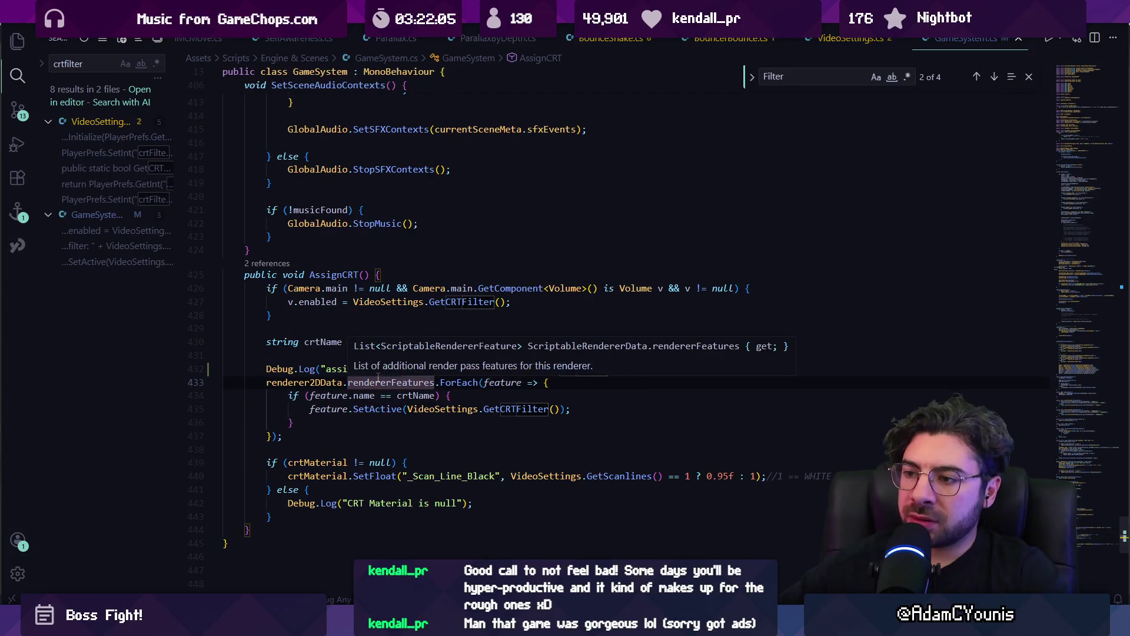
click(381, 408)
click(356, 395)
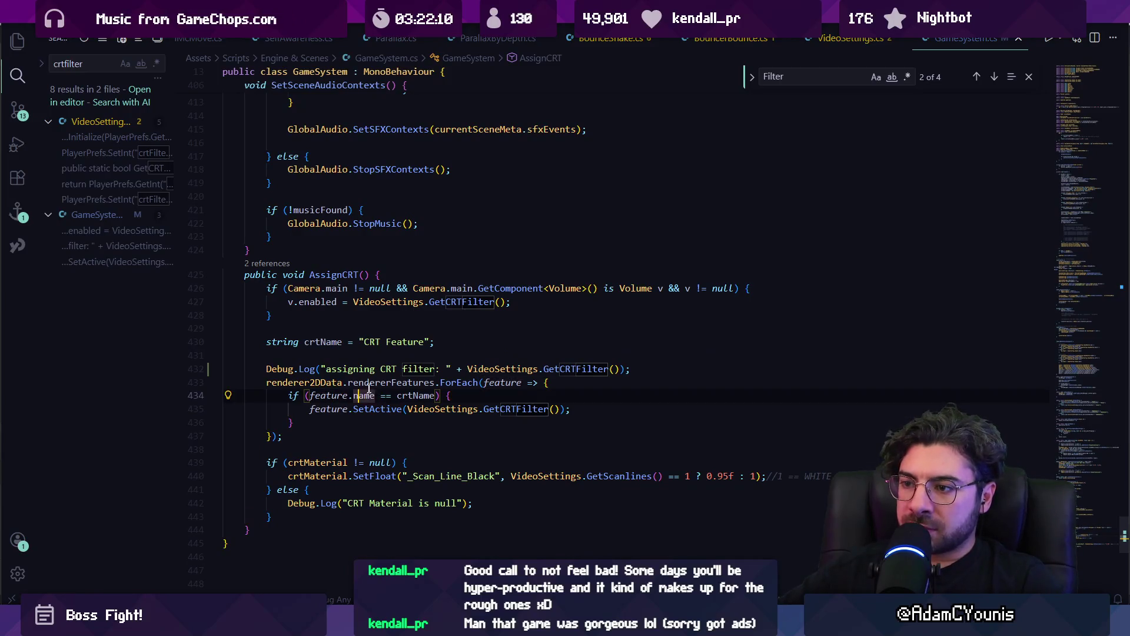
double_click(412, 369)
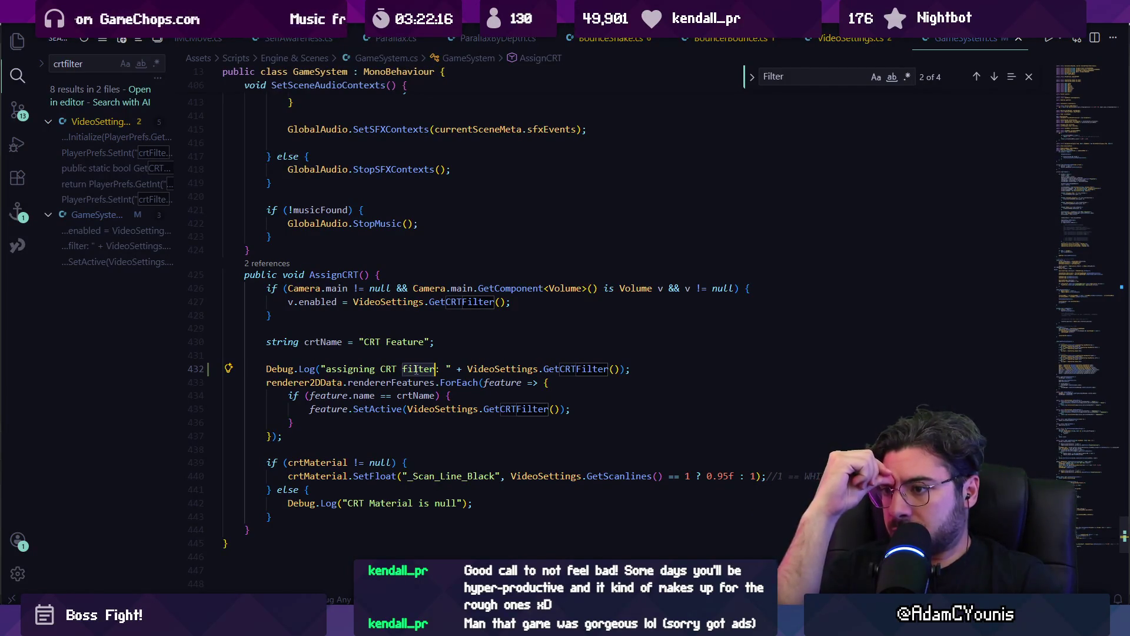
key(Escape)
ctrl+click(401, 383)
key(alt+Left)
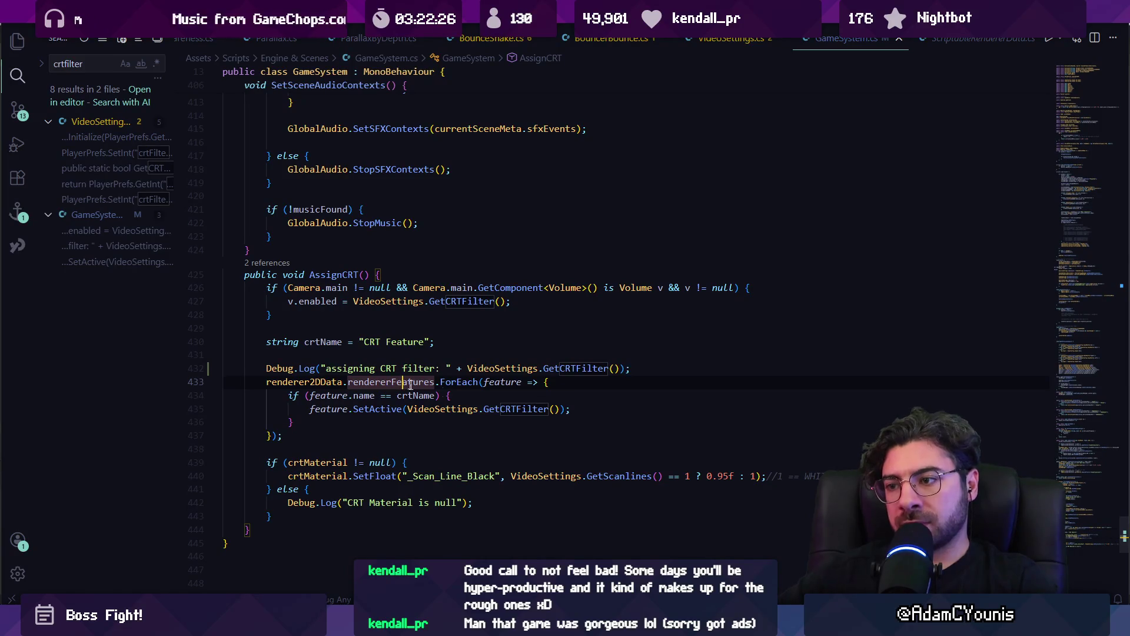
click(535, 368)
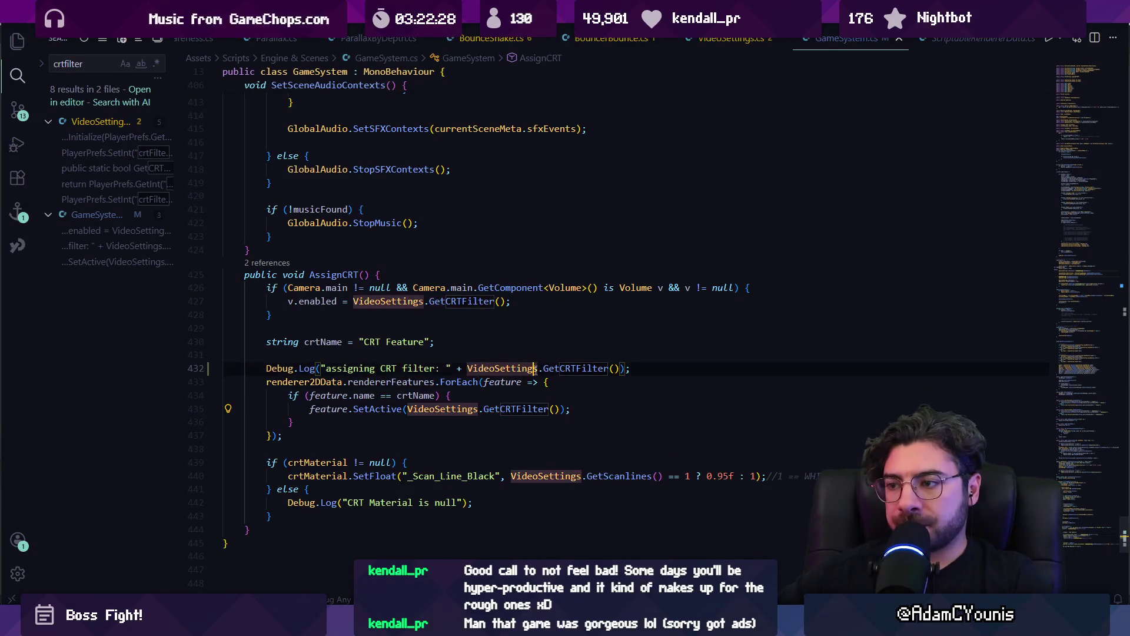
Move the CRT filter log line into the CRT Feature if block and save GameSystem.cs.
key(alt+Down)
key(alt+Down)
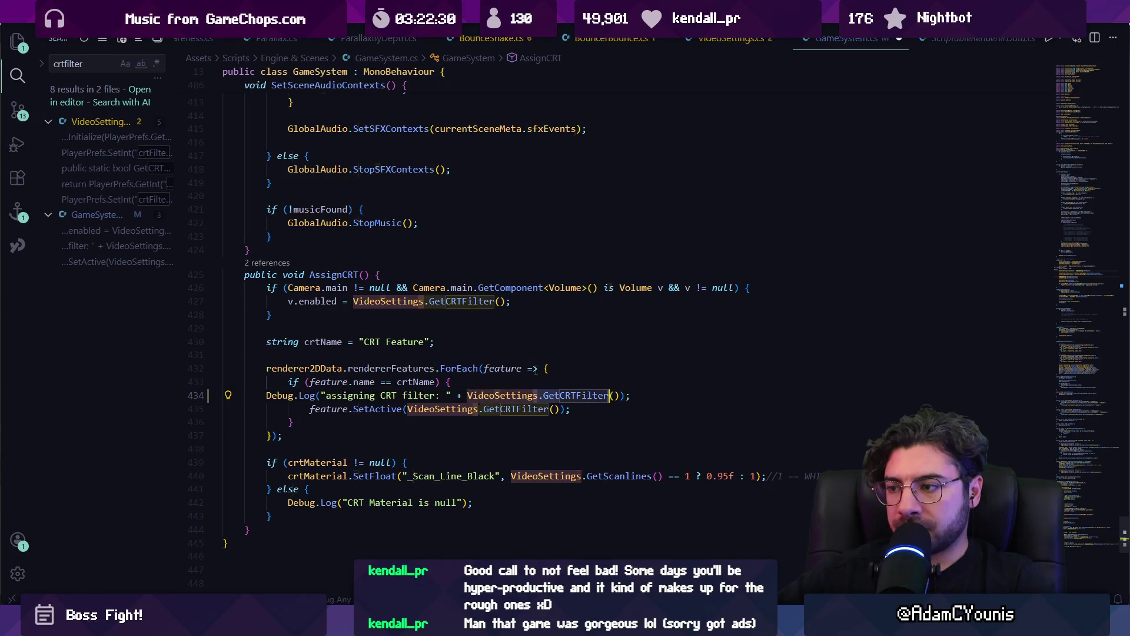
key(ctrl+l)
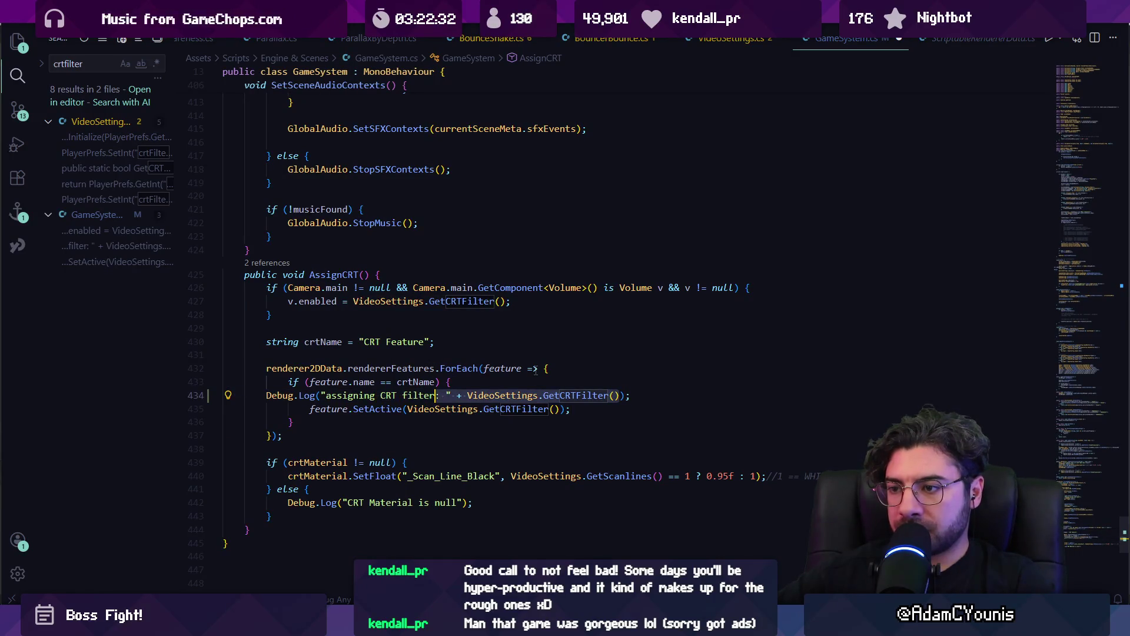
key(BackSpace)
key(ctrl+s)
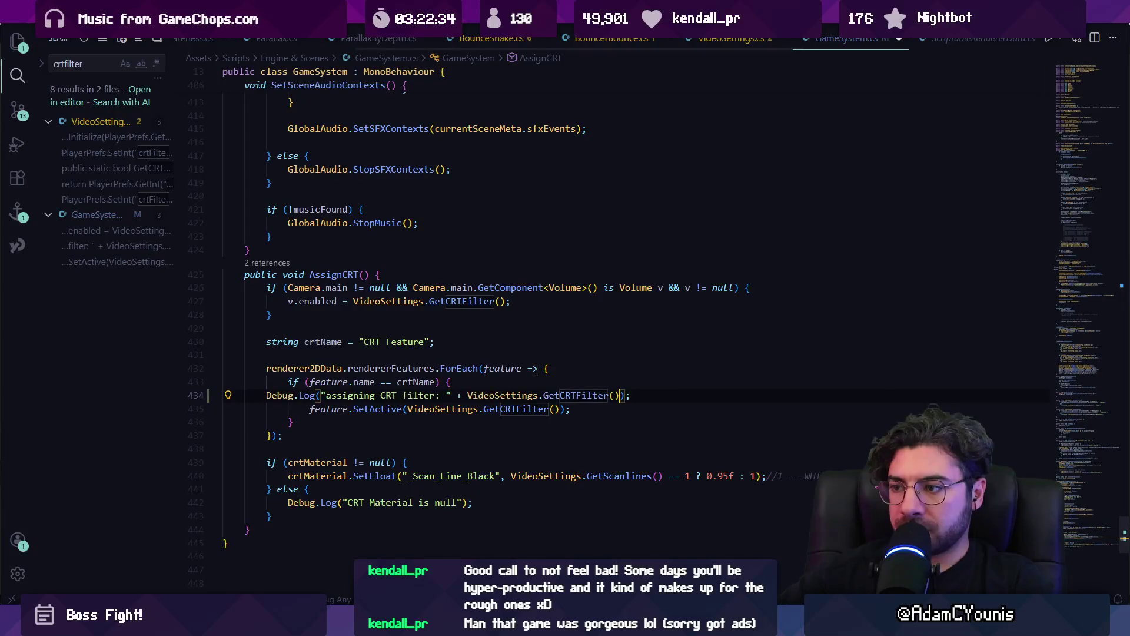
key(alt+Tab)
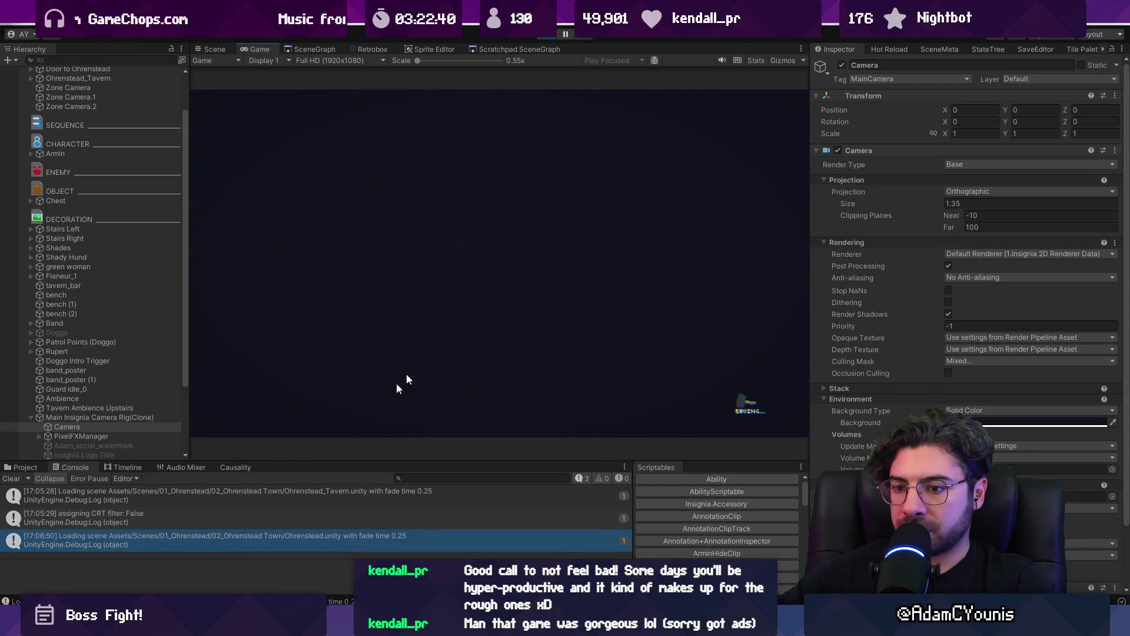
Walk into the tavern, confirm the 'assigning CRT filter: False' log, and pause the game.
key(s)
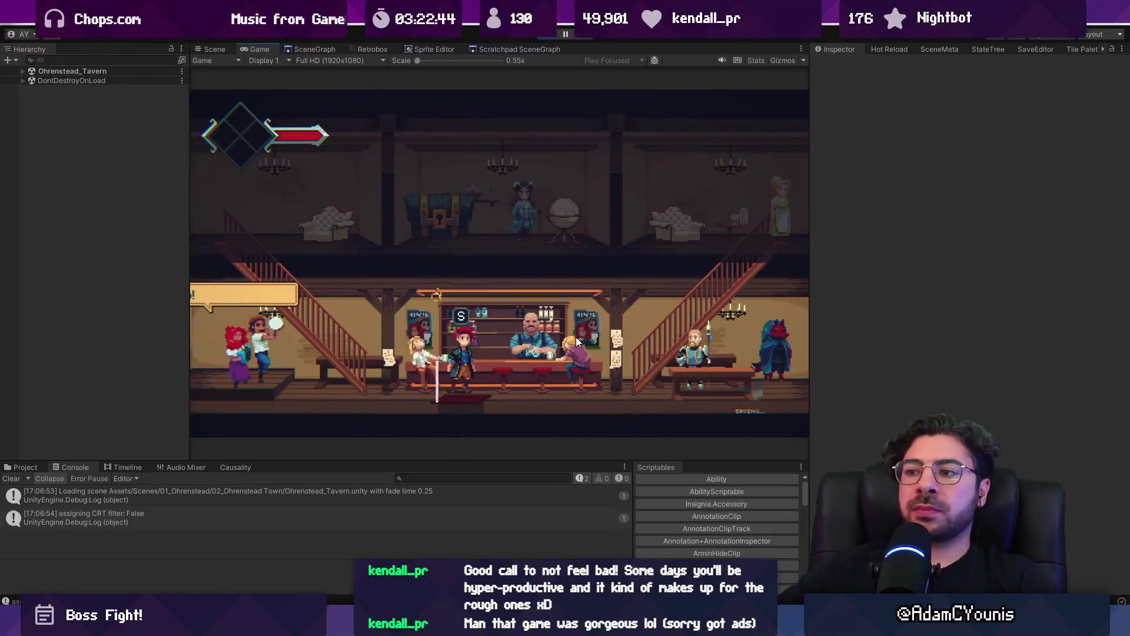
click(567, 39)
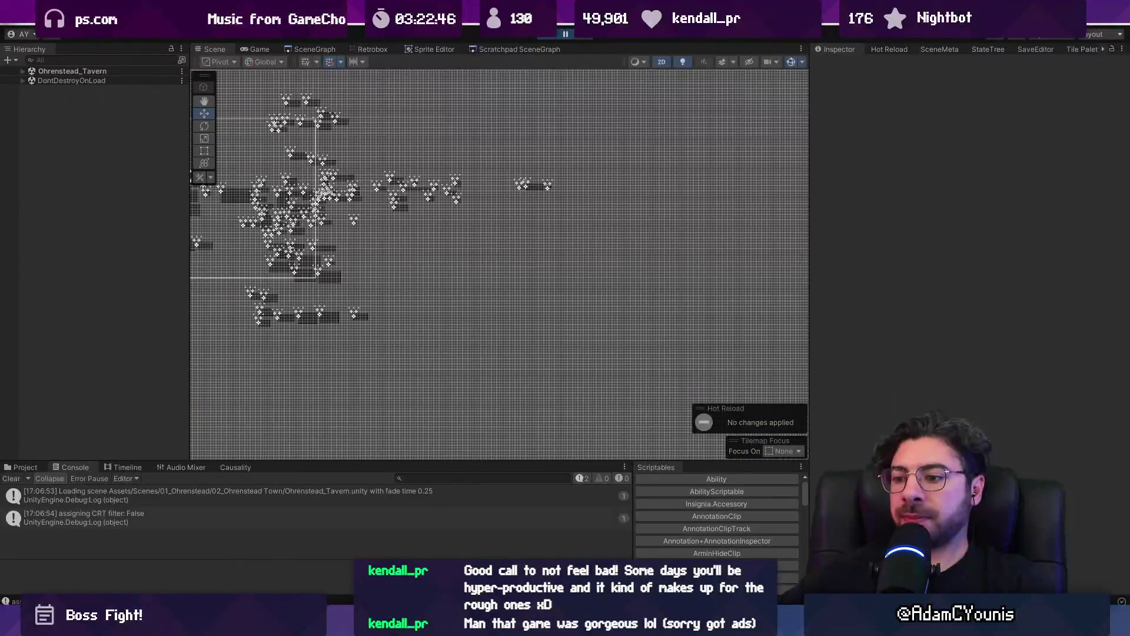
key(alt+Tab)
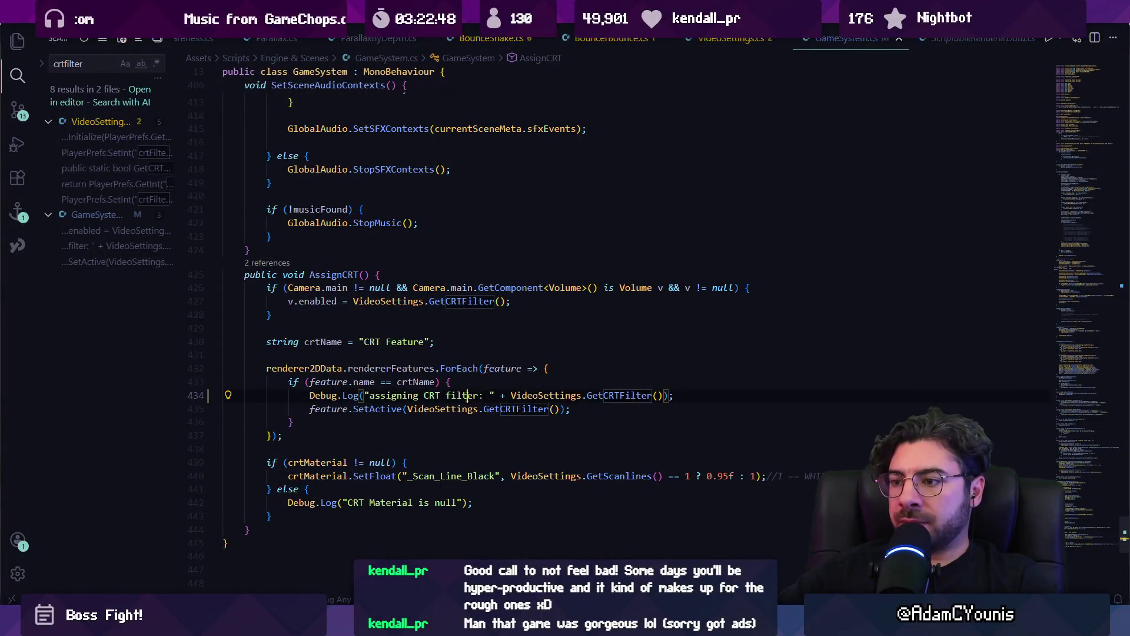
Replace 'CRT filter: ' in the AssignCRT log with feature.name, save, and resume the Unity game.
triple_click(466, 396)
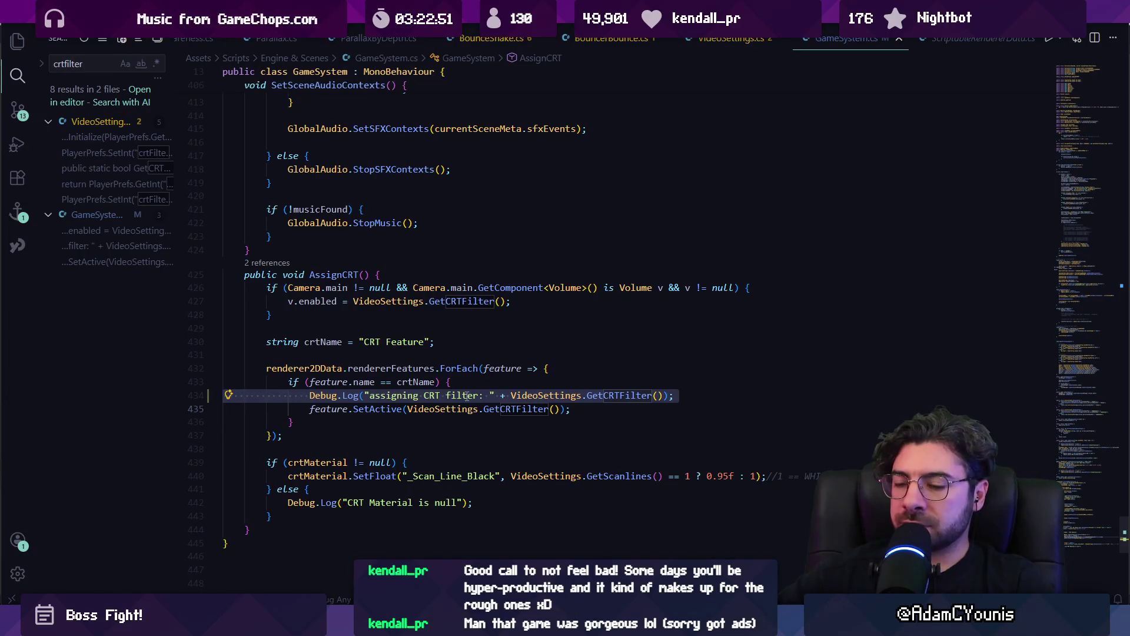
key(Up)
key(End)
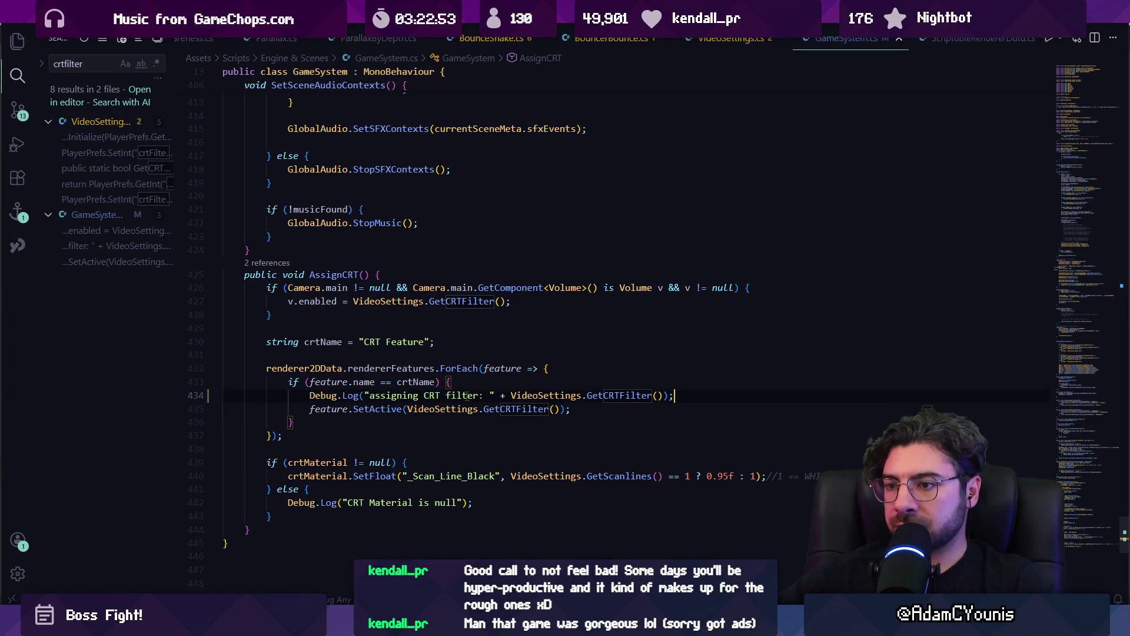
key(Escape)
key(ctrl+shift+Right)
key(ctrl+shift+Right)
key(ctrl+shift+Right)
key(BackSpace)
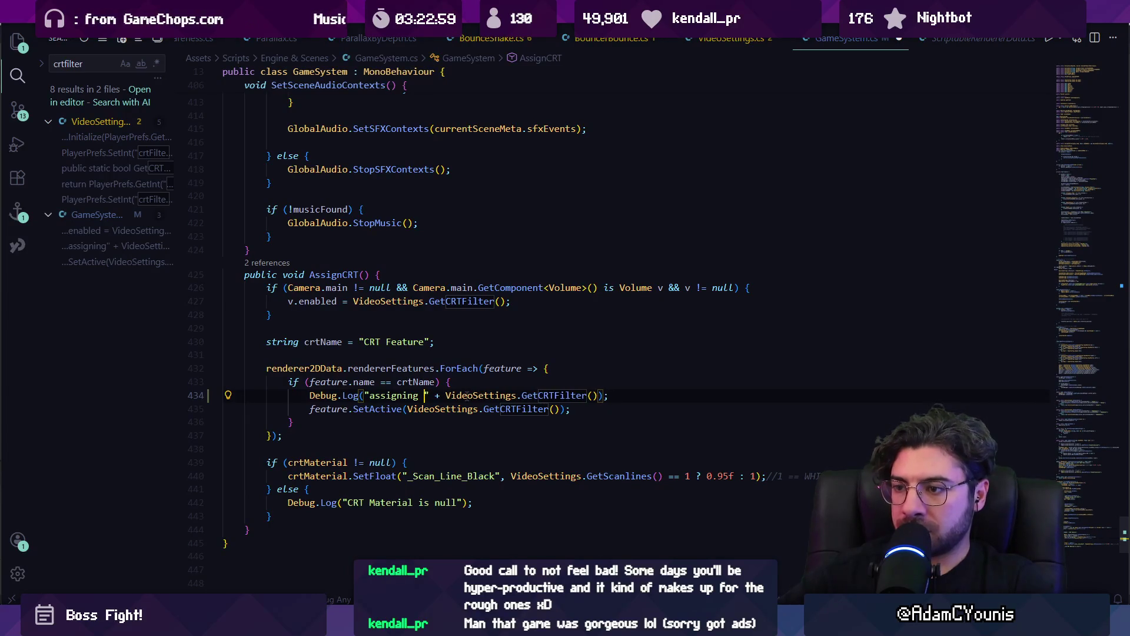
text(feature.name + ")
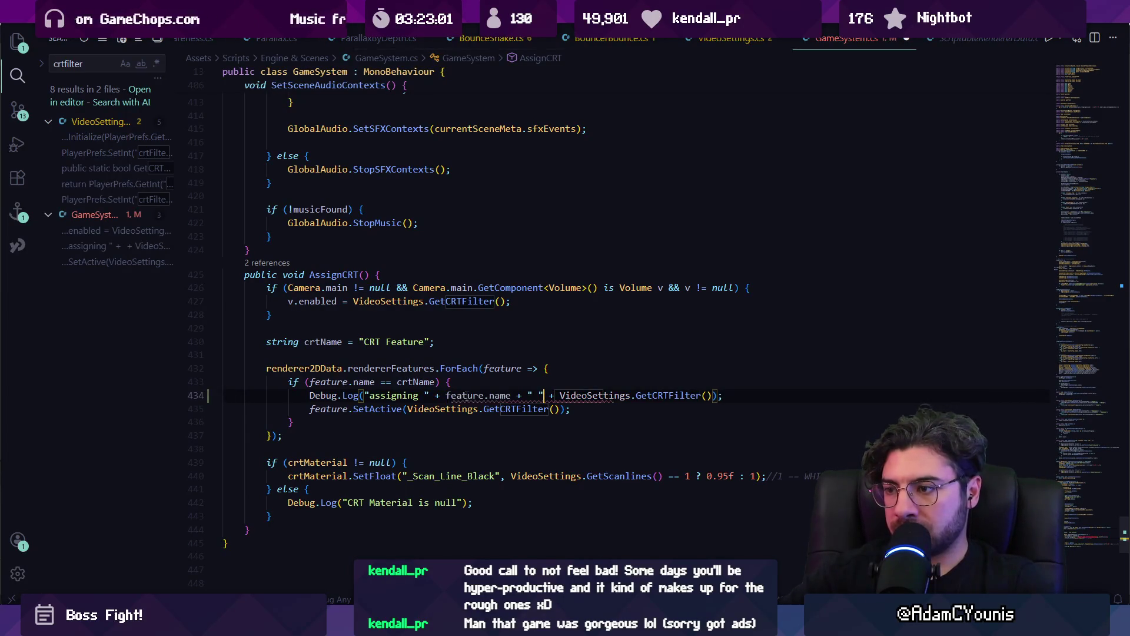
key(ctrl+s)
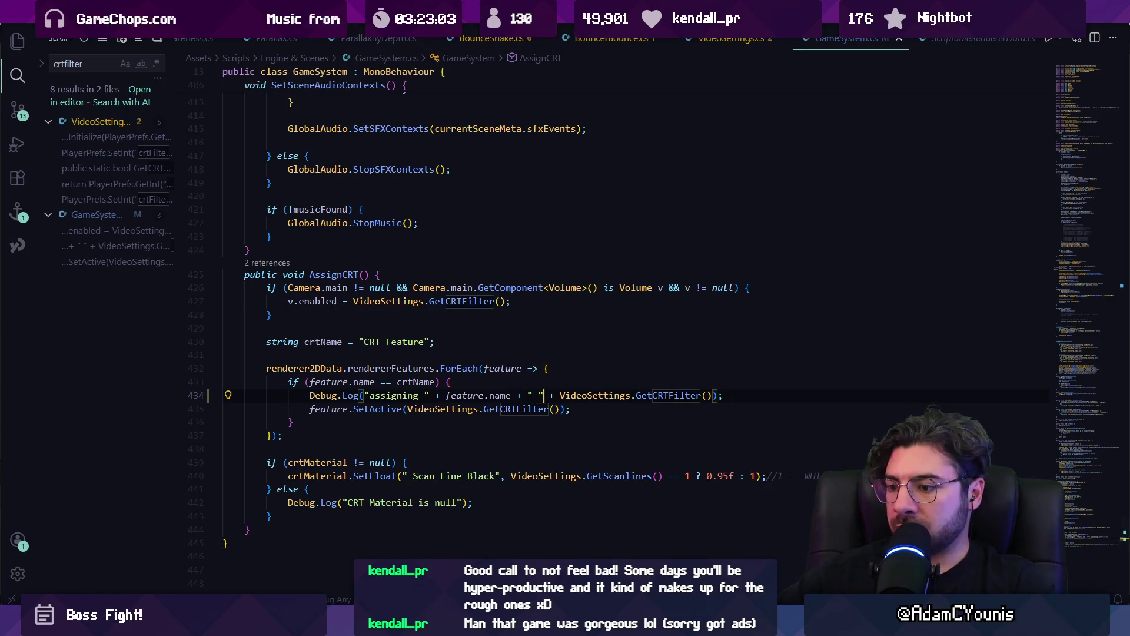
key(alt+Tab)
click(560, 37)
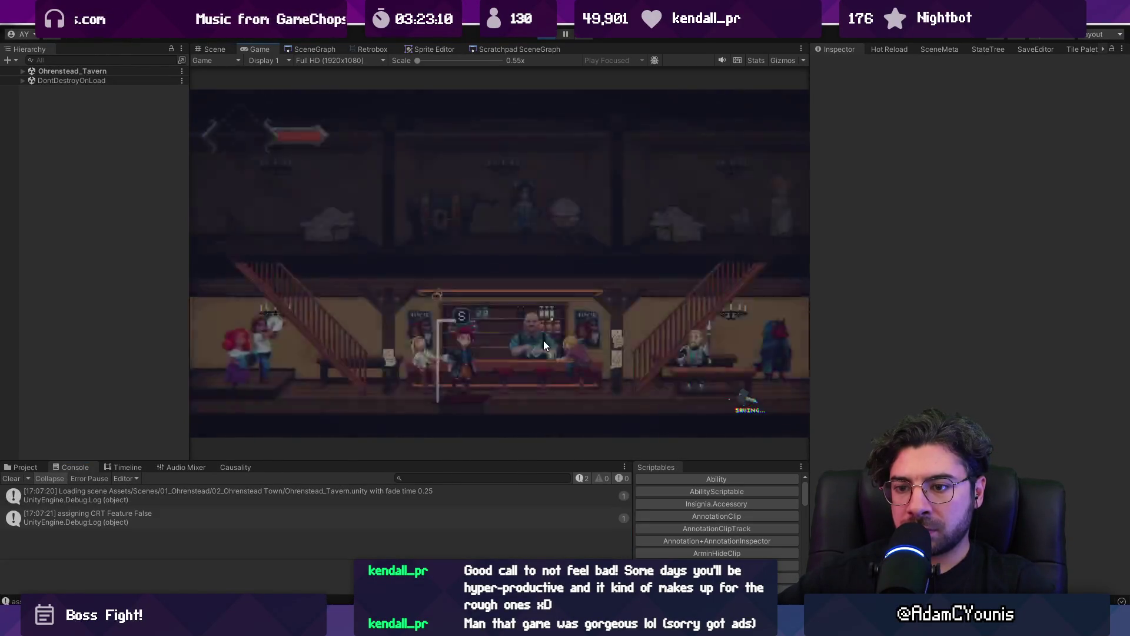
Read the 'assigning CRT Feature False' log and inspect the feature name and variable v in AssignCRT.
mouse_move(398, 625)
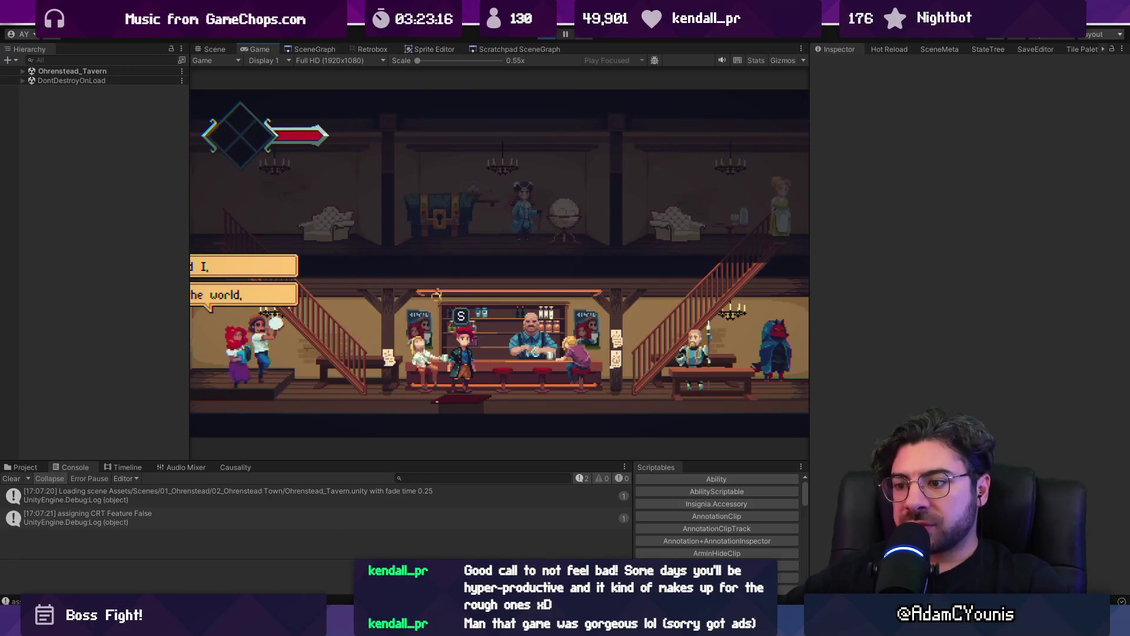
key(alt+Tab)
click(393, 342)
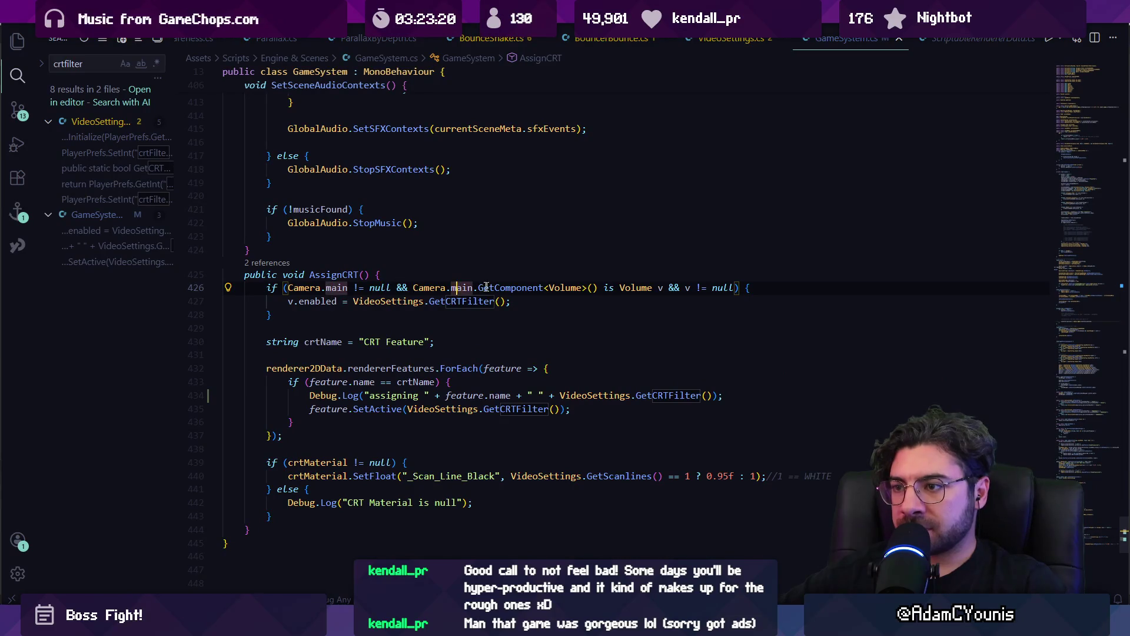
click(290, 302)
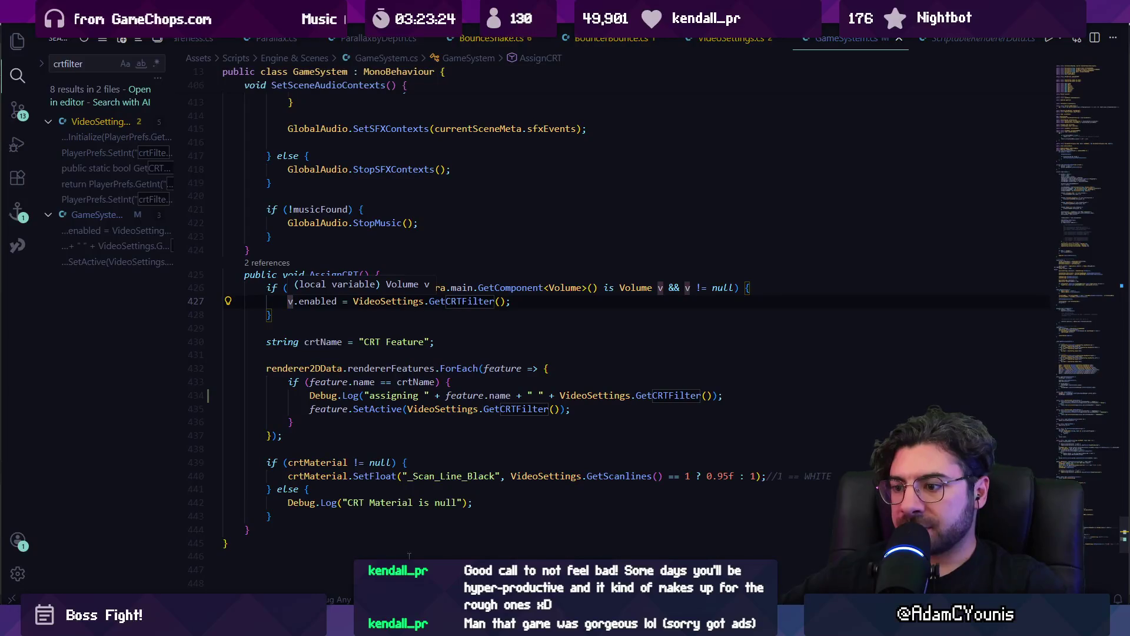
key(alt+Tab)
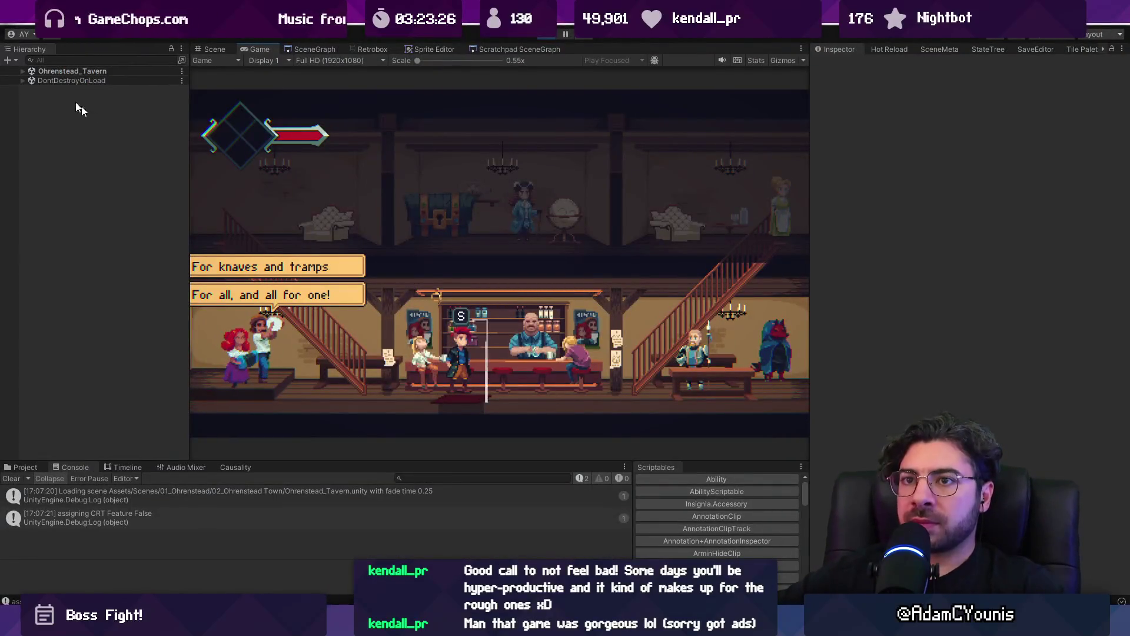
click(21, 71)
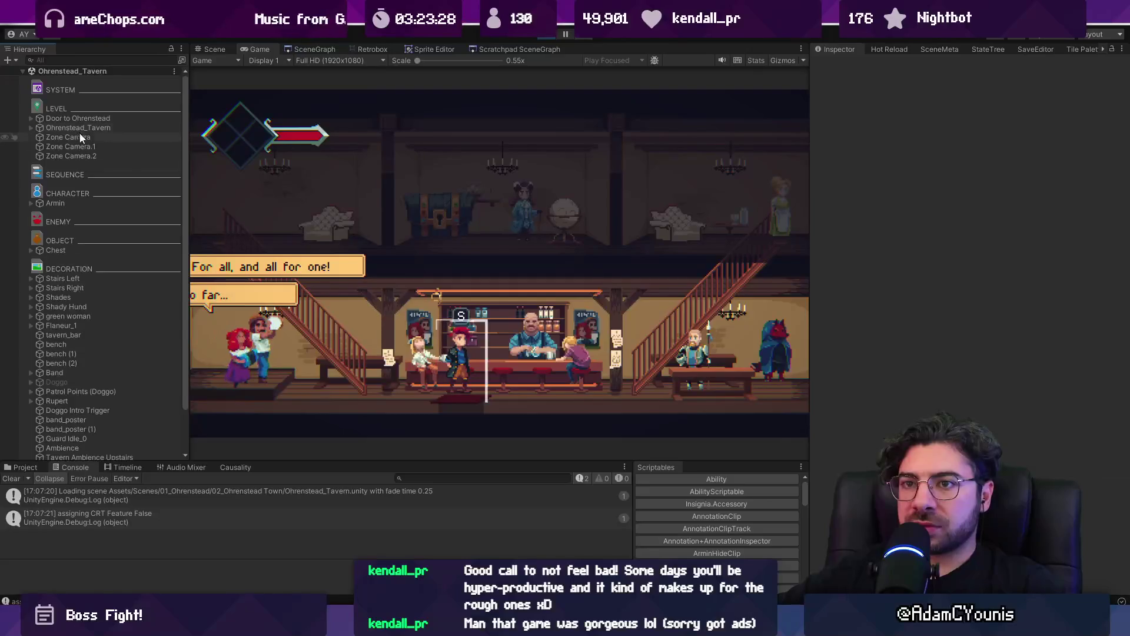
Disable the Volume component on the Camera under Main Insignia Camera Rig(Clone), then stop the game.
scroll(79, 136, down, 2)
click(97, 416)
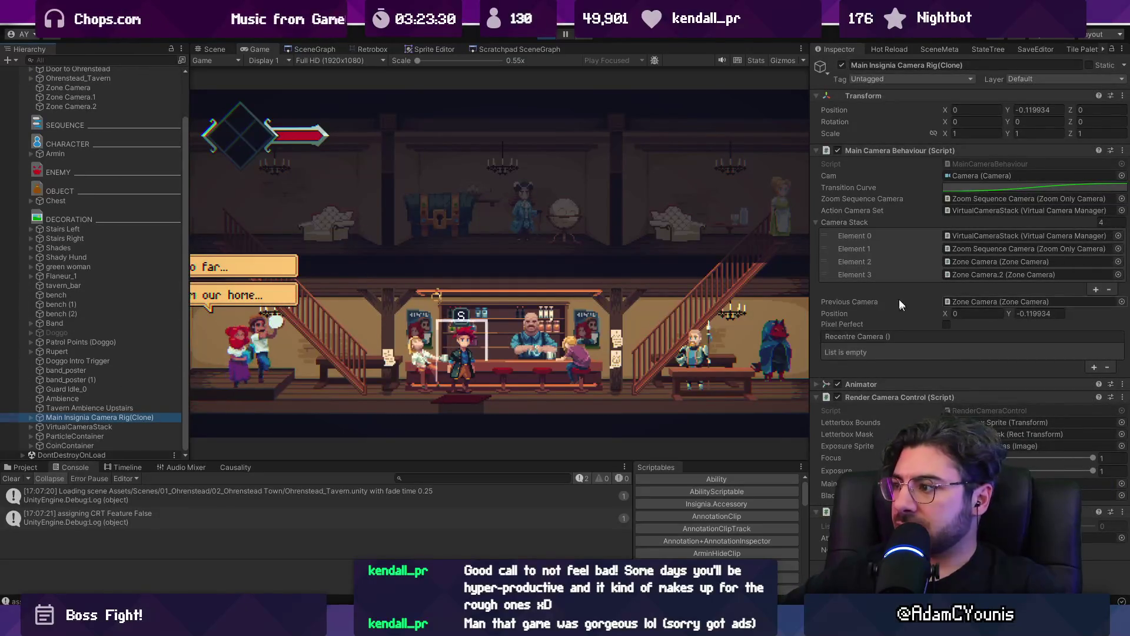
click(33, 418)
key(Down)
scroll(918, 294, down, 2)
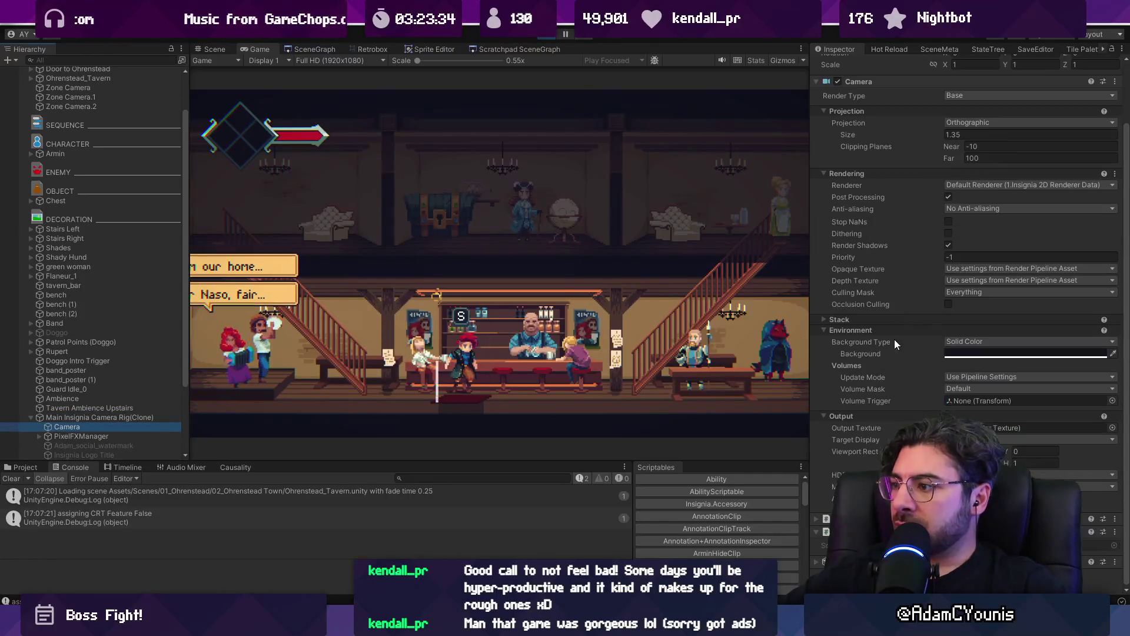
click(846, 365)
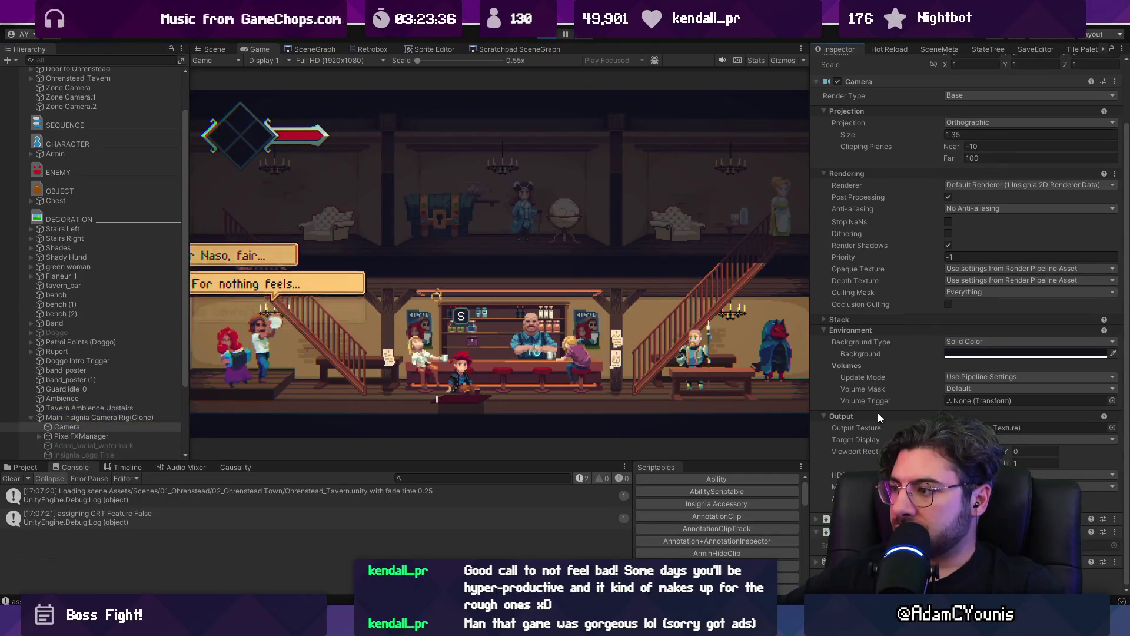
click(825, 329)
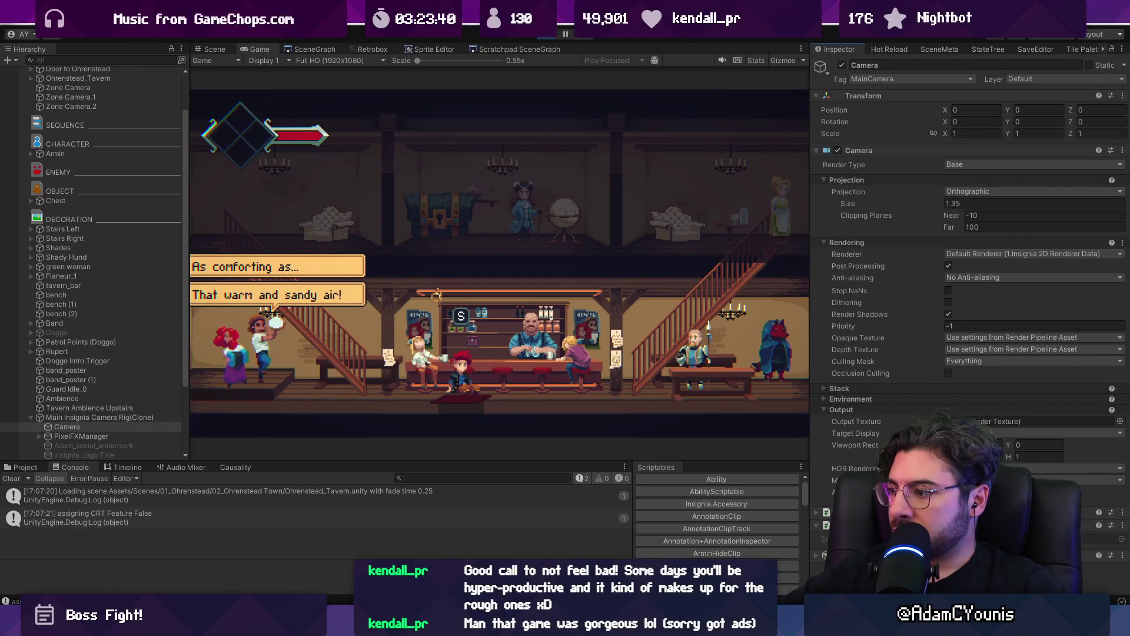
scroll(865, 460, down, 10)
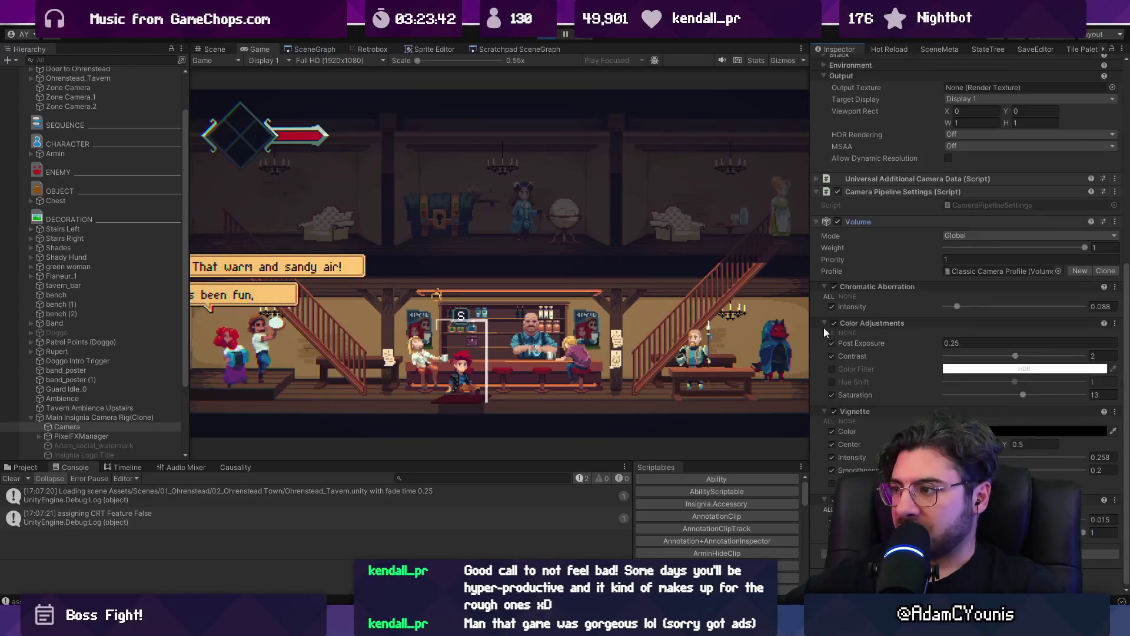
click(838, 222)
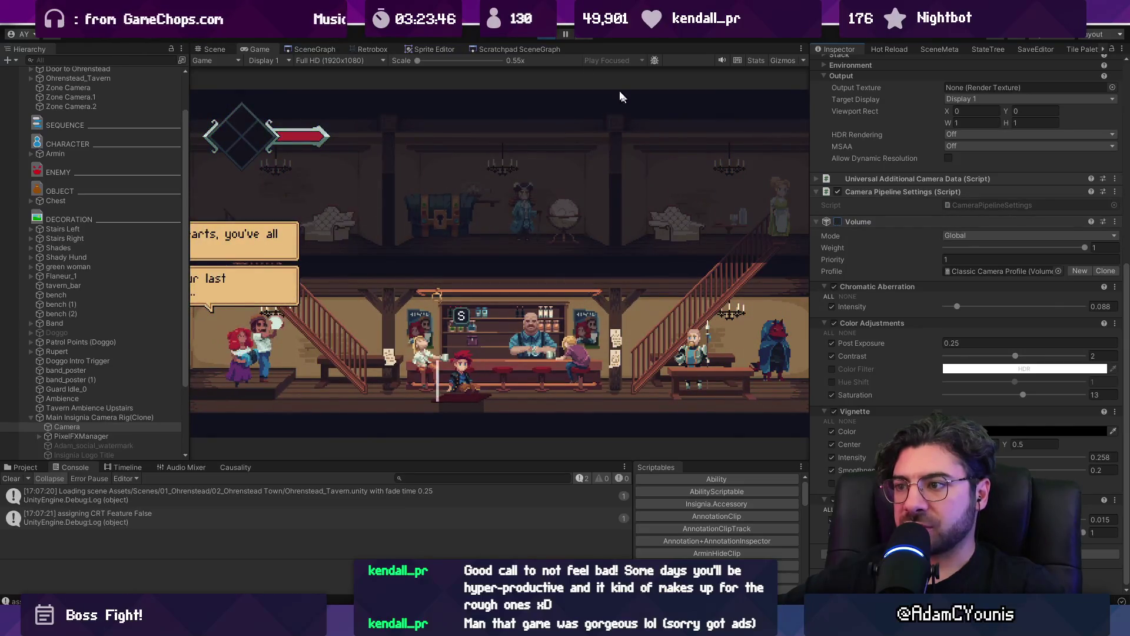
click(553, 36)
Delete the per-feature Debug.Log line inside the camera and volume check in AssignCRT.
key(alt+Tab)
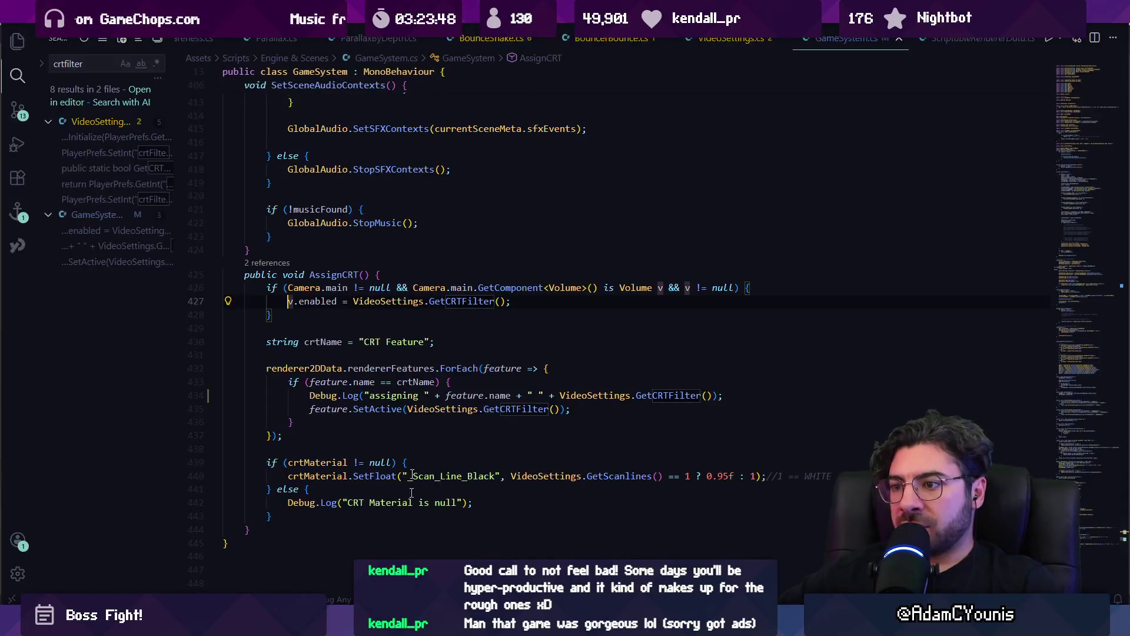
click(380, 287)
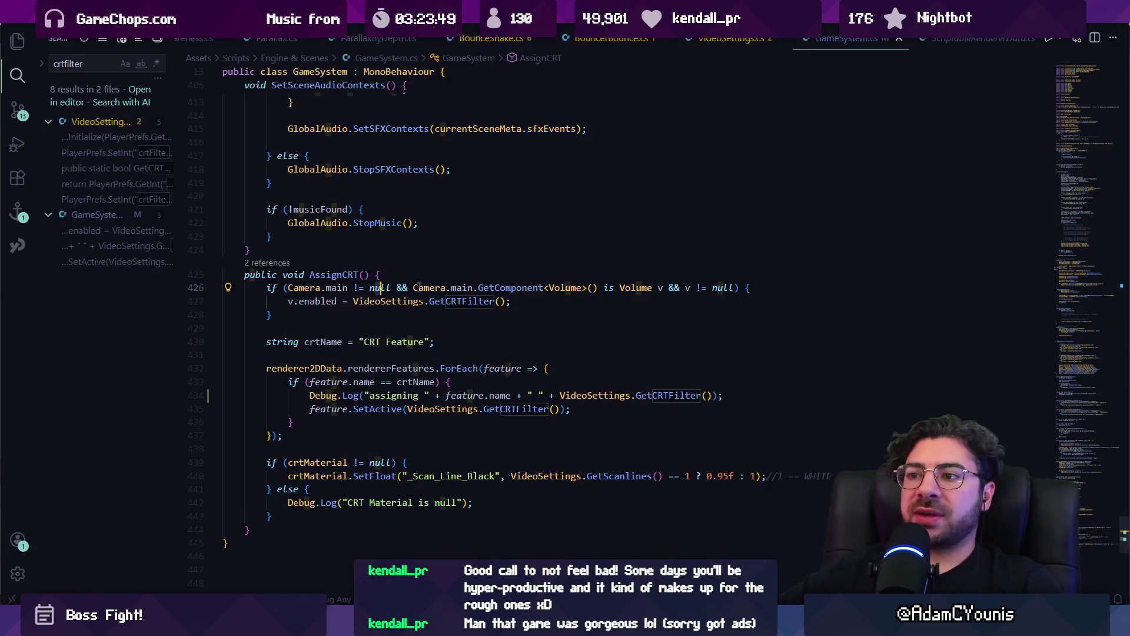
triple_click(460, 287)
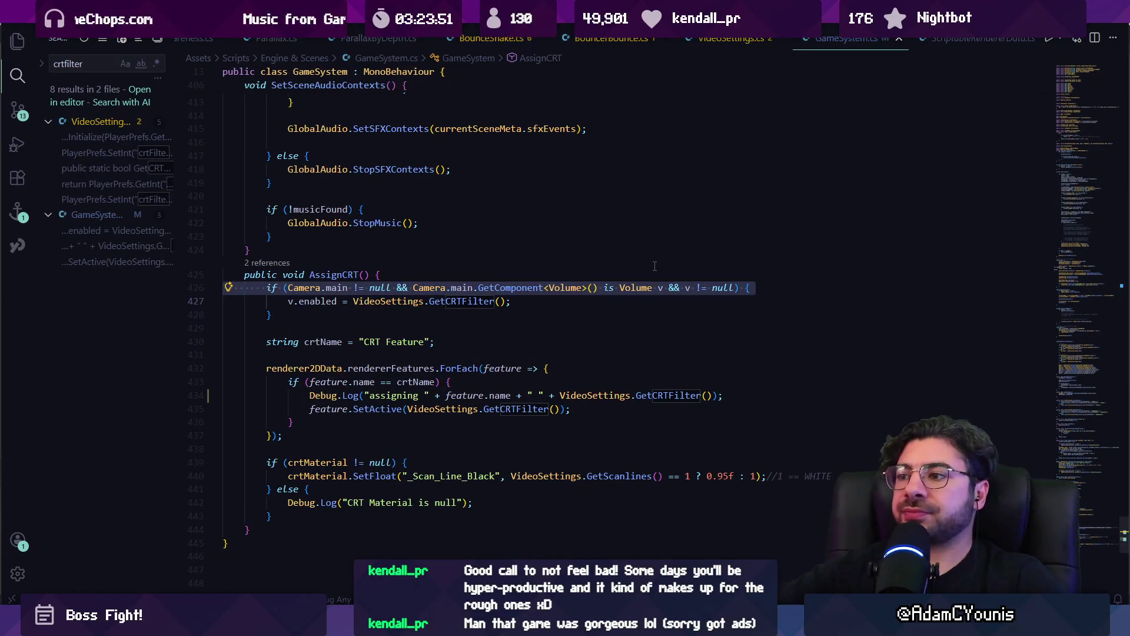
key(Left)
key(ctrl+Right)
key(ctrl+Right)
key(ctrl+Right)
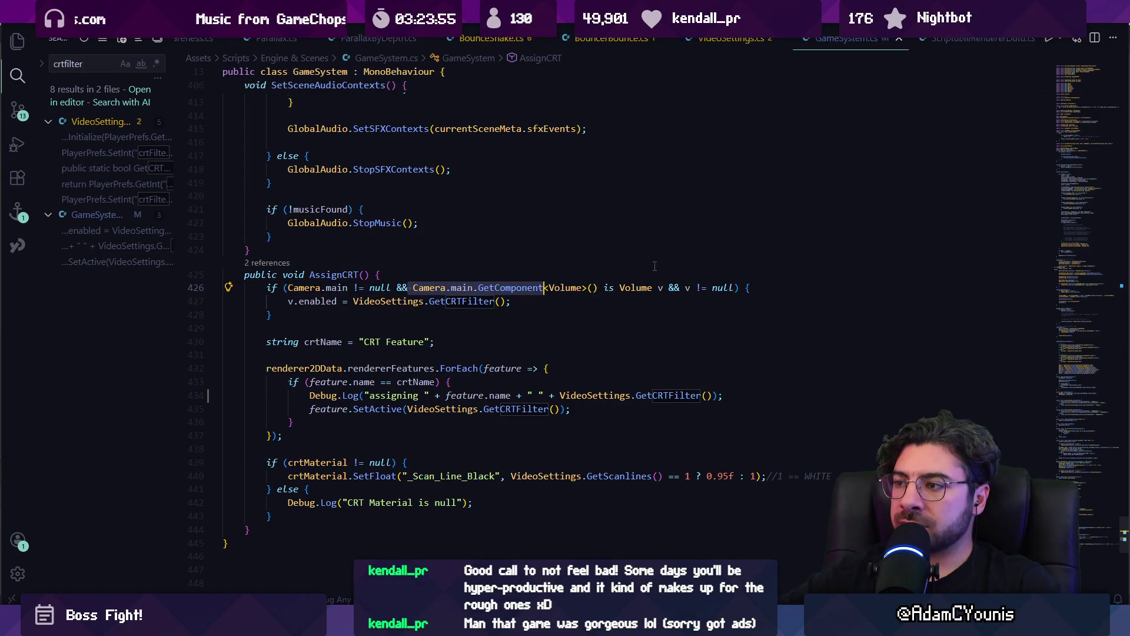
key(Escape)
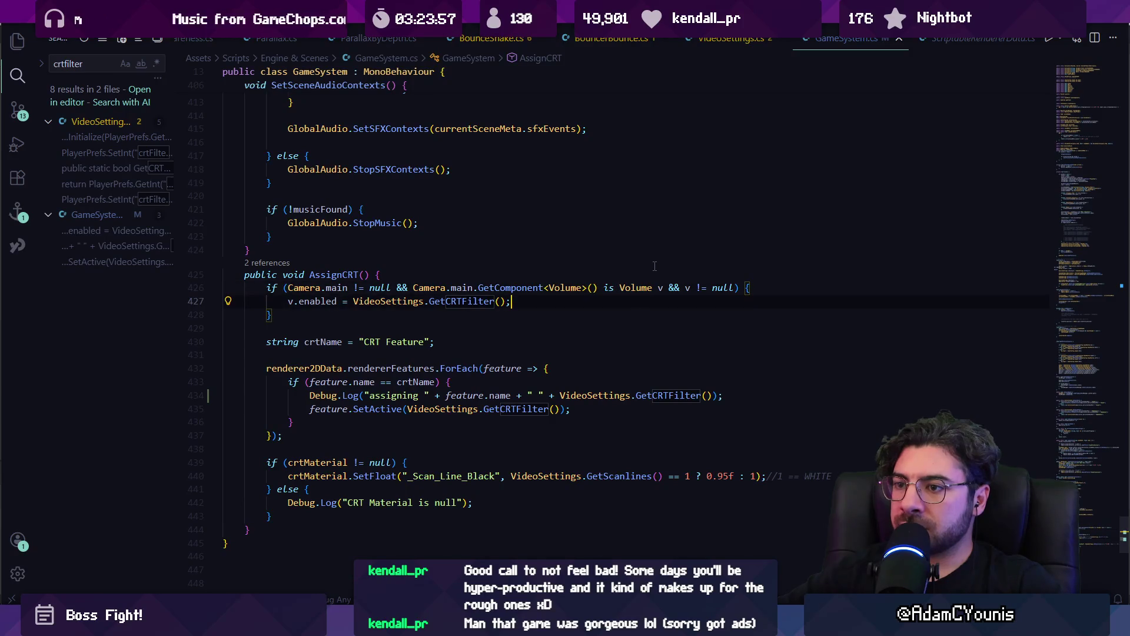
key(Down)
key(ctrl+shift+k)
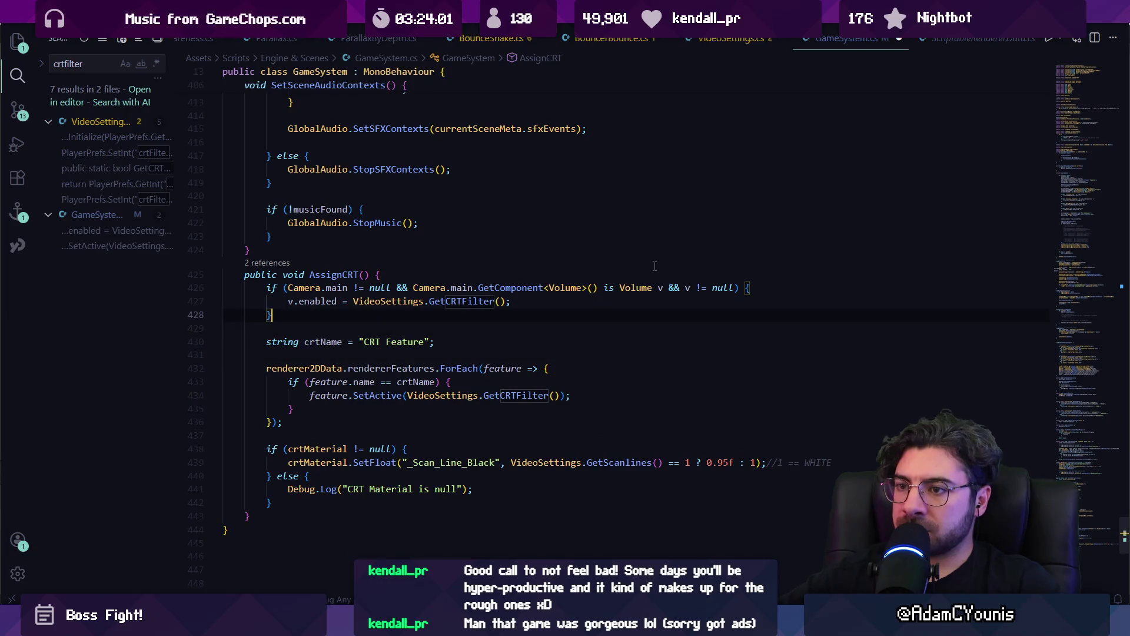
Add an else branch that logs "no volume found".
text( else {)
key(Return)
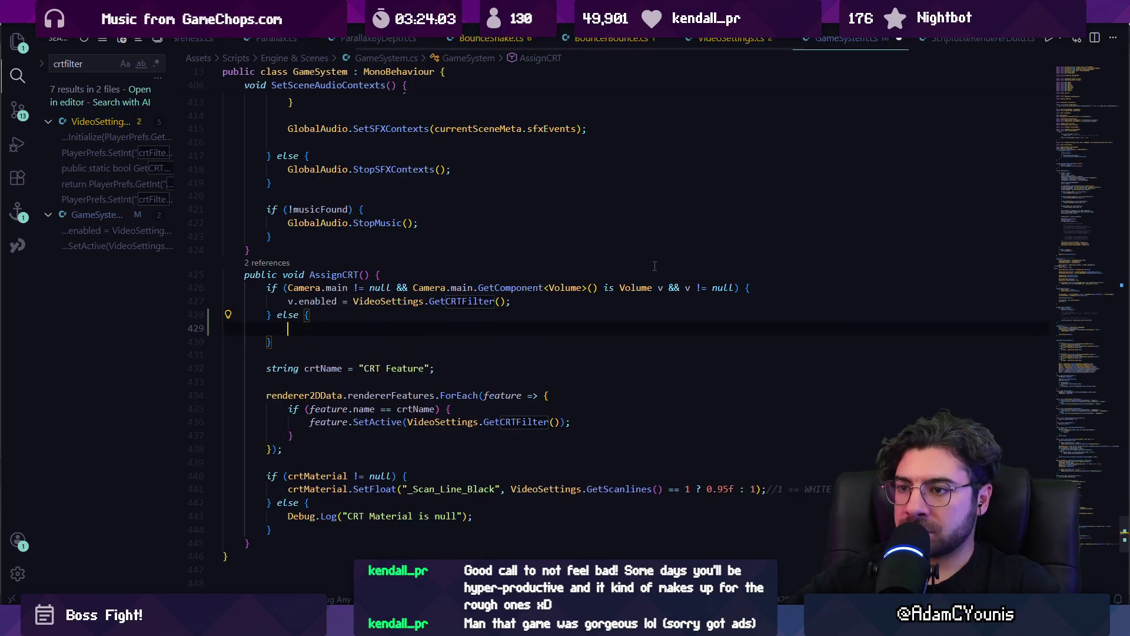
text(Debug.Log("assigning " + feature.name + " " + VideoSettings.GetCRTFilter());)
key(End)
key(shift+Home)
key(shift+Home)
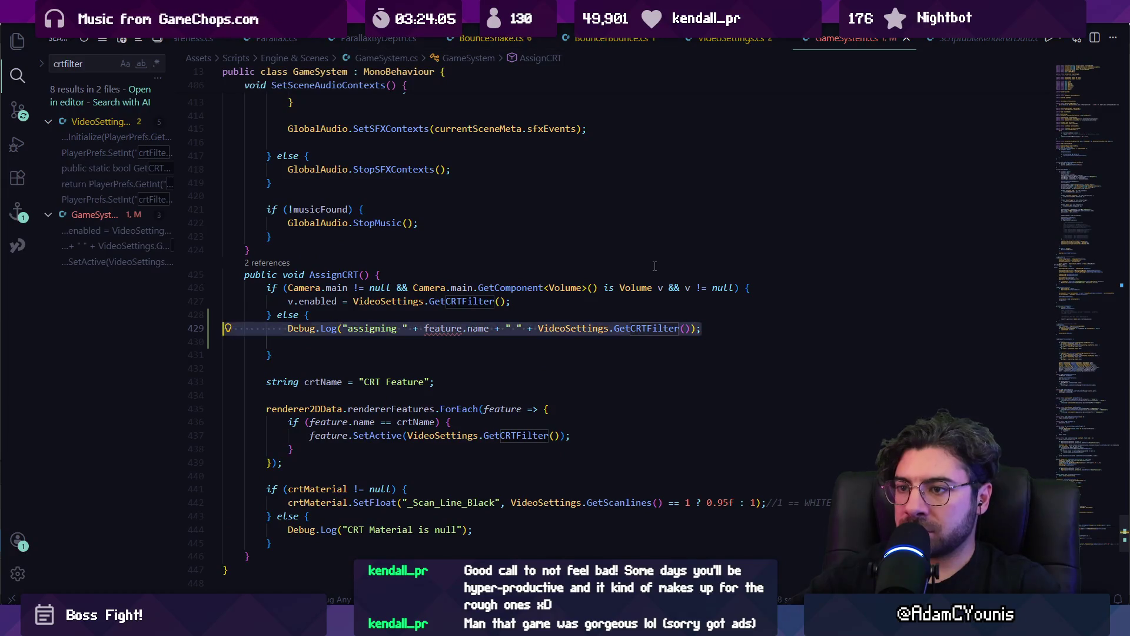
text(no volume found")
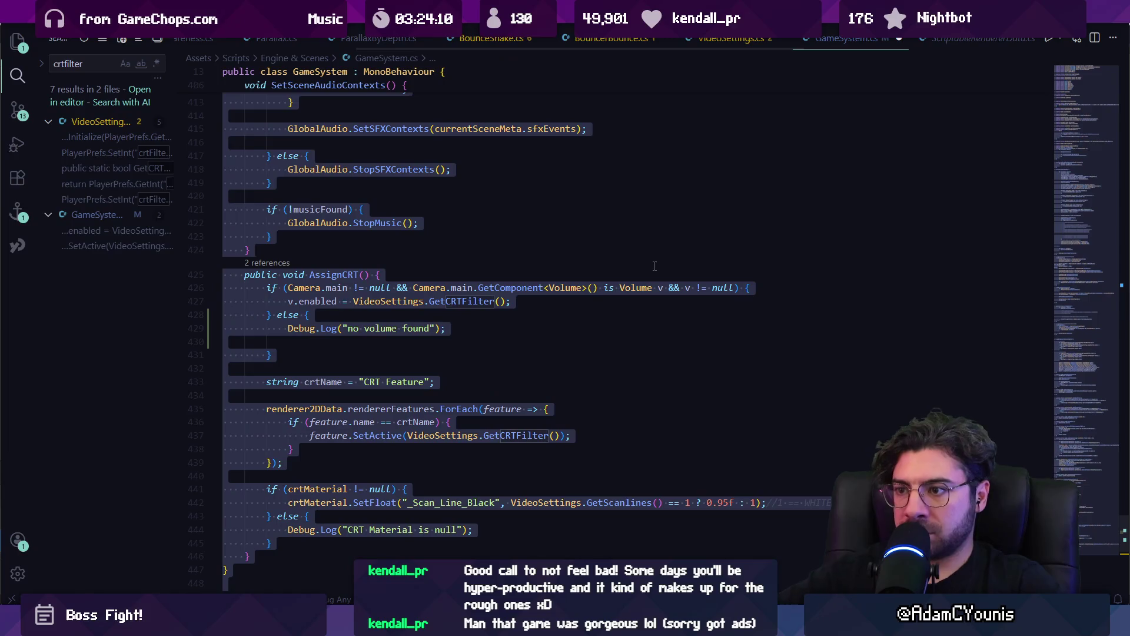
click(454, 396)
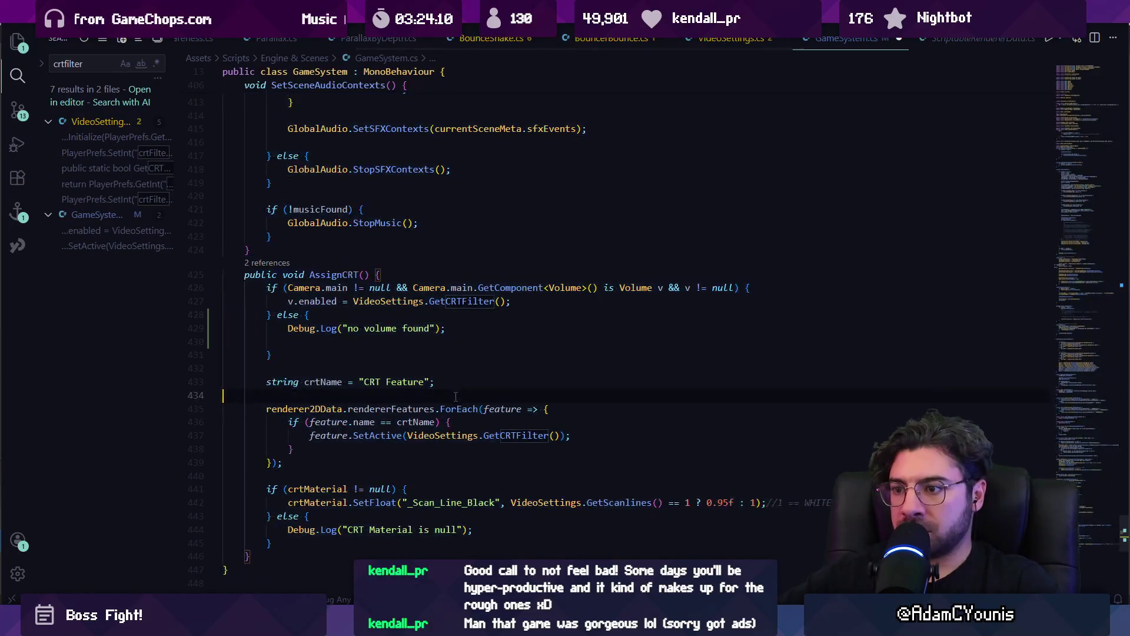
key(alt+Tab)
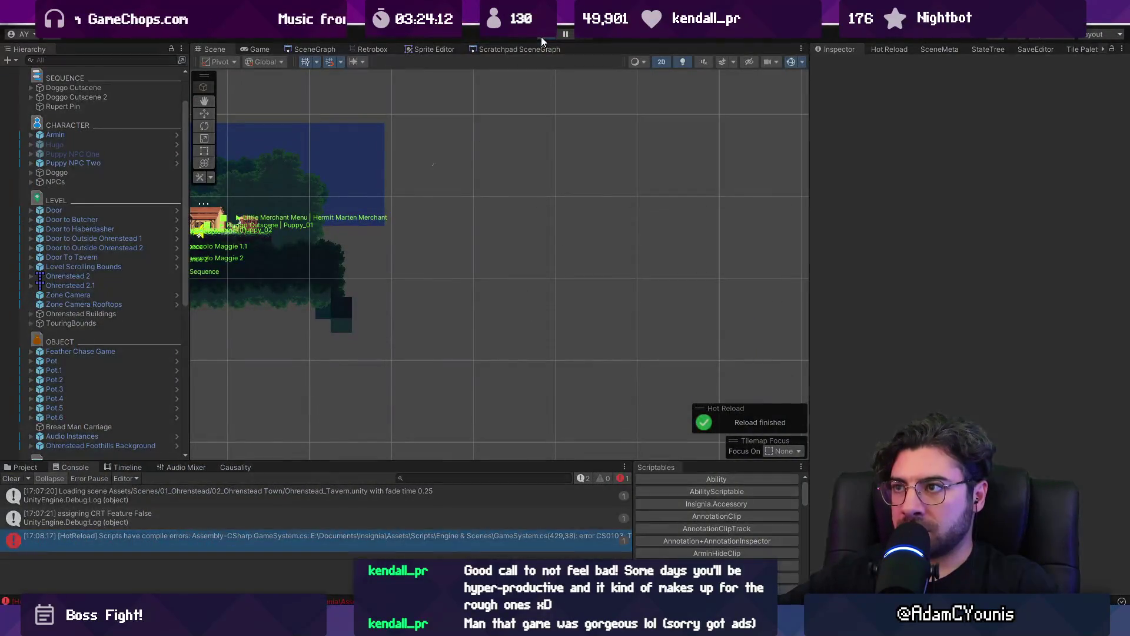
Playtest entering the Haberdasher, confirm the 'no volume found' log entry, and stop play.
click(541, 36)
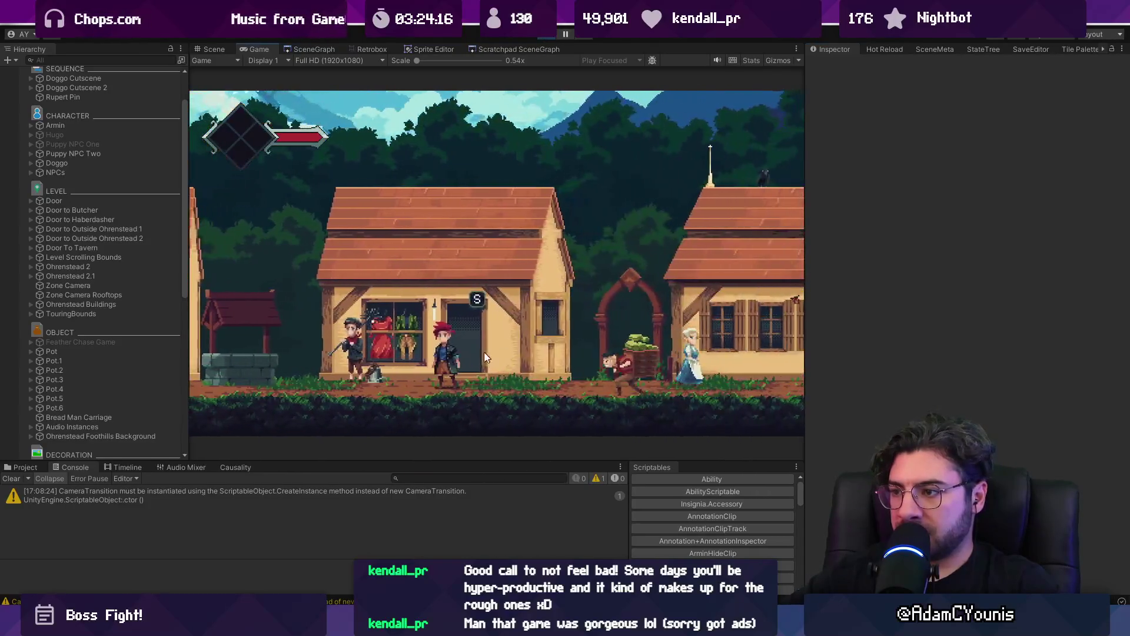
key(s)
click(103, 545)
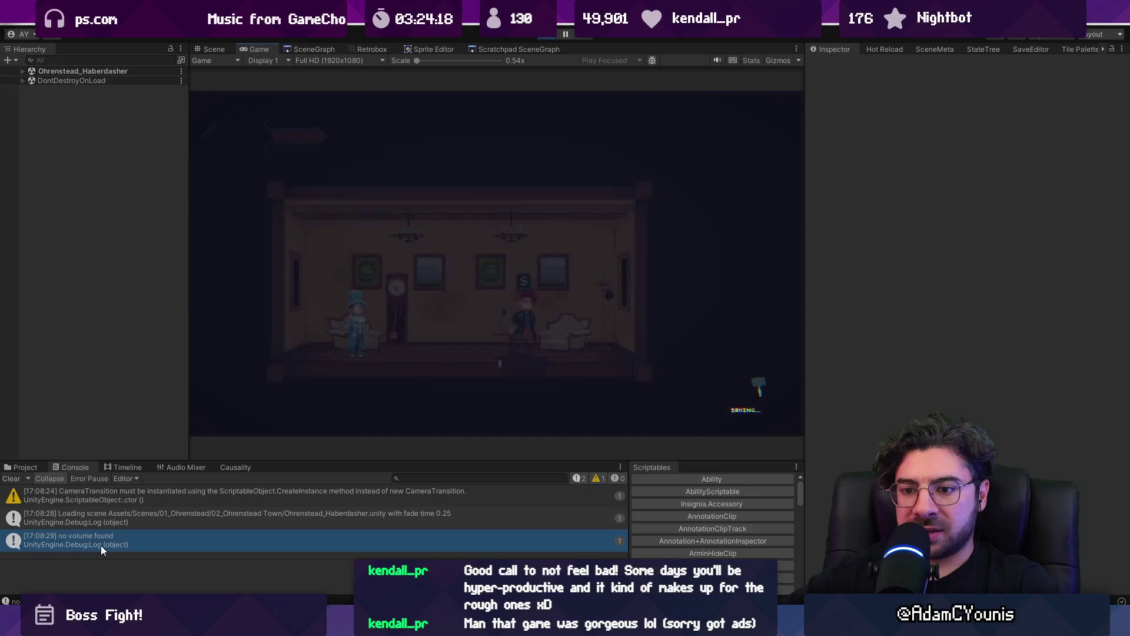
click(546, 34)
key(alt+Tab)
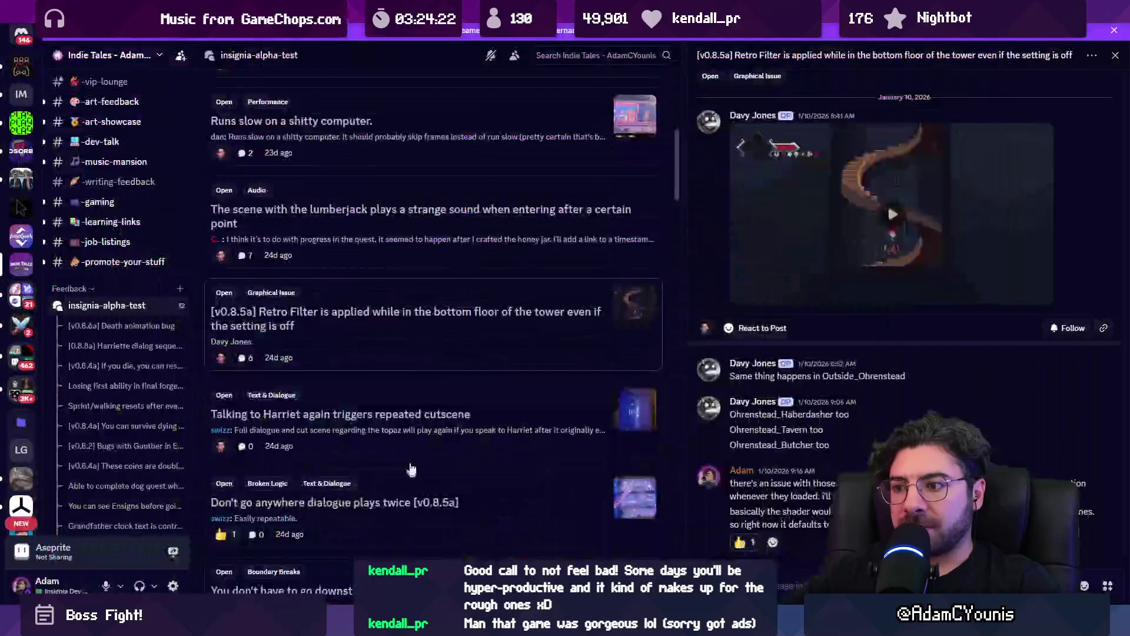
key(alt+Tab)
key(alt+Tab)
key(alt+Tab)
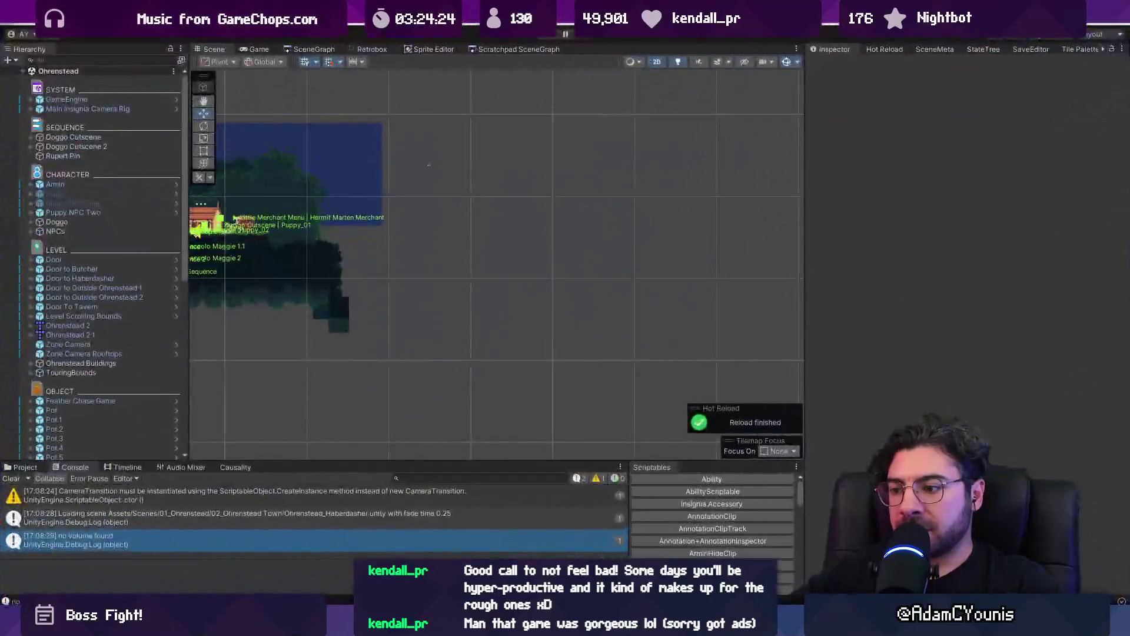
key(alt+Tab)
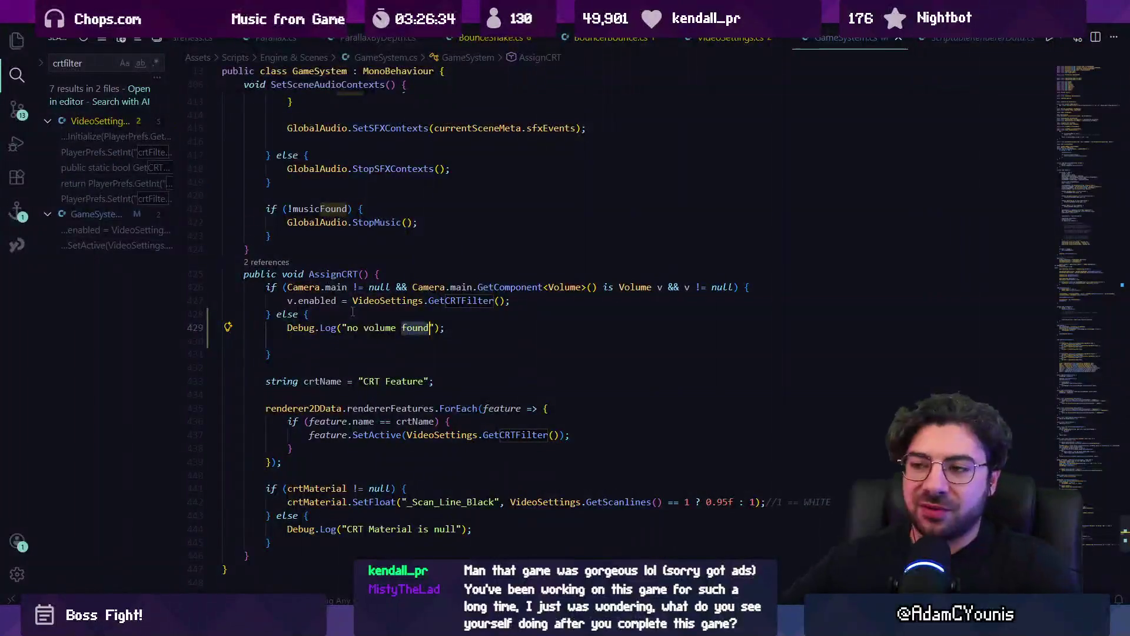
Delete the "no volume found" else branch and open blank lines above the camera check.
click(353, 312)
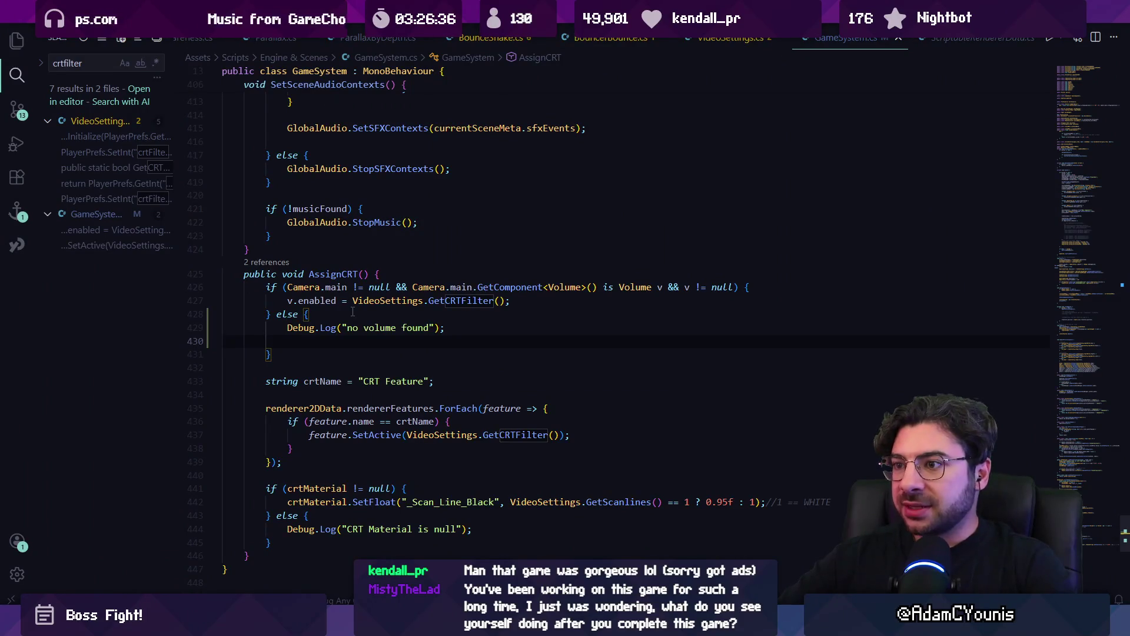
key(shift+Up)
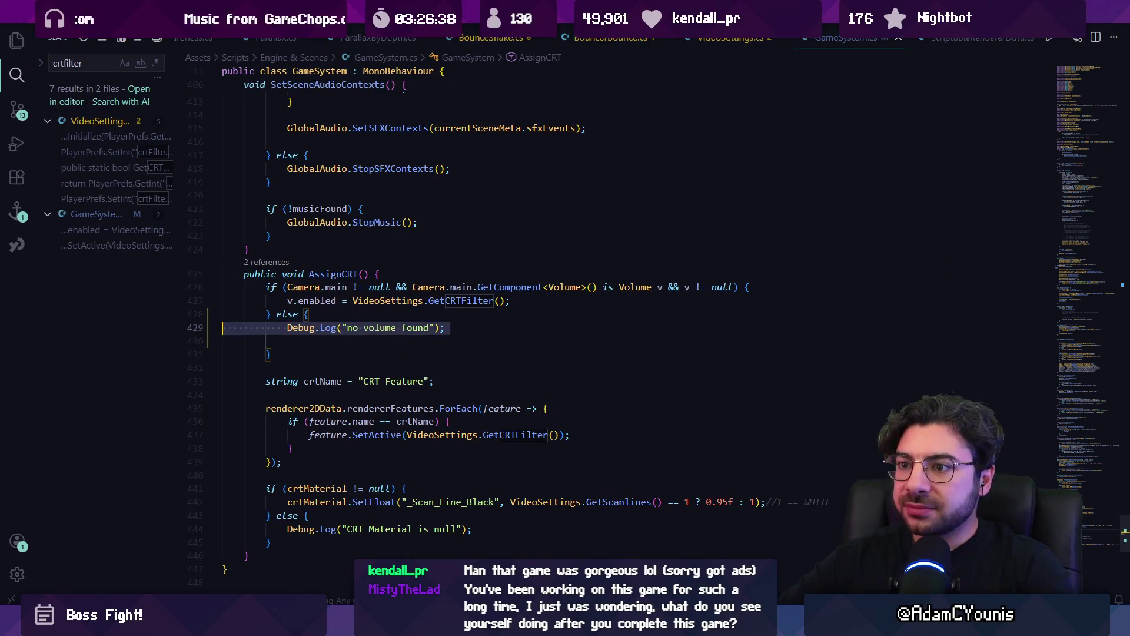
key(Down)
key(Down)
key(shift+Up)
key(shift+Up)
key(shift+Up)
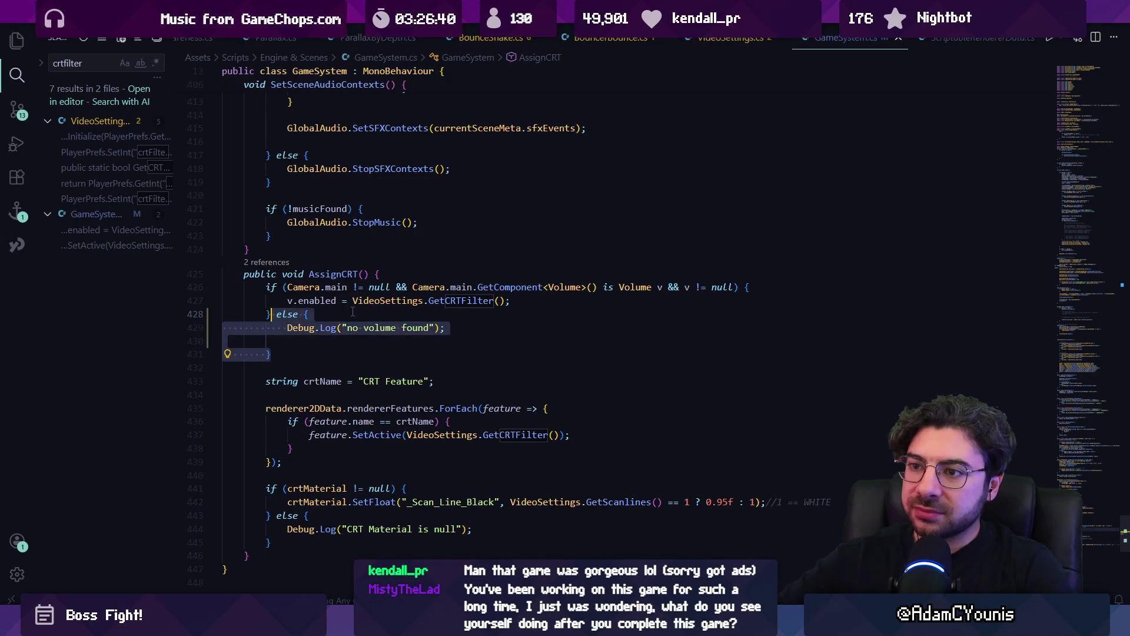
key(BackSpace)
key(Up)
key(Up)
key(Return)
key(Return)
key(Up)
key(Up)
Add a //find comment and bool hasCamera and hasVolume null-check lines.
text(//find)
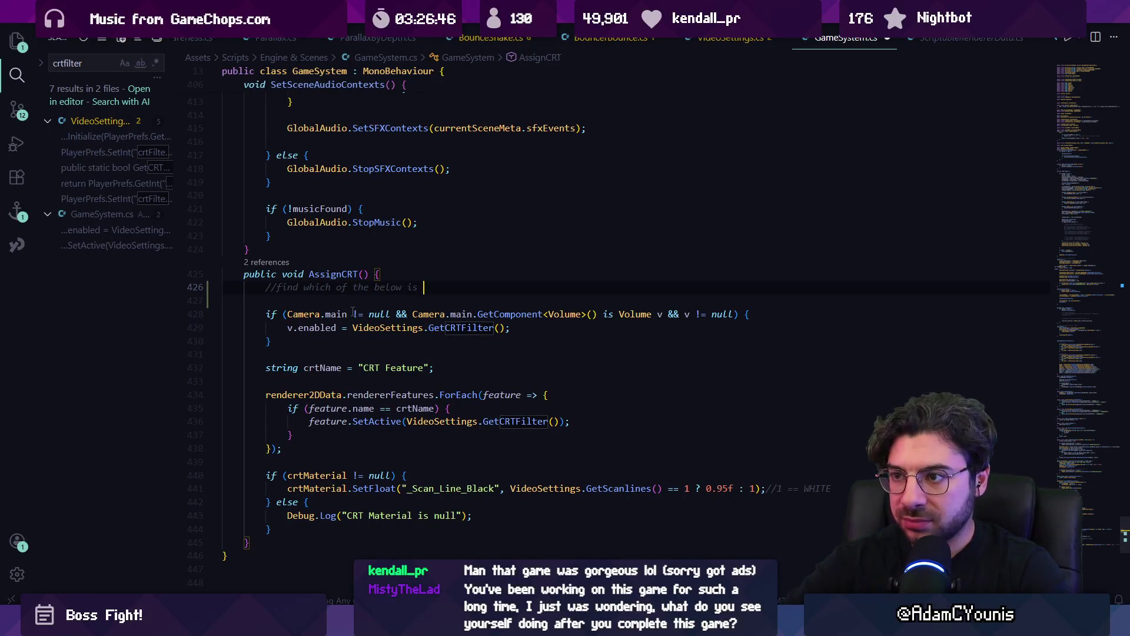
text(null)
key(Return)
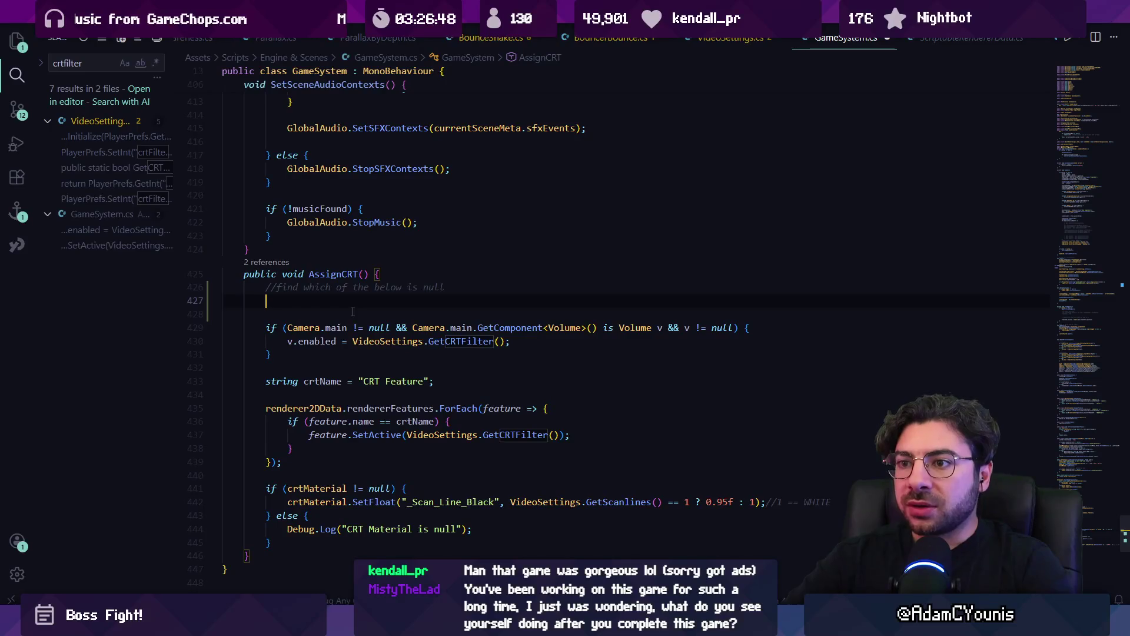
text(bool hasCamera)
key(Tab)
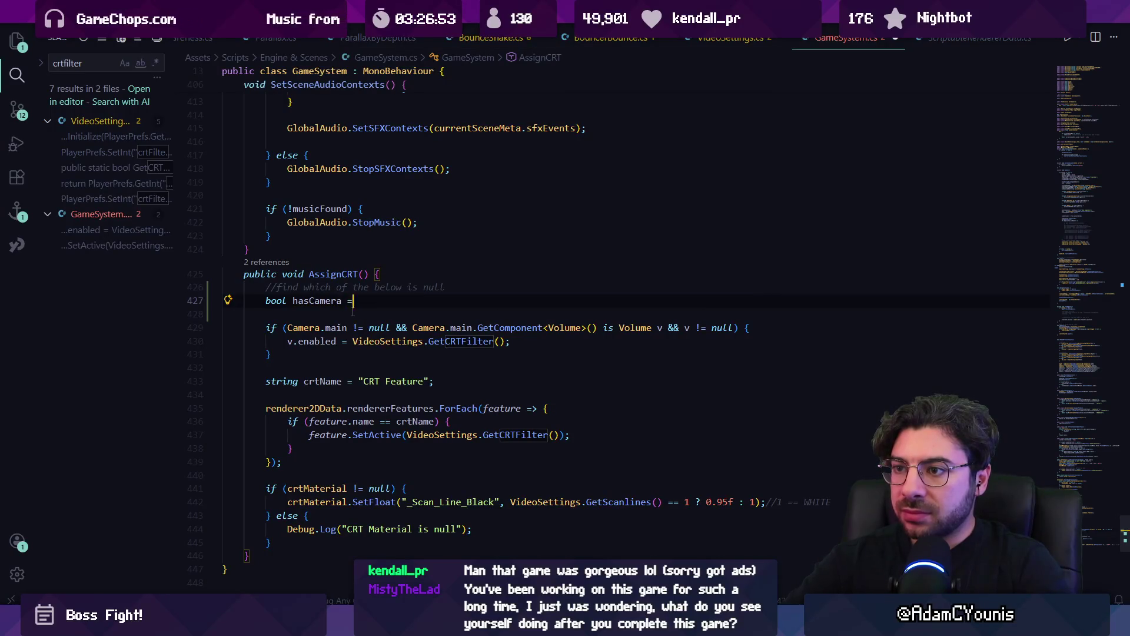
key(Tab)
key(Return)
key(Tab)
key(Return)
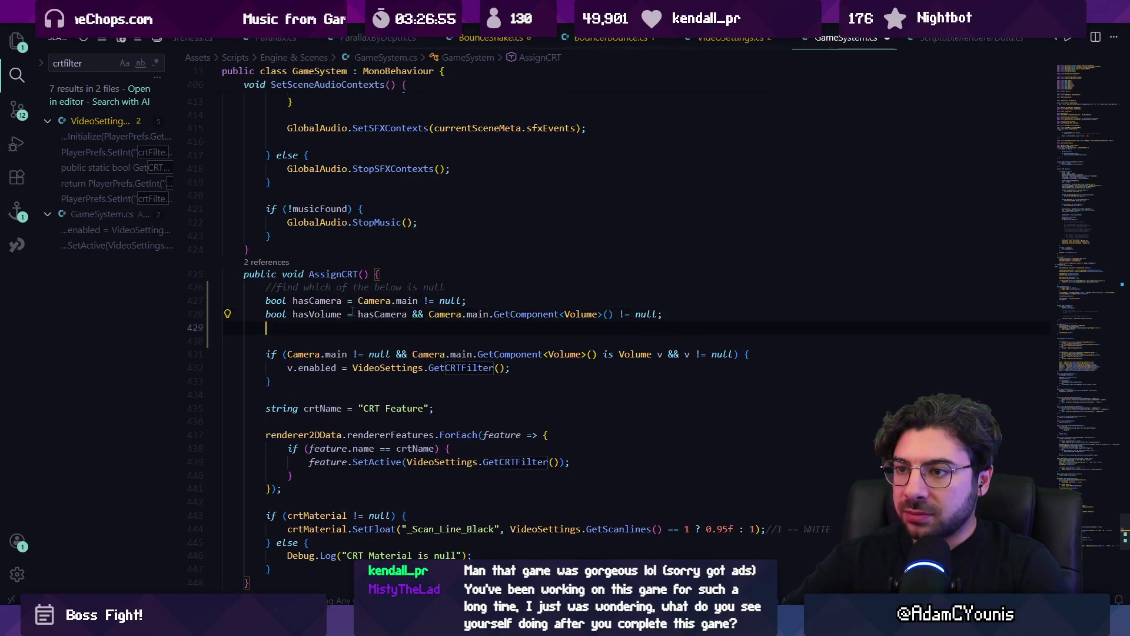
Add a Debug.Log printing both hasCamera and hasVolume, and save GameSystem.cs.
text(bool)
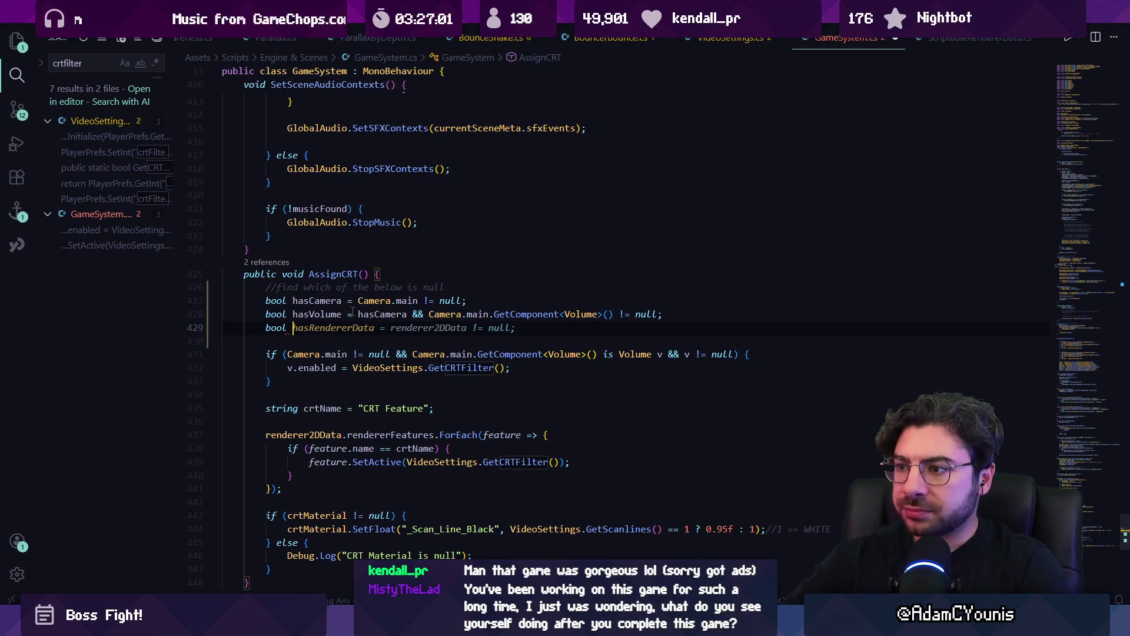
key(Down)
key(shift+Up)
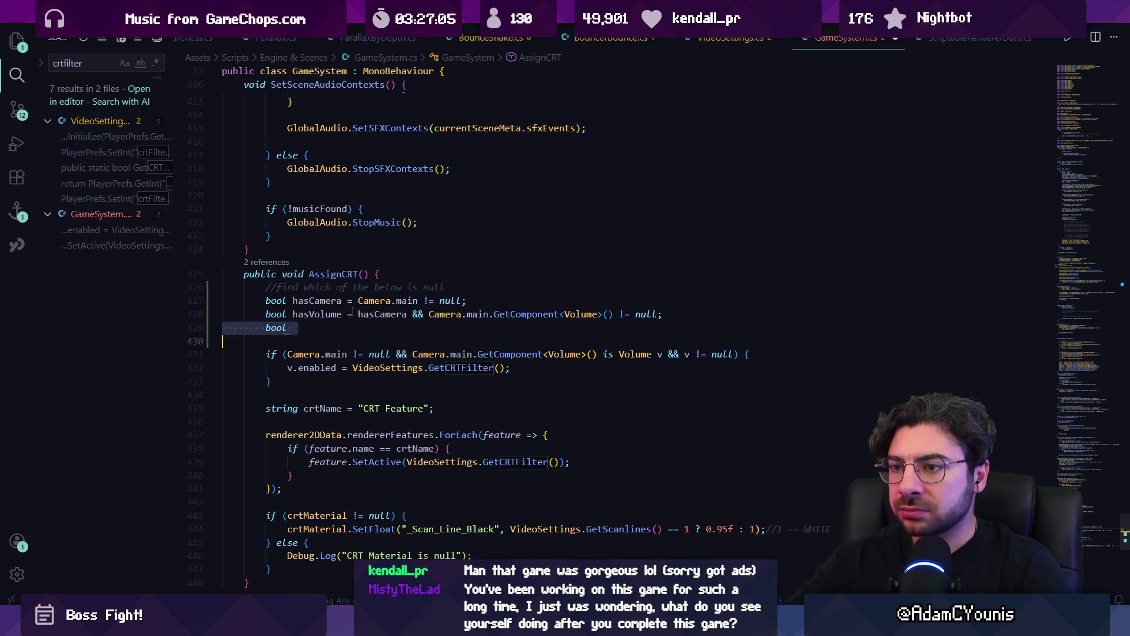
key(BackSpace)
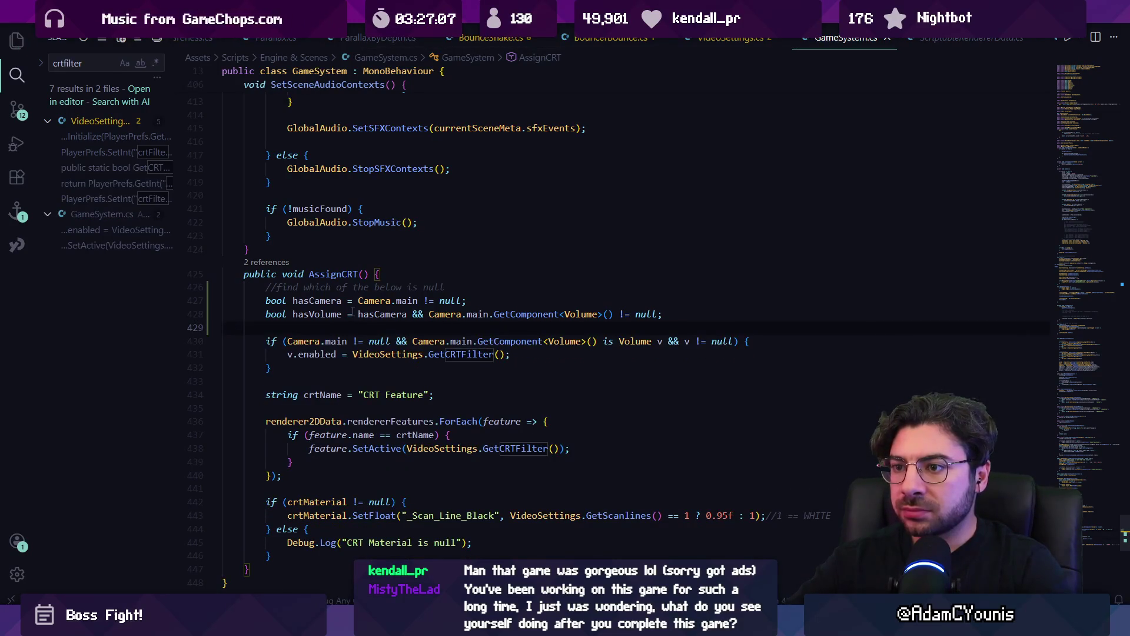
text(Debvuy)
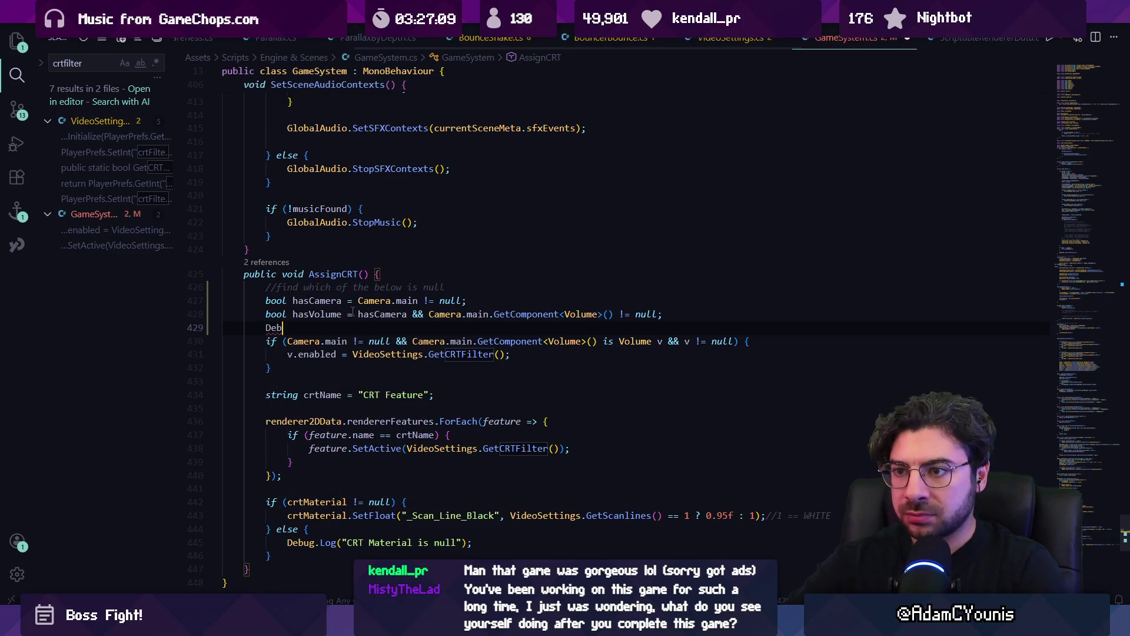
key(Tab)
key(ctrl+s)
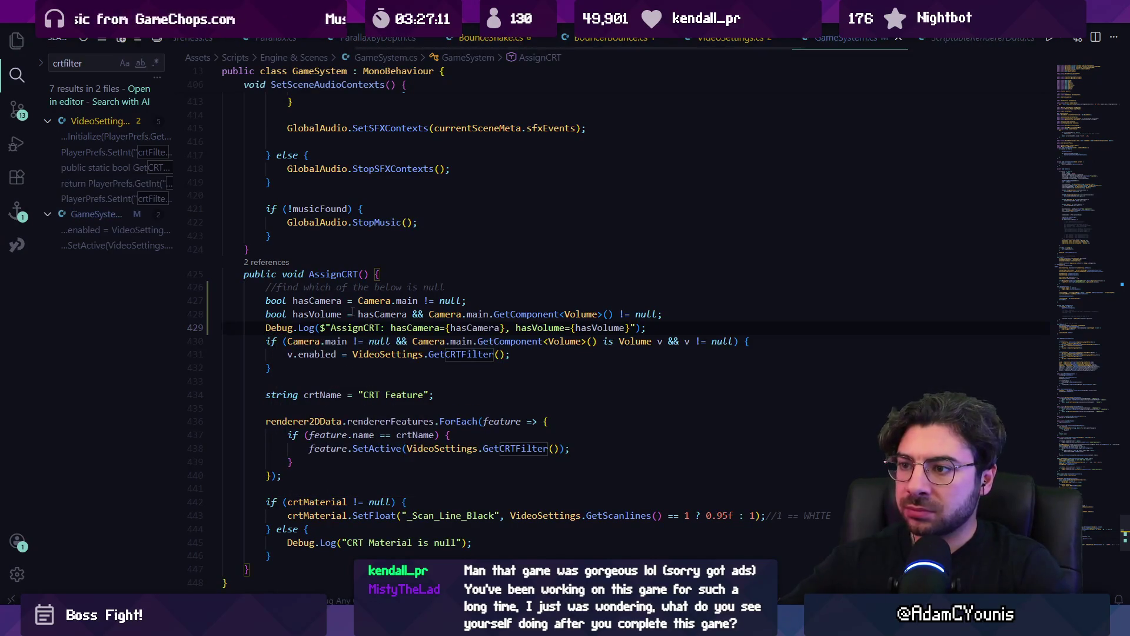
Playtest entering the Haberdasher, logging 'AssignCRT: hasCamera=False, hasVolume=False'.
key(alt+Tab)
key(ctrl+p)
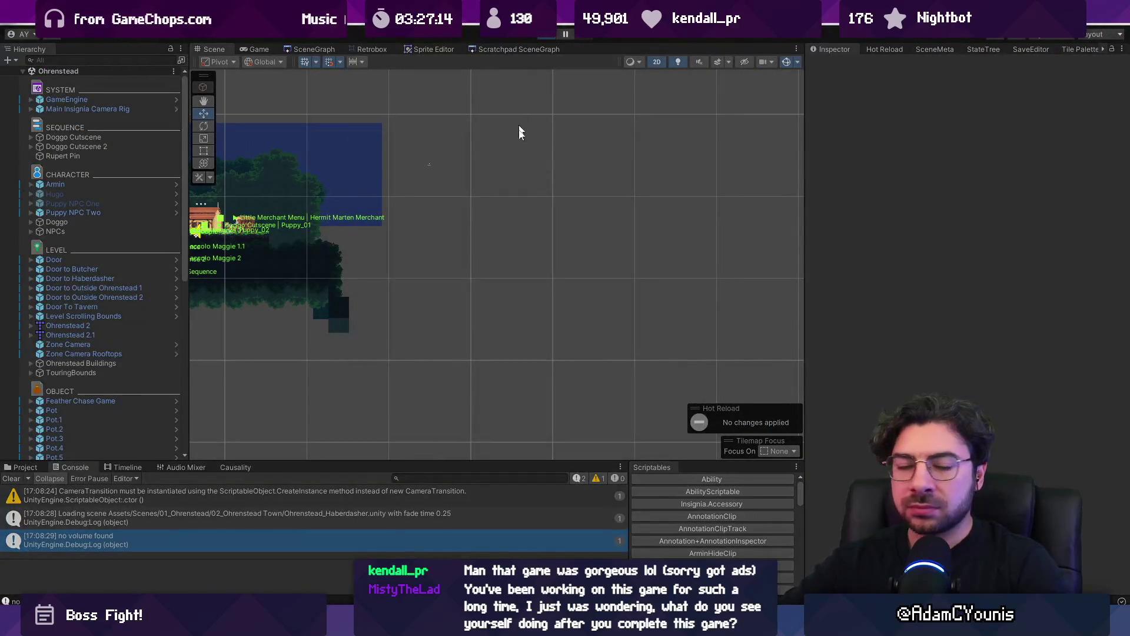
key(Left)
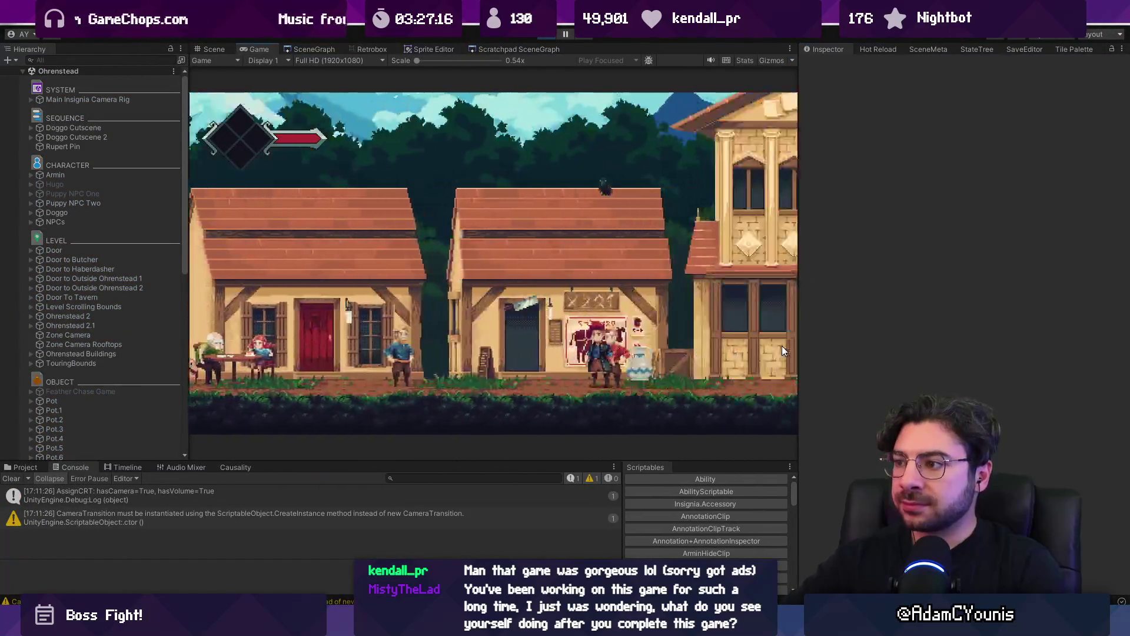
key(Up)
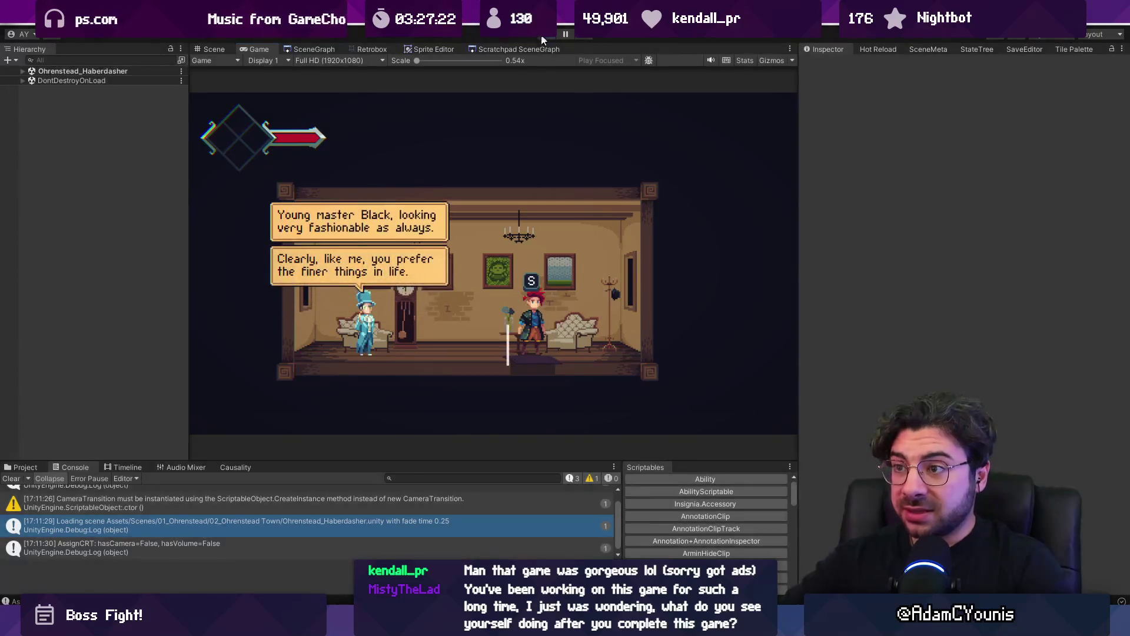
key(alt+Tab)
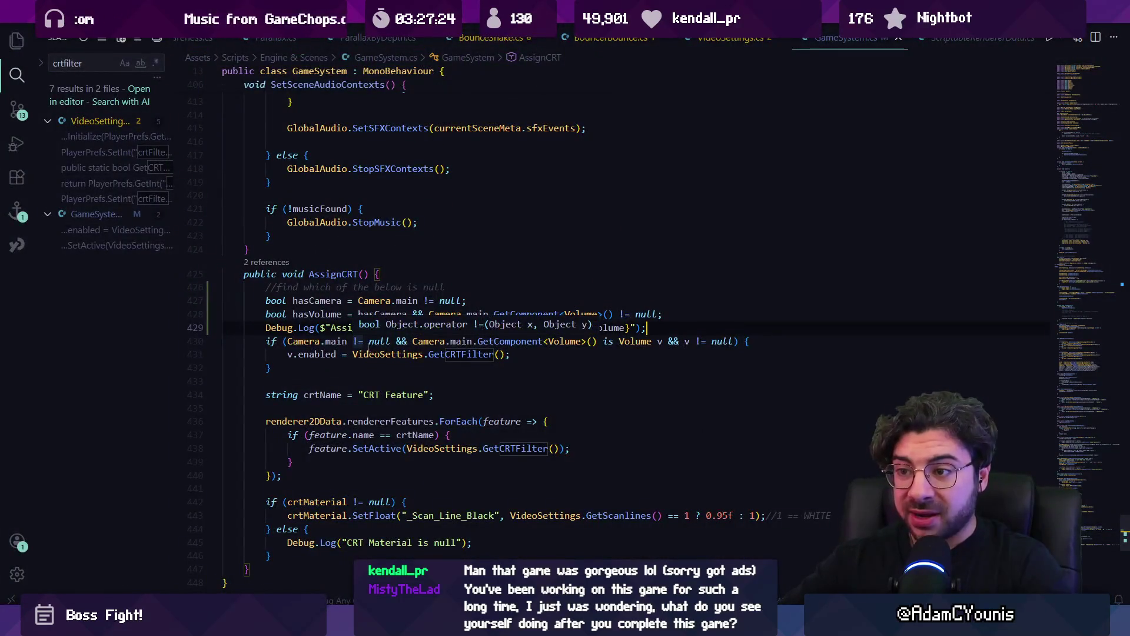
key(alt+Tab)
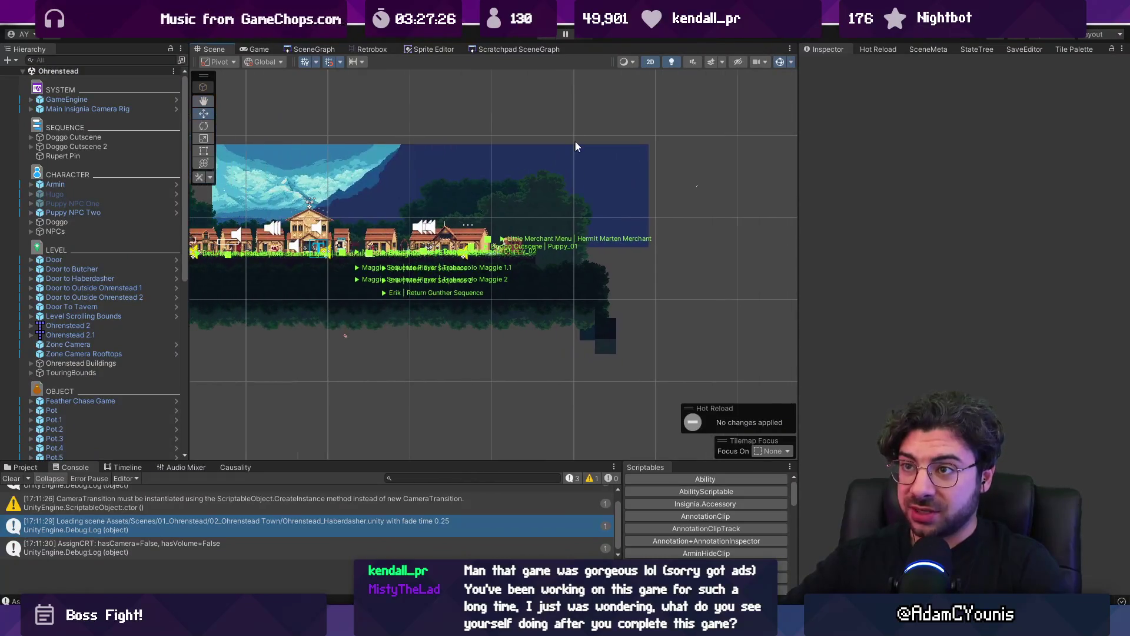
Open the Ohrenstead_Haberdasher scene from the SceneGraph and inspect its GameEngine object.
click(316, 50)
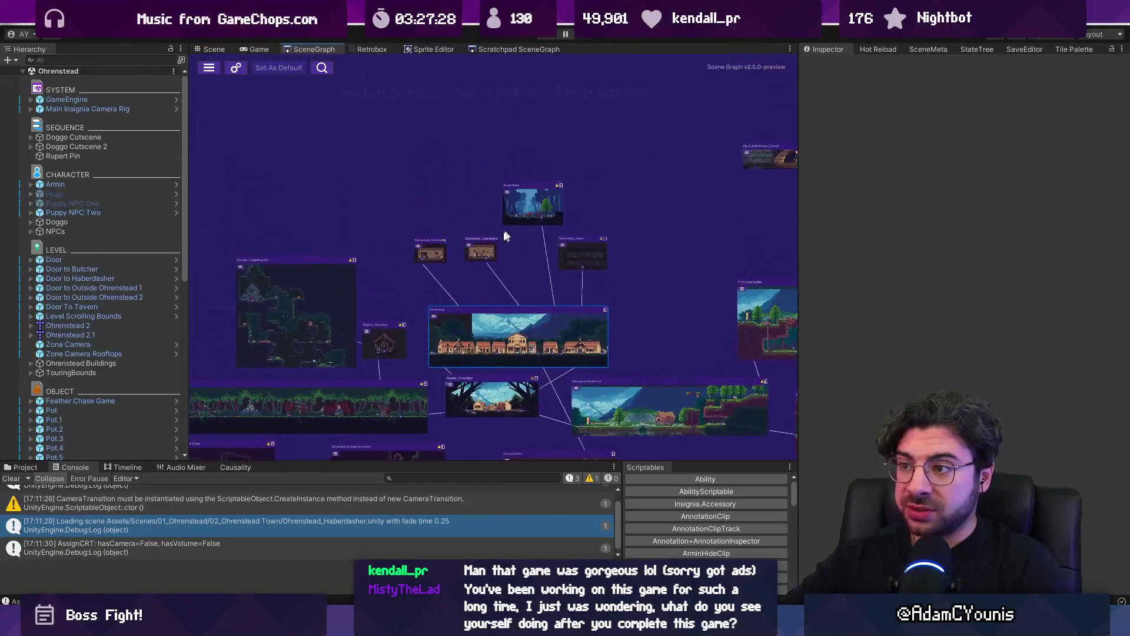
double_click(447, 259)
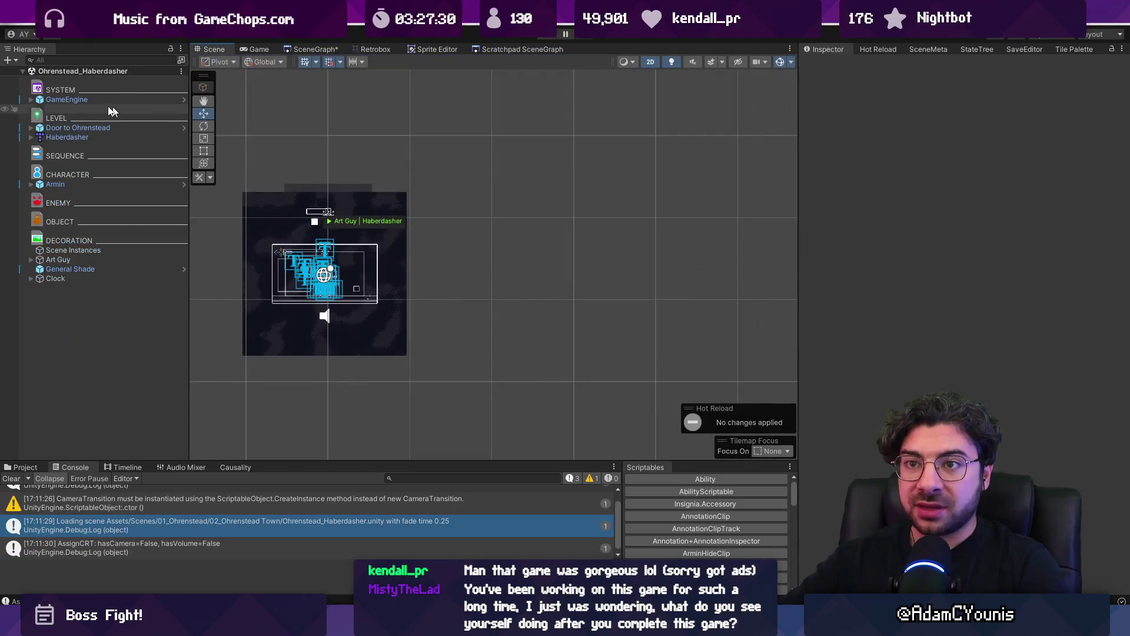
click(64, 100)
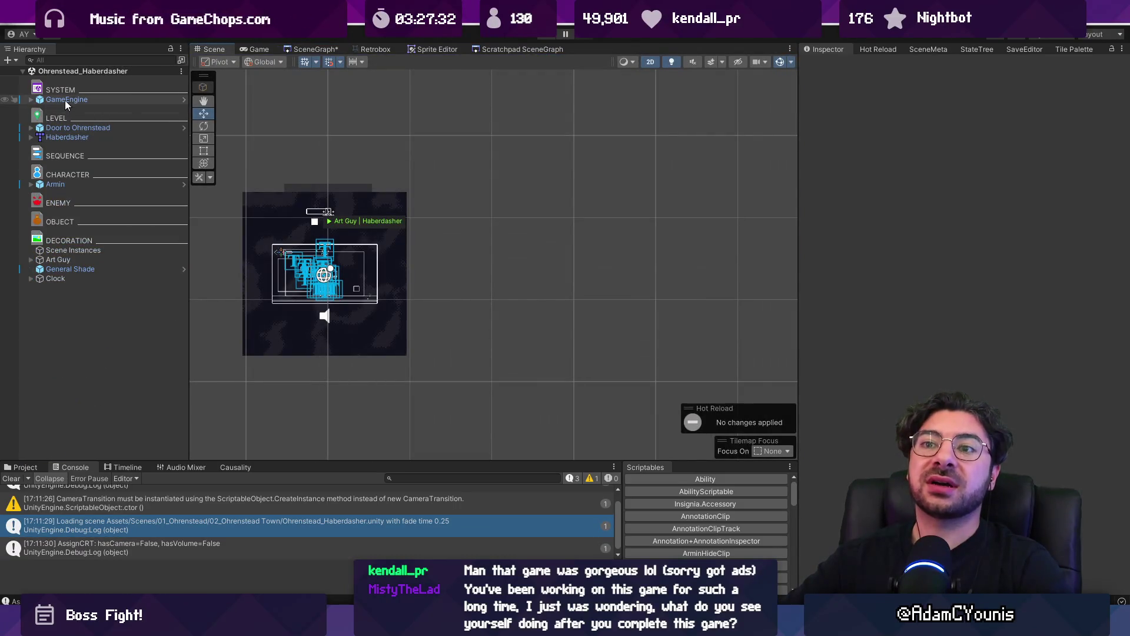
key(alt+Tab)
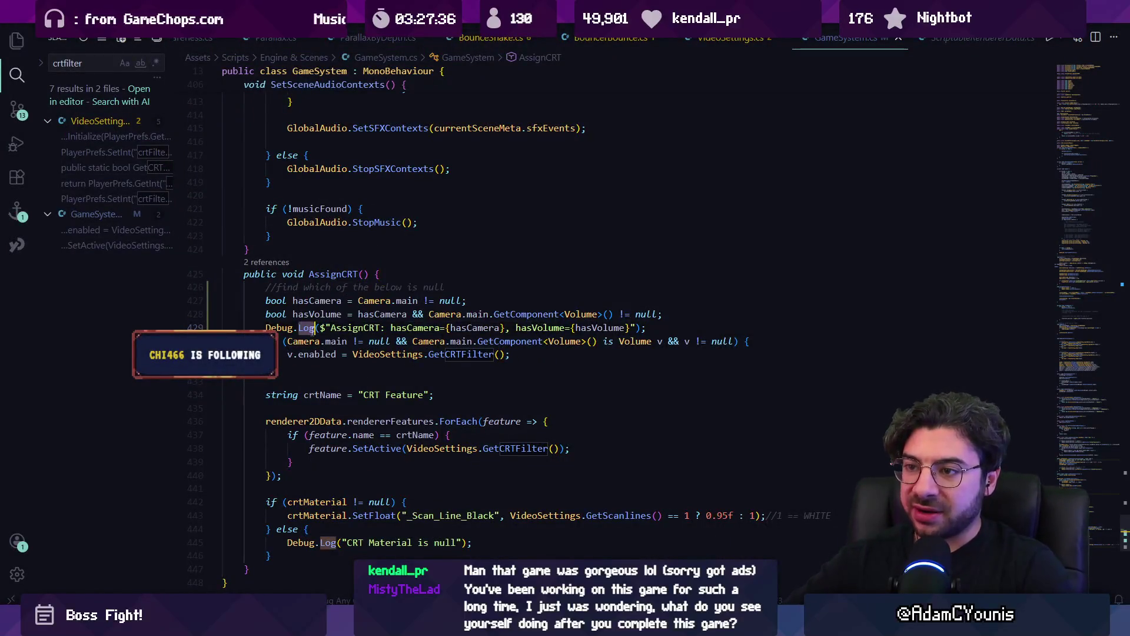
Delete the Debug.Log on line 429 and search GameSystem.cs for assignCRT, setup, instantiate and camera terms.
triple_click(312, 329)
key(Delete)
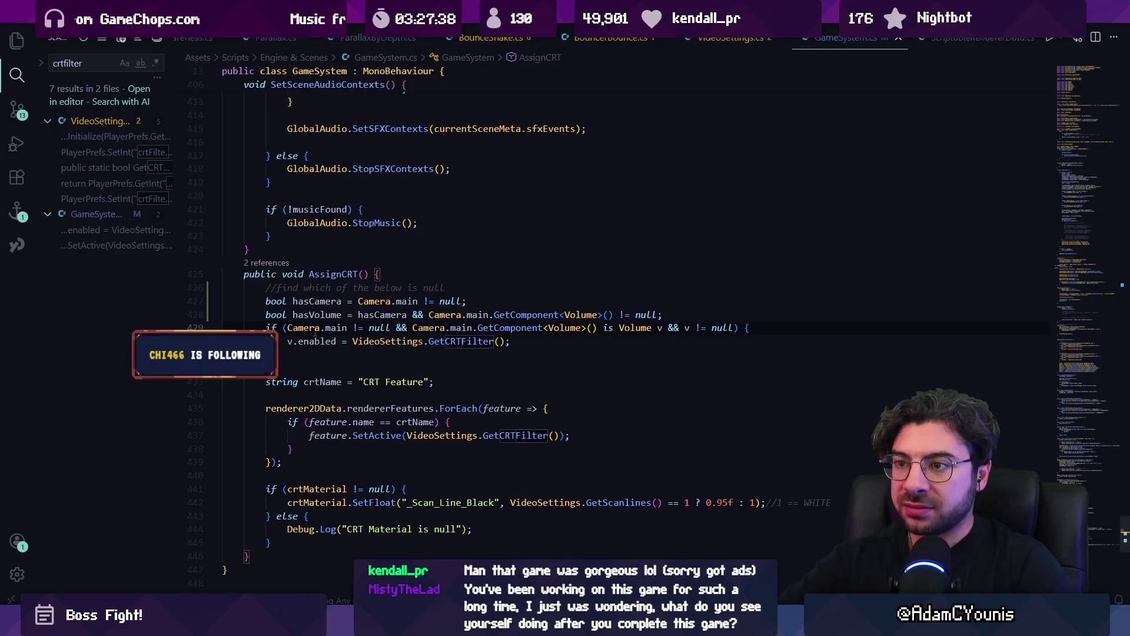
key(ctrl+f)
text(assignCRT)
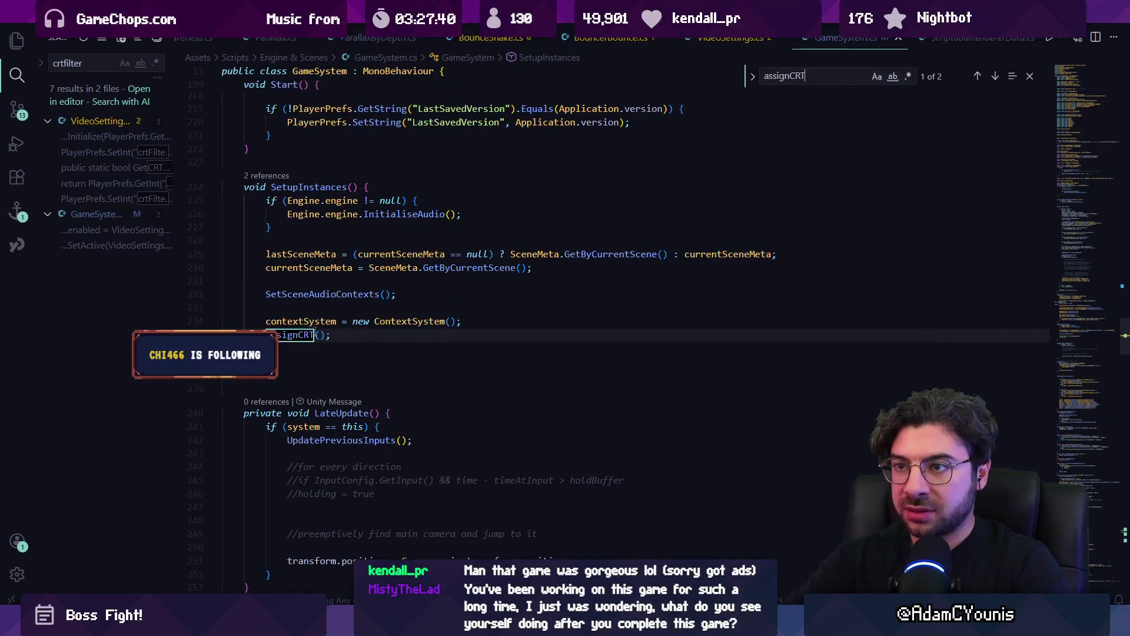
key(ctrl+a)
text(ca)
key(ctrl+a)
text(setupc)
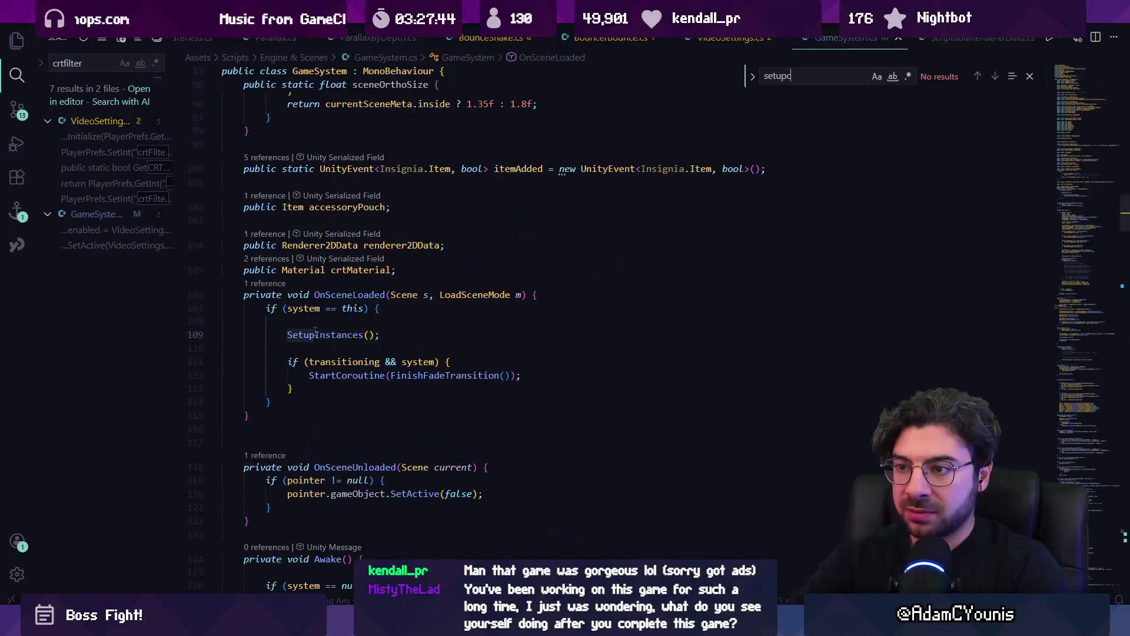
key(ctrl+a)
text(inst)
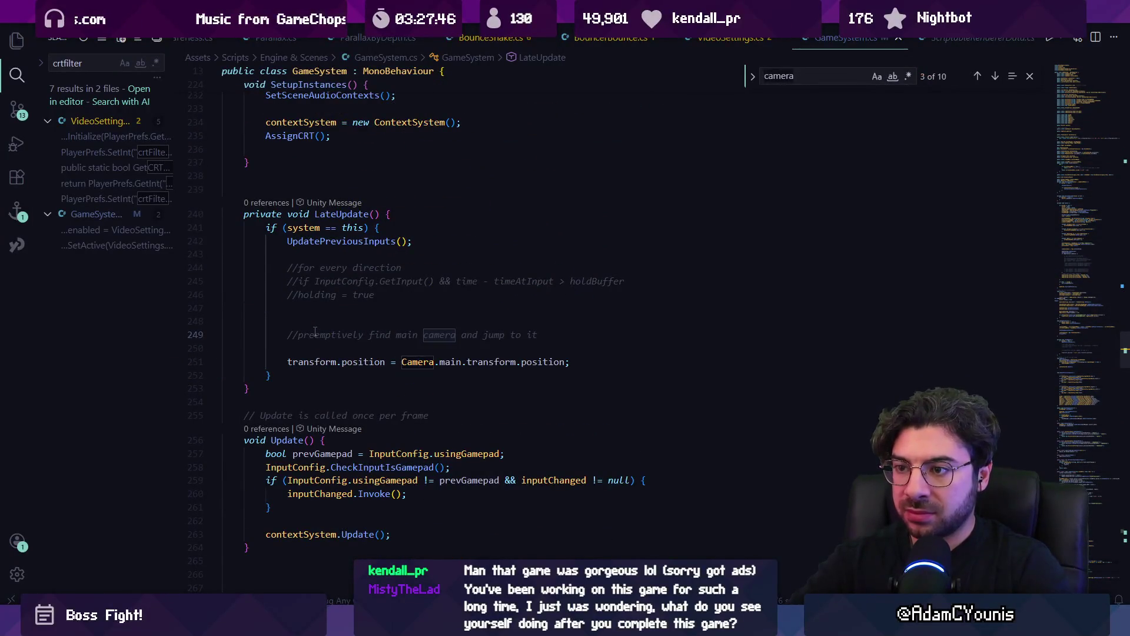
text(antia)
key(ctrl+a)
text(mainin)
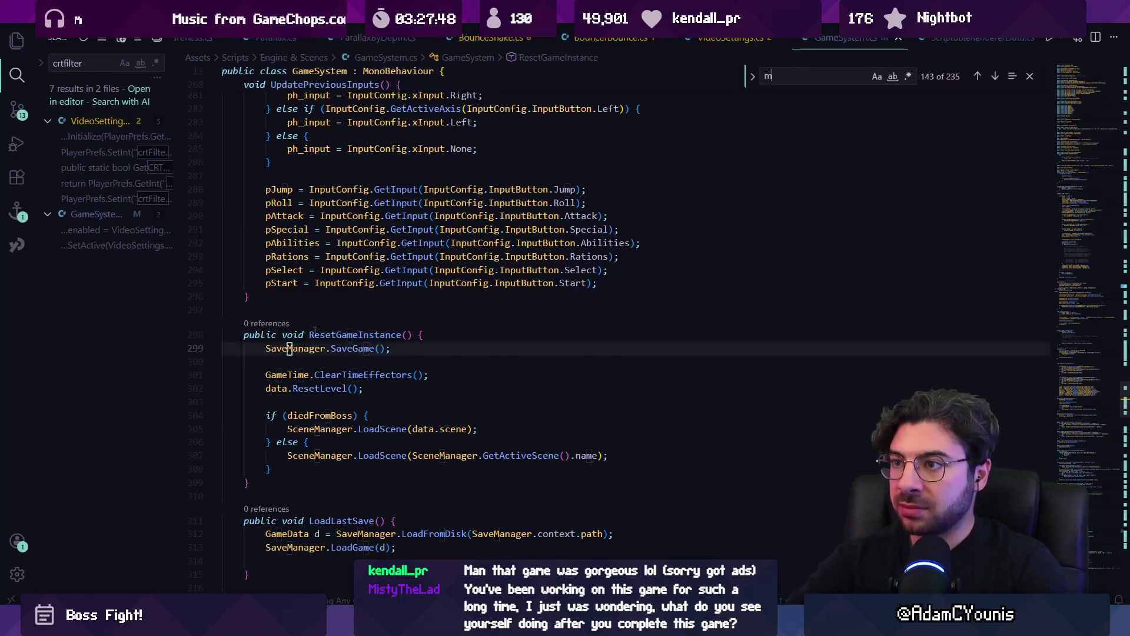
key(ctrl+a)
text(camer)
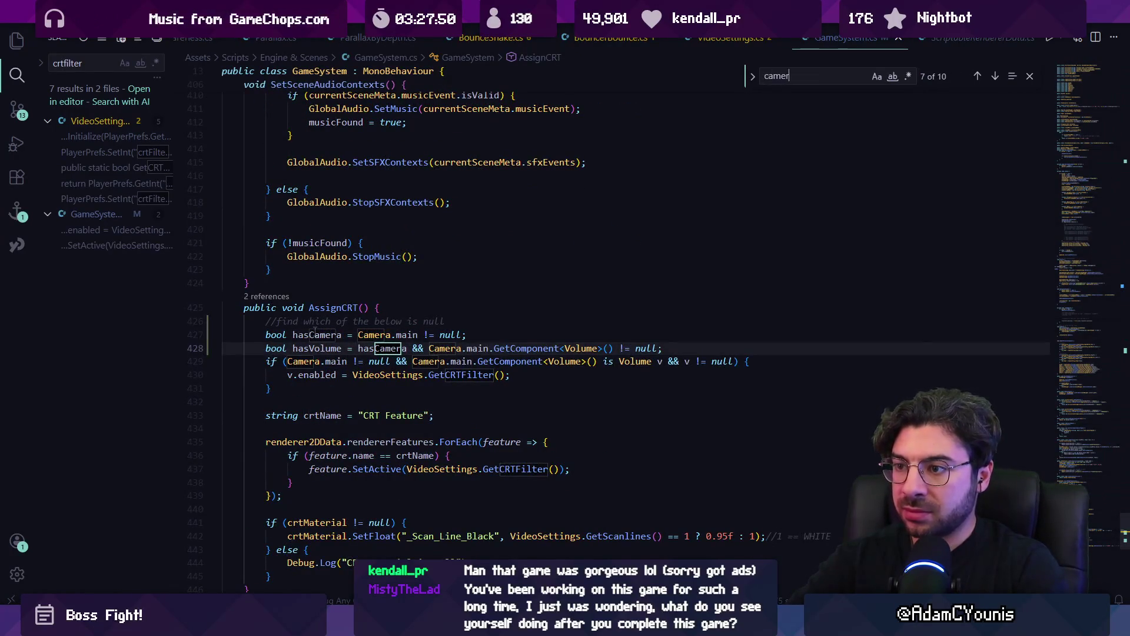
Jump to PopInteraction in Engine.cs and step through its camera and prefab matches.
key(ctrl+t)
text(PopInteraction)
key(Return)
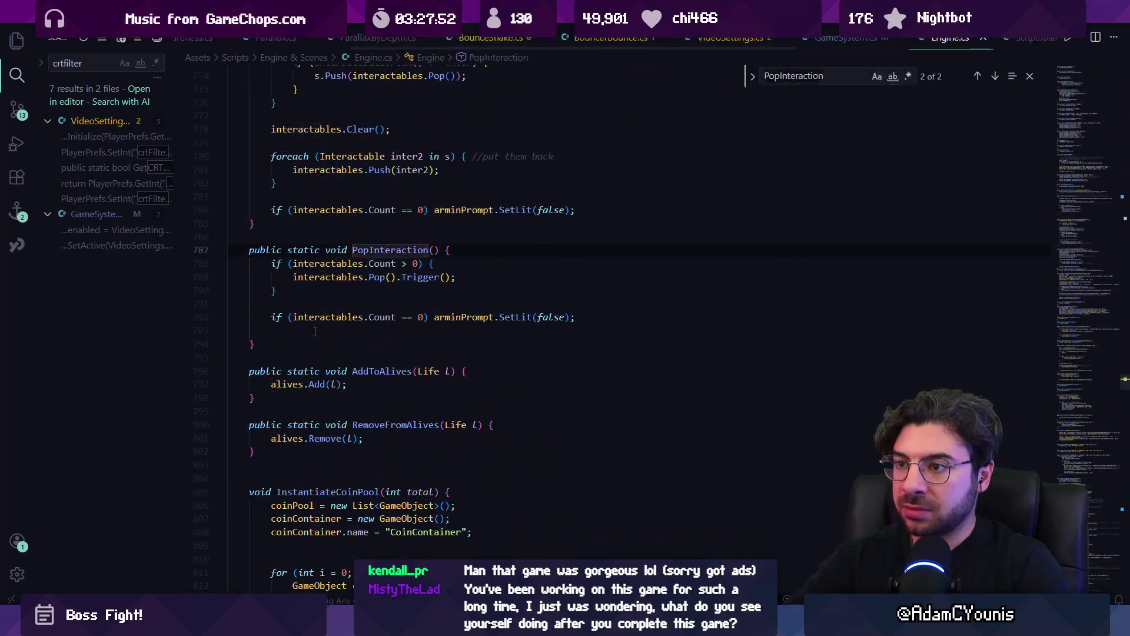
text(insantiate)
key(ctrl+a)
text(camera)
key(Return)
key(Return)
key(ctrl+f)
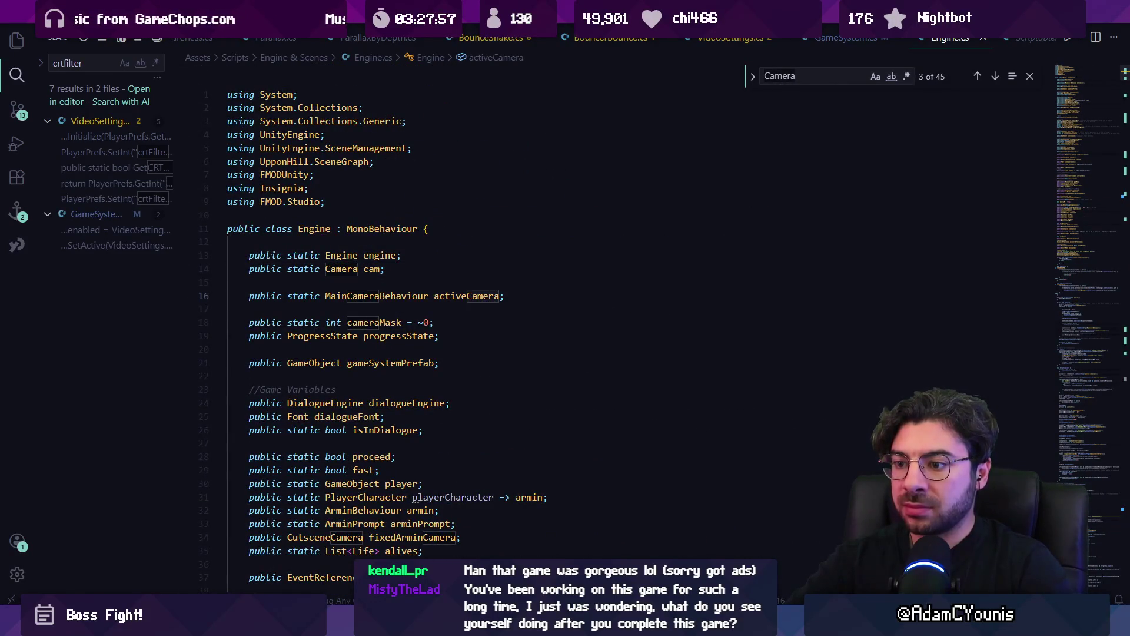
text(cam)
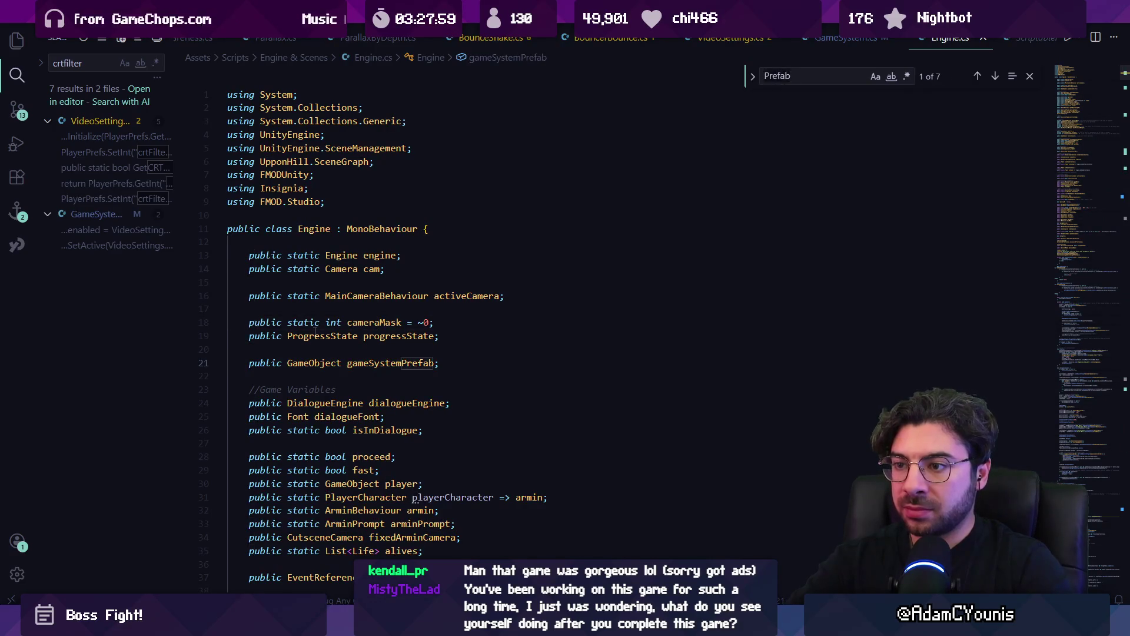
key(Return)
text(prefa)
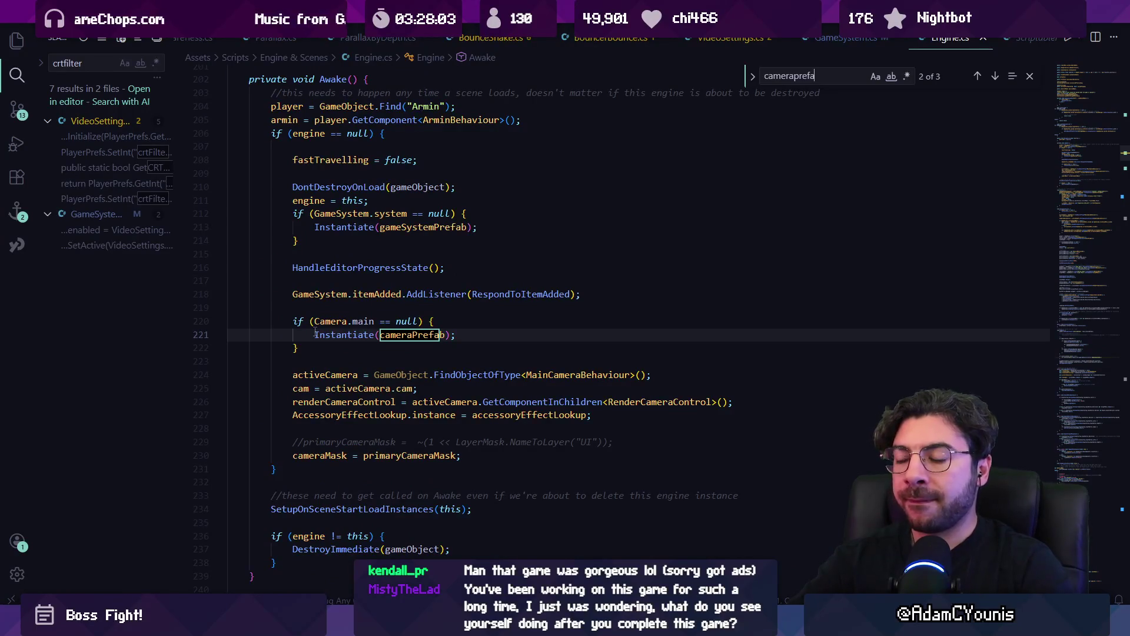
Locate the cameraPrefab use in Engine.cs and select camera setup lines 259–264.
scroll(315, 333, up, 2)
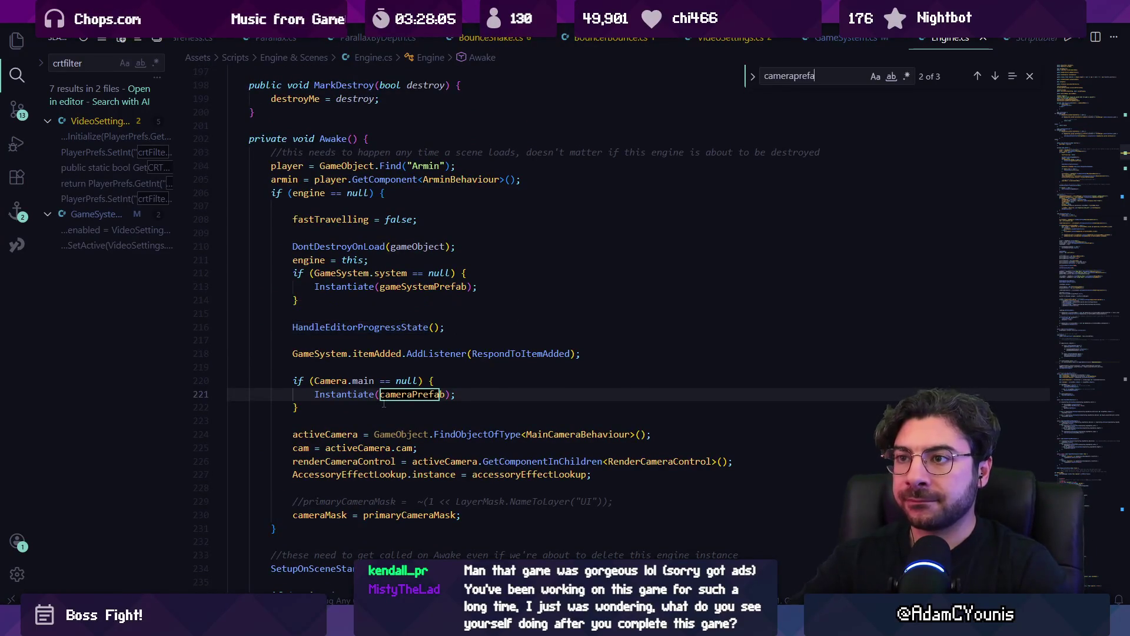
key(Return)
scroll(346, 391, down, 2)
click(346, 271)
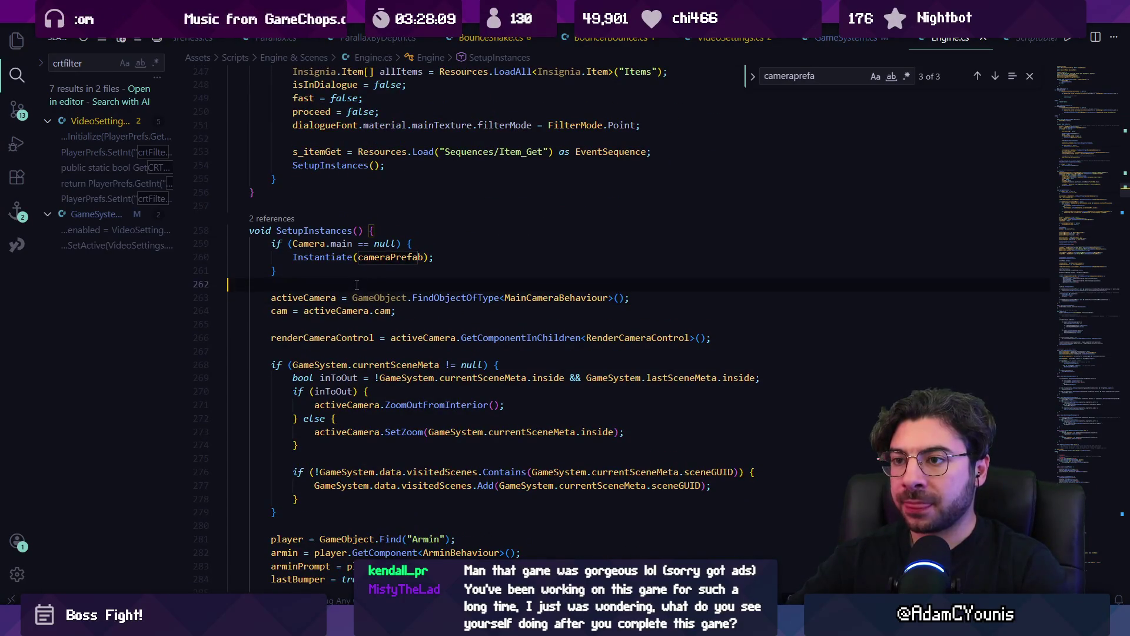
scroll(356, 285, down, 3)
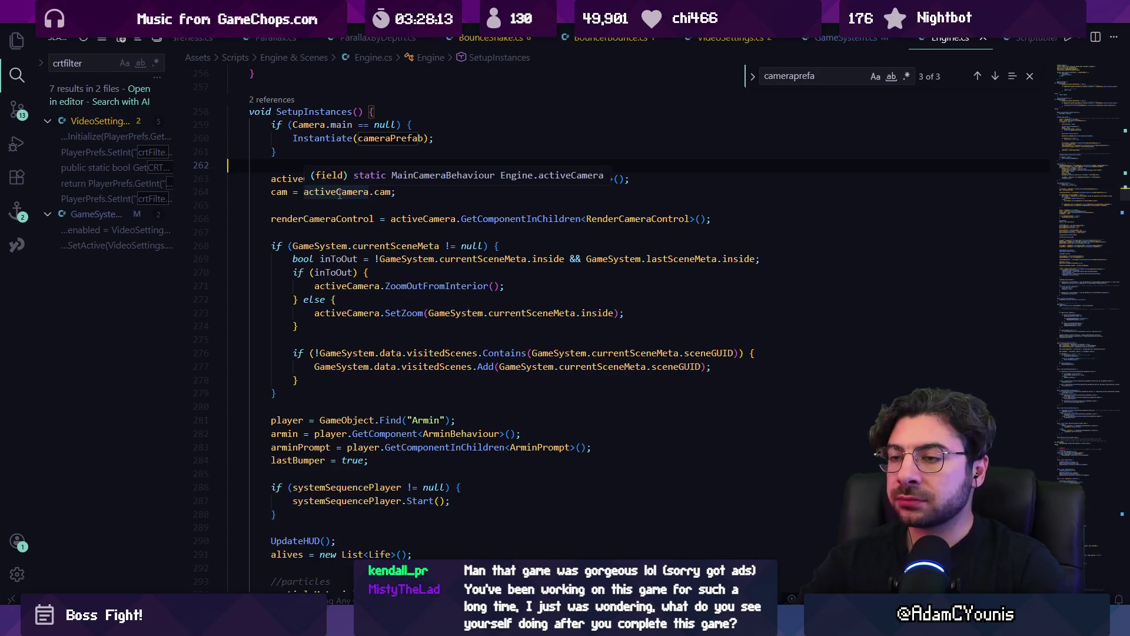
click(259, 205)
scroll(315, 165, up, 2)
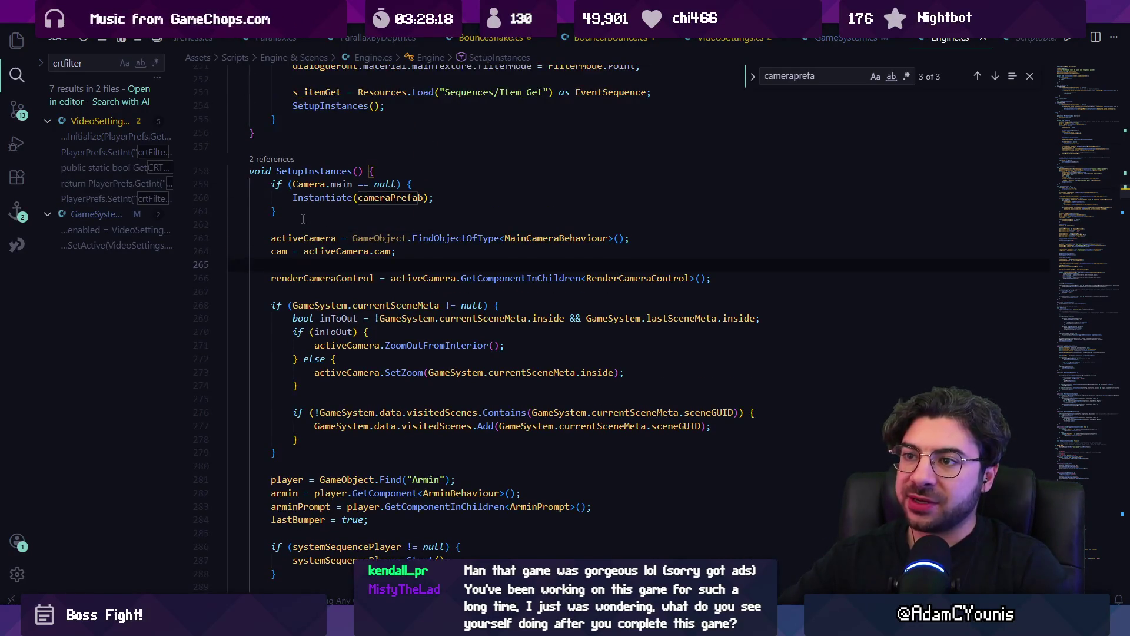
mouse_move(267, 184)
mouse_down()
mouse_move(435, 223)
mouse_move(413, 257)
mouse_up()
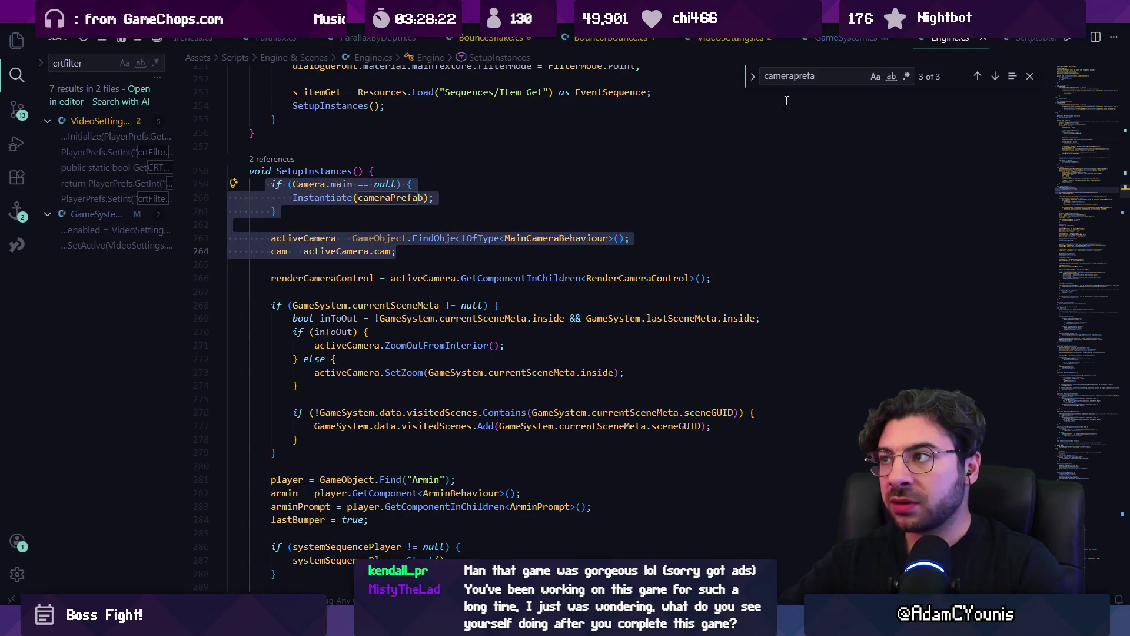
In GameSystem.cs, trace AssignCRT's call in SetupInstances and SetupInstances' callers, including Awake.
click(827, 39)
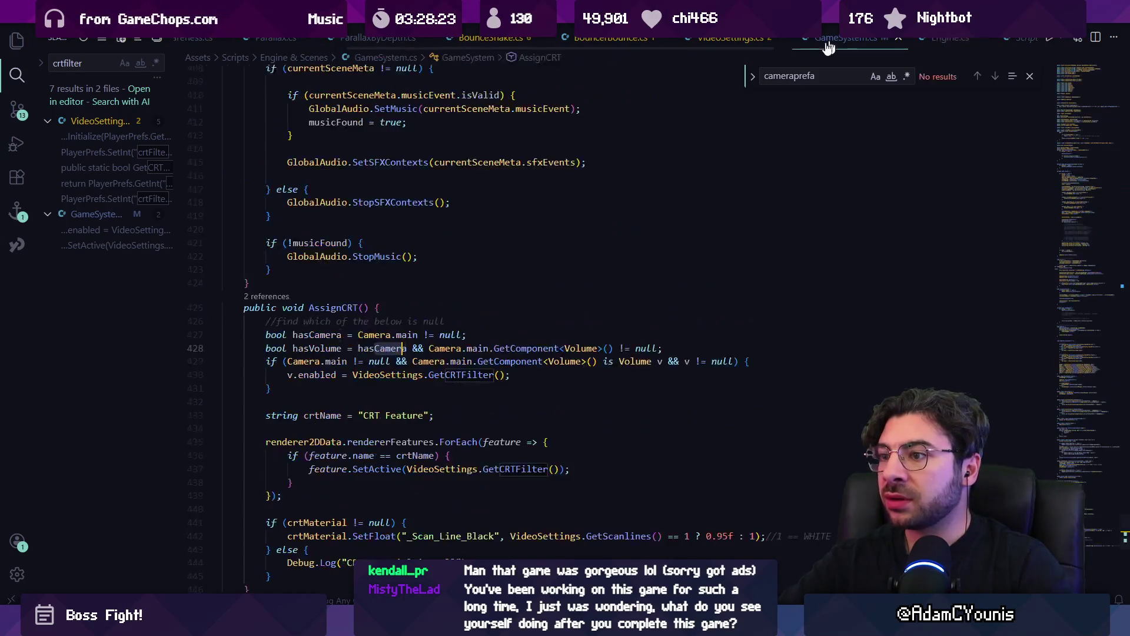
click(266, 297)
key(Up)
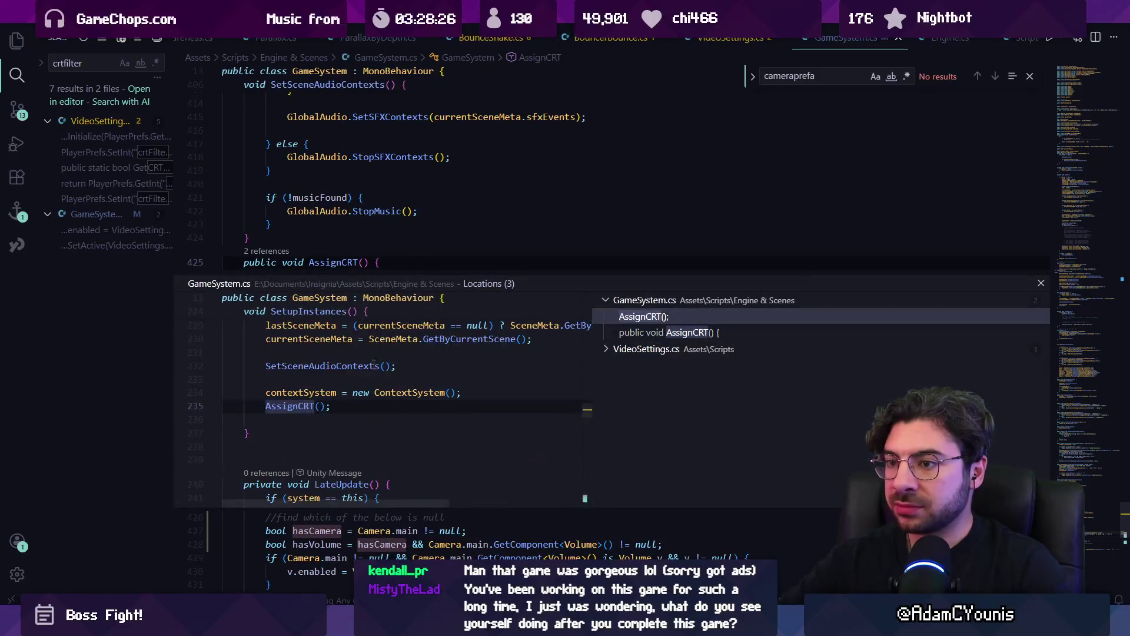
key(Return)
scroll(344, 402, up, 2)
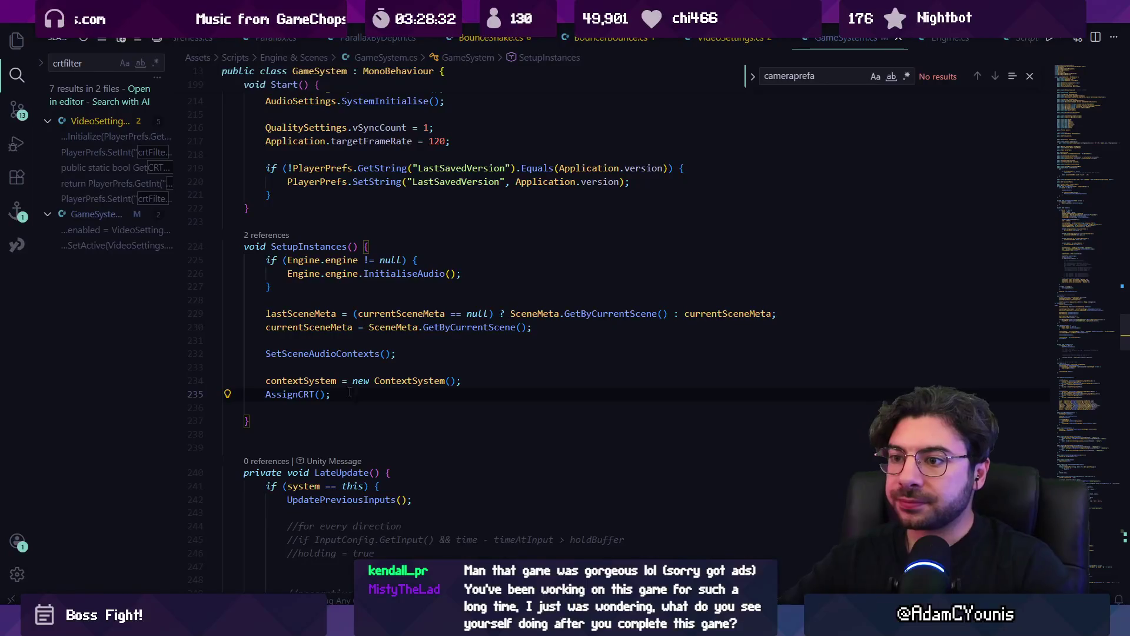
ctrl+click(306, 246)
click(644, 287)
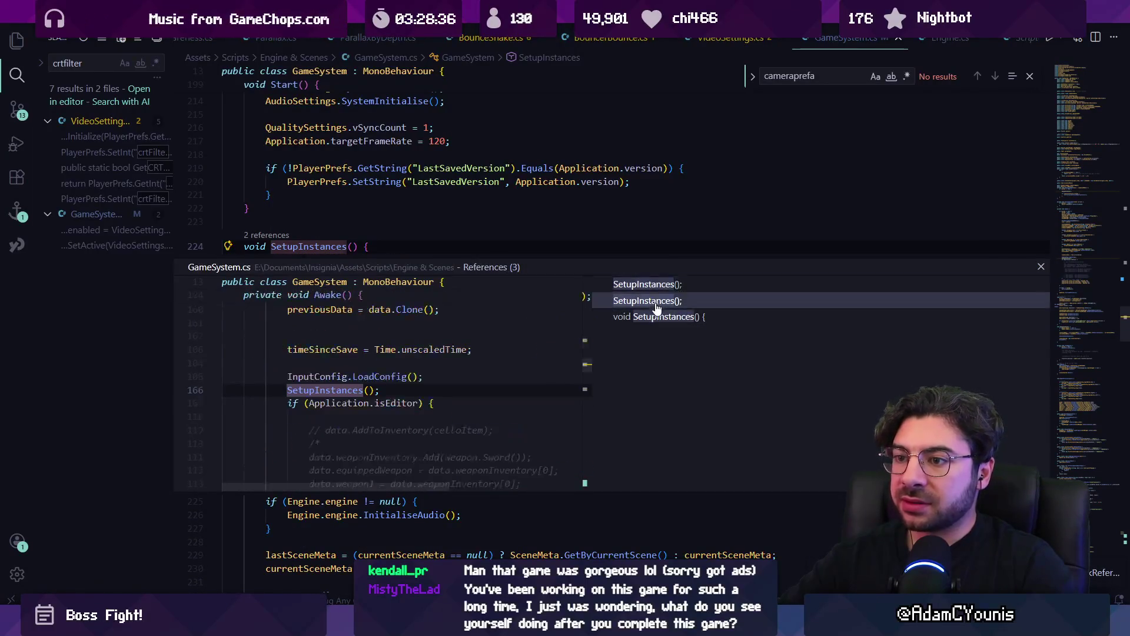
click(644, 301)
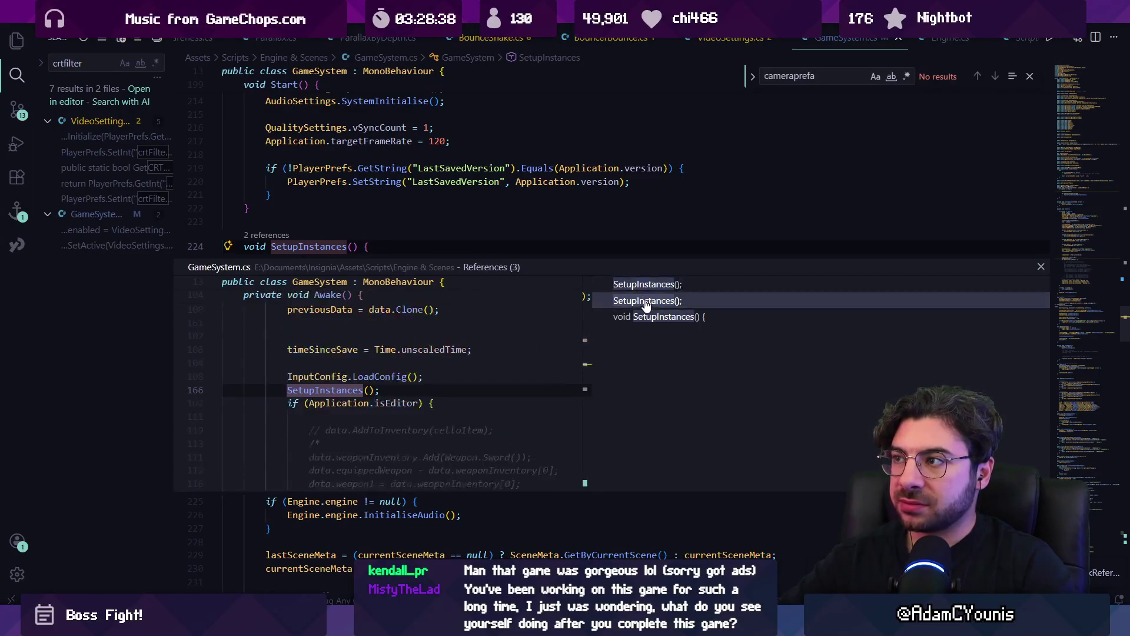
scroll(468, 358, up, 3)
scroll(468, 358, up, 3)
scroll(468, 358, down, 3)
key(Escape)
Find SetupInstances in Engine.cs, then return to GameSystem.cs at the end of line 234.
key(ctrl+p)
text(engine)
key(Return)
key(ctrl+f)
text(setupinsa)
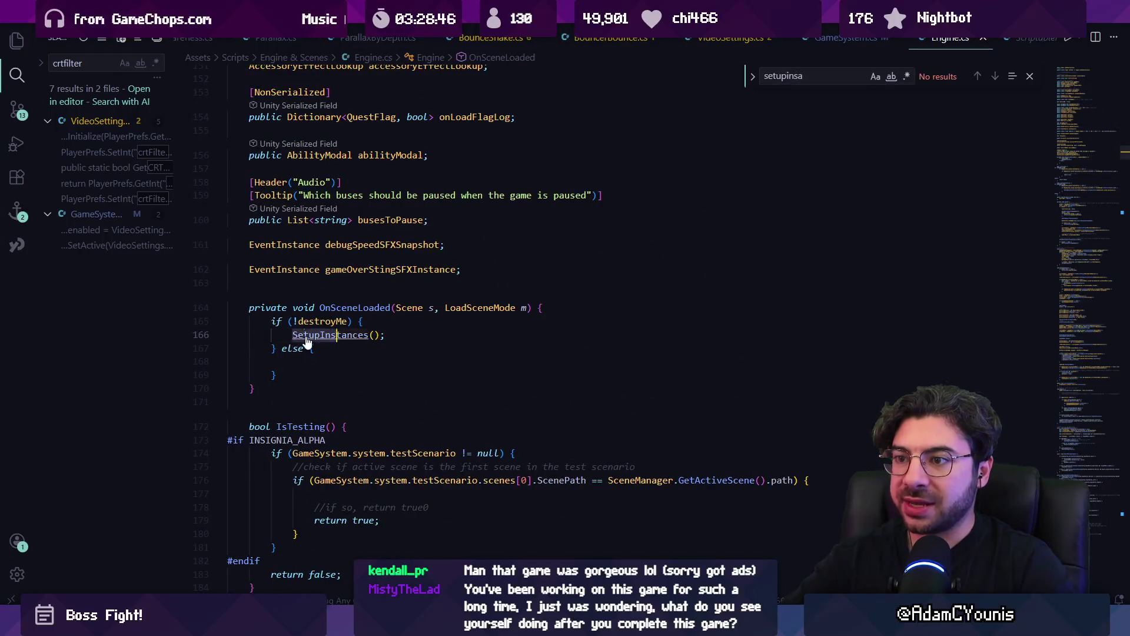
ctrl+click(330, 335)
click(860, 46)
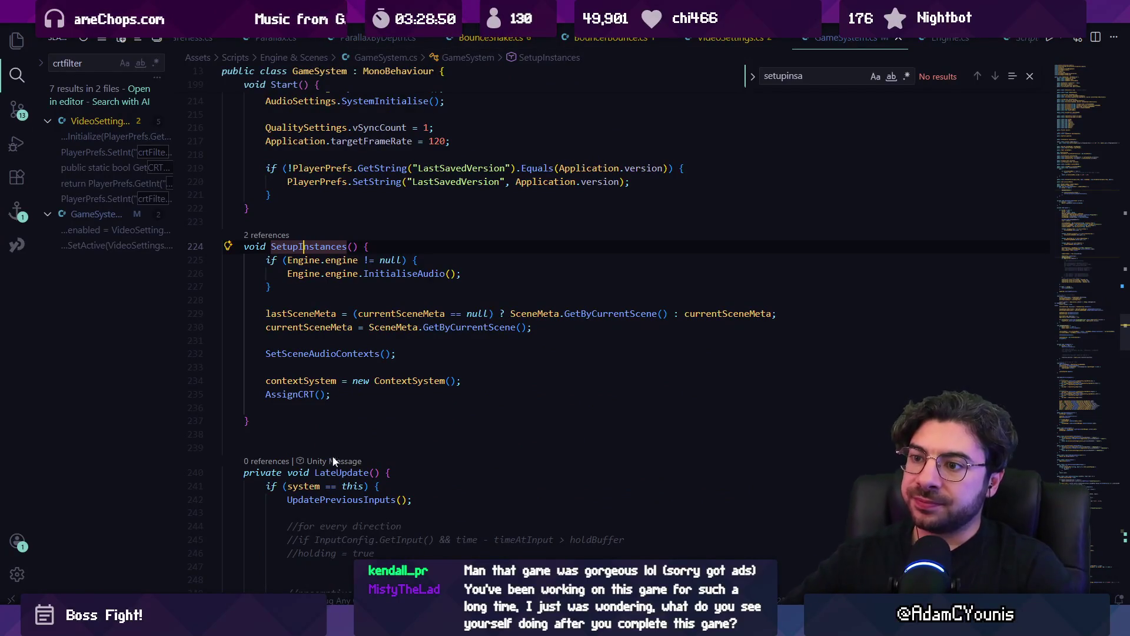
click(445, 381)
click(484, 384)
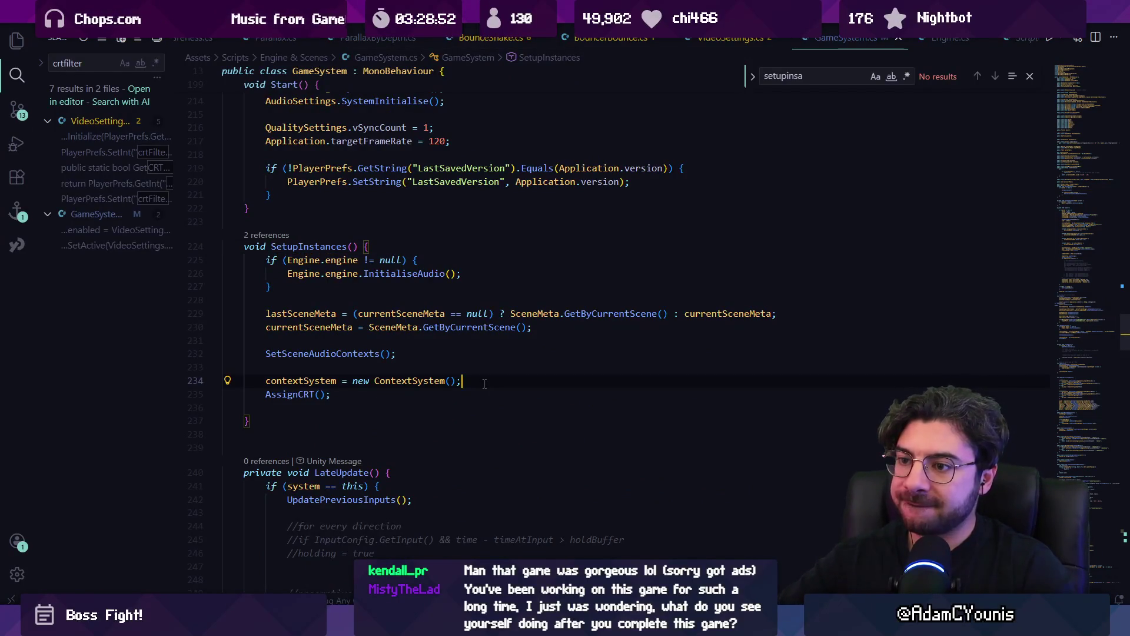
Add an if (!Engine.engine) { condition after line 234 in GameSystem.cs.
key(Return)
key(Return)
text(if()
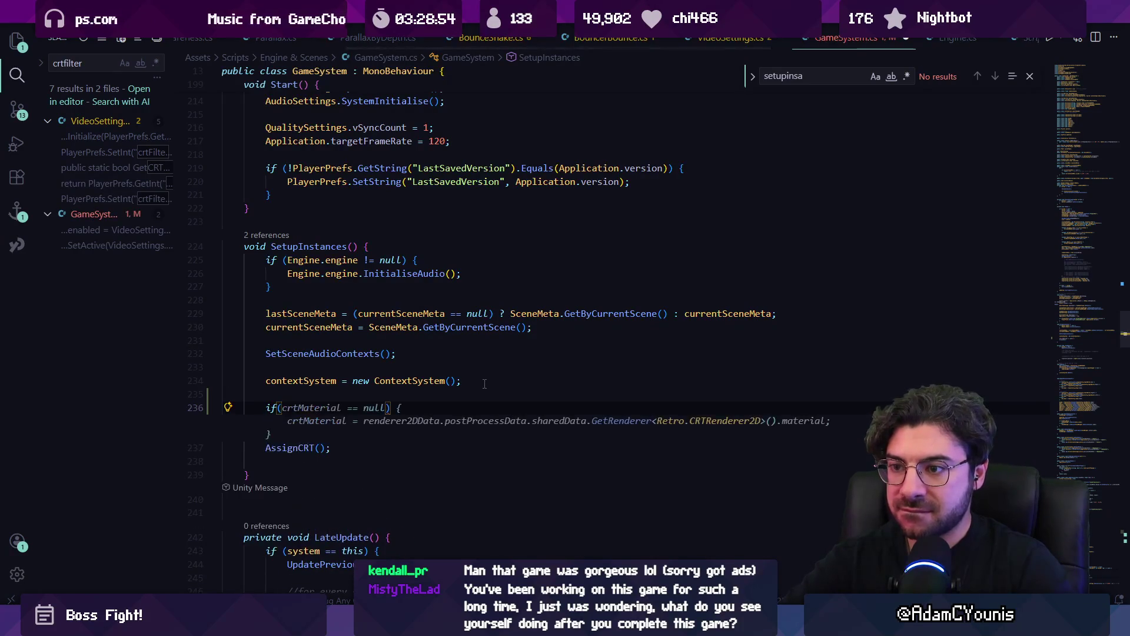
key(Escape)
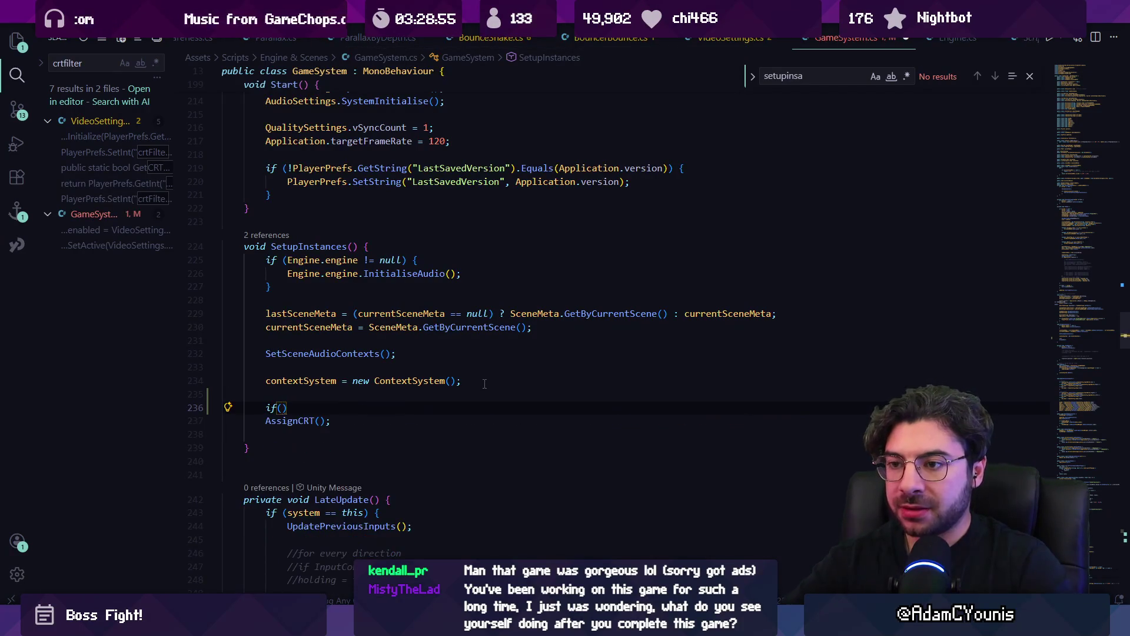
key(Up)
key(End)
key(Left)
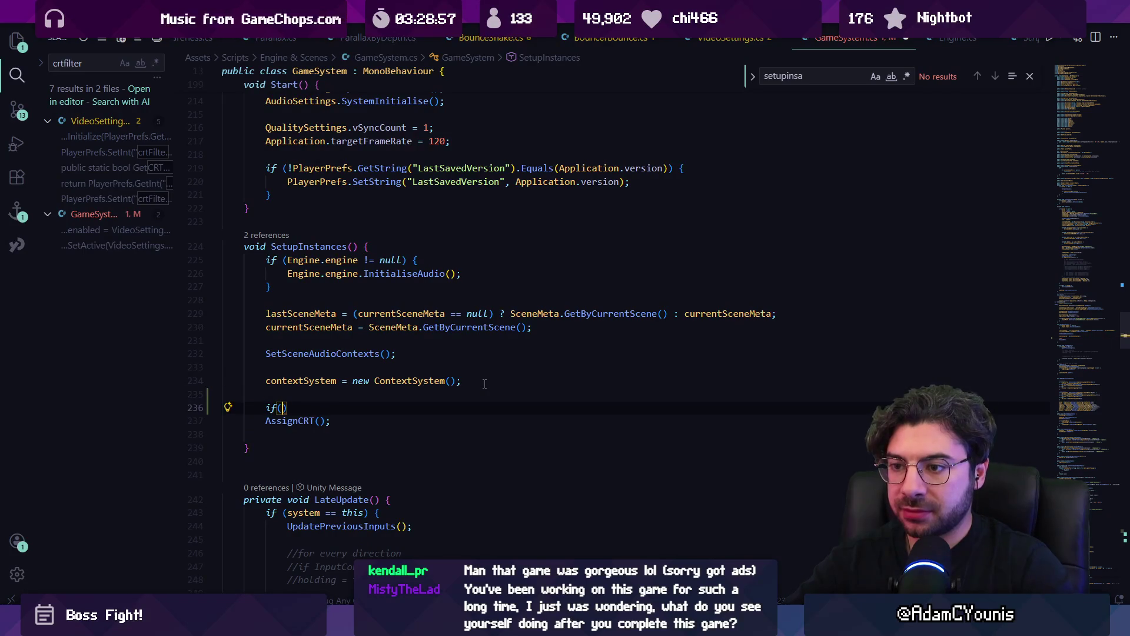
text(!Engine.engine))
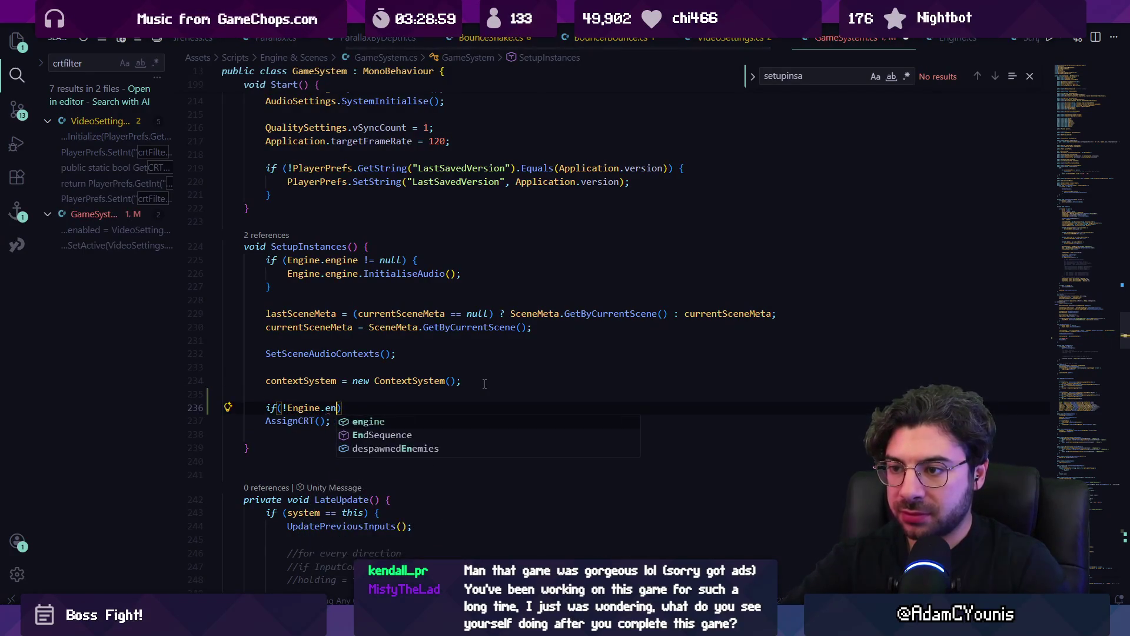
text( {)
key(Return)
Move AssignCRT() inside the if block, remove the empty line, and save GameSystem.cs.
key(Down)
key(Down)
key(alt+Up)
key(alt+Down)
key(ctrl+s)
key(alt+f)
key(Escape)
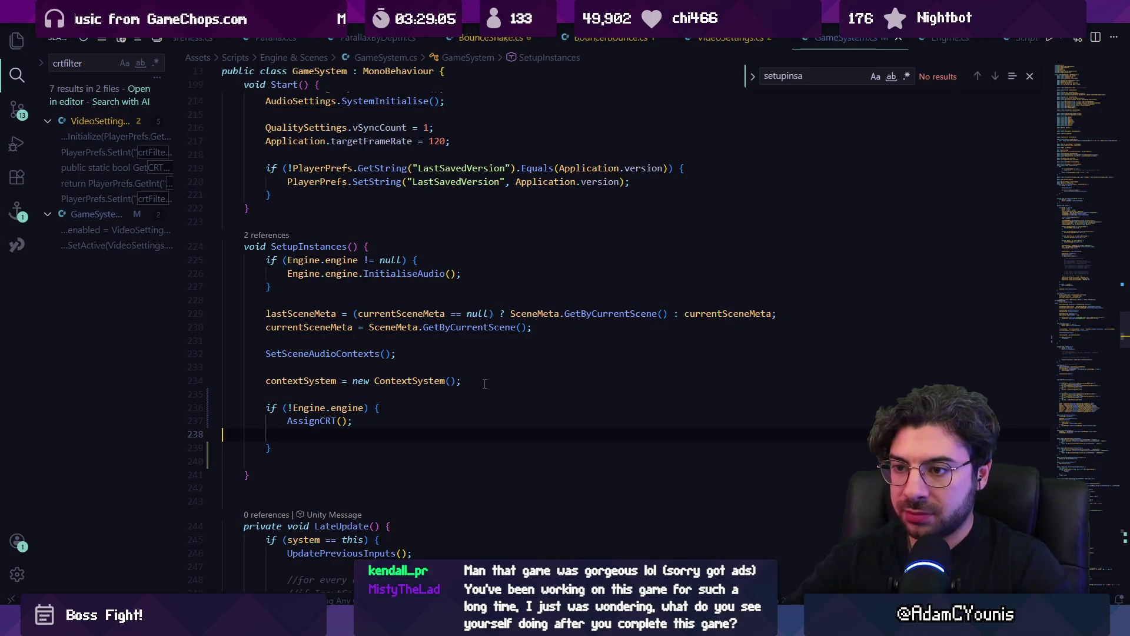
key(Escape)
key(BackSpace)
Copy the if (!Engine.engine) block and open Engine.cs at SetupInstances.
key(Down)
key(shift+Up)
key(shift+Up)
key(shift+Home)
key(shift+Home)
key(ctrl+c)
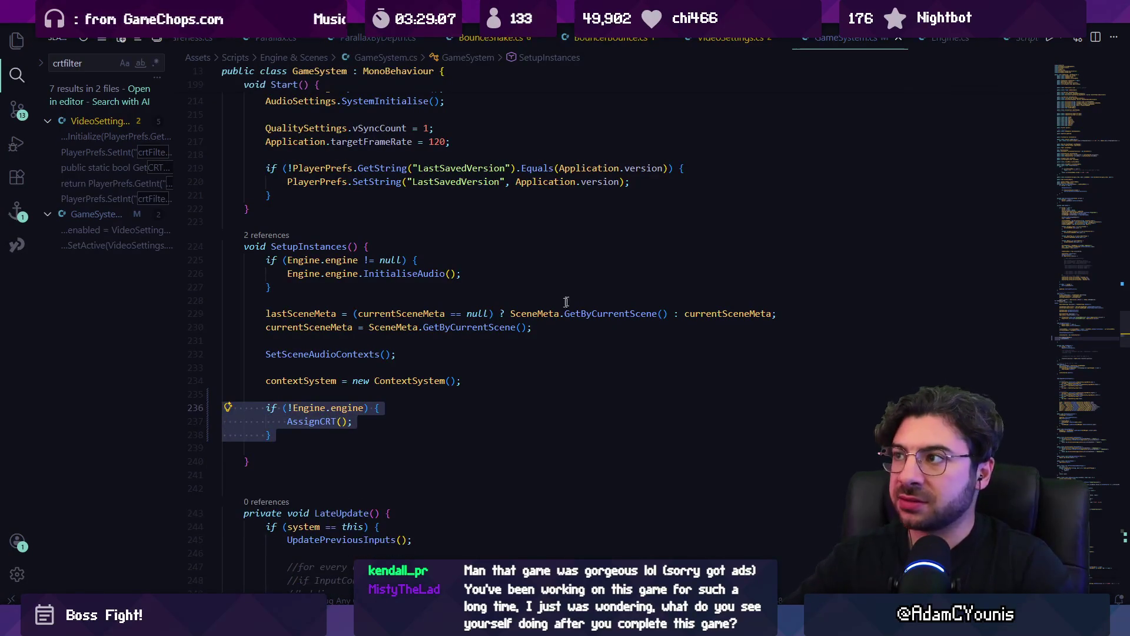
click(528, 325)
key(ctrl+p)
text(Engine)
key(Return)
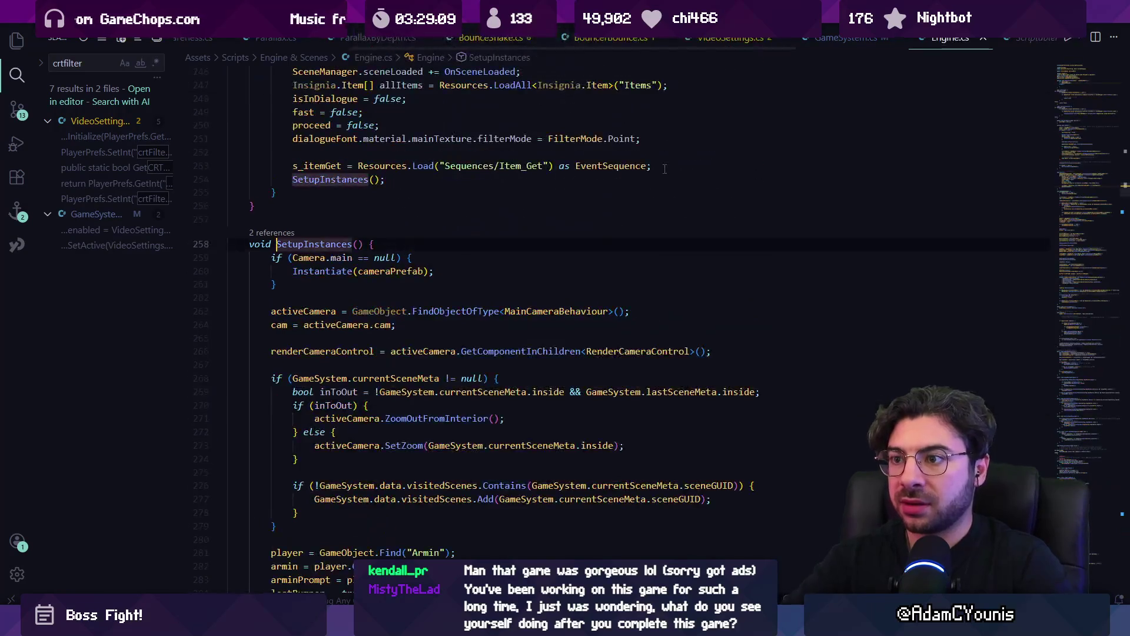
Paste the if block near the end of SetupInstances and prefix AssignCRT with GameSystem.system.
click(333, 298)
scroll(334, 298, down, 4)
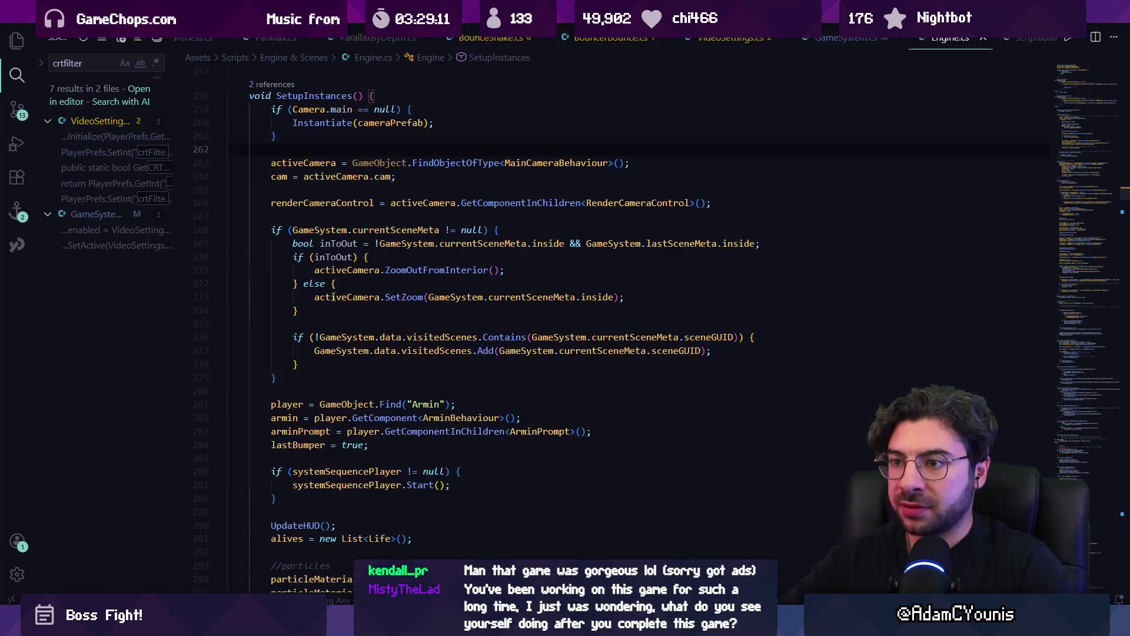
scroll(317, 193, down, 6)
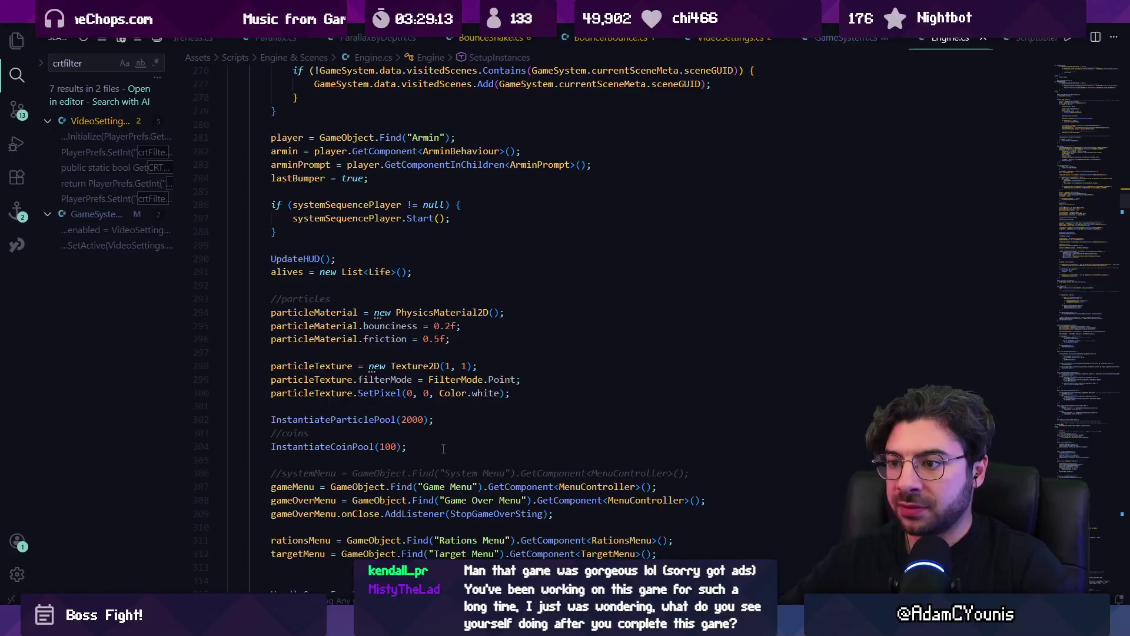
scroll(442, 449, down, 12)
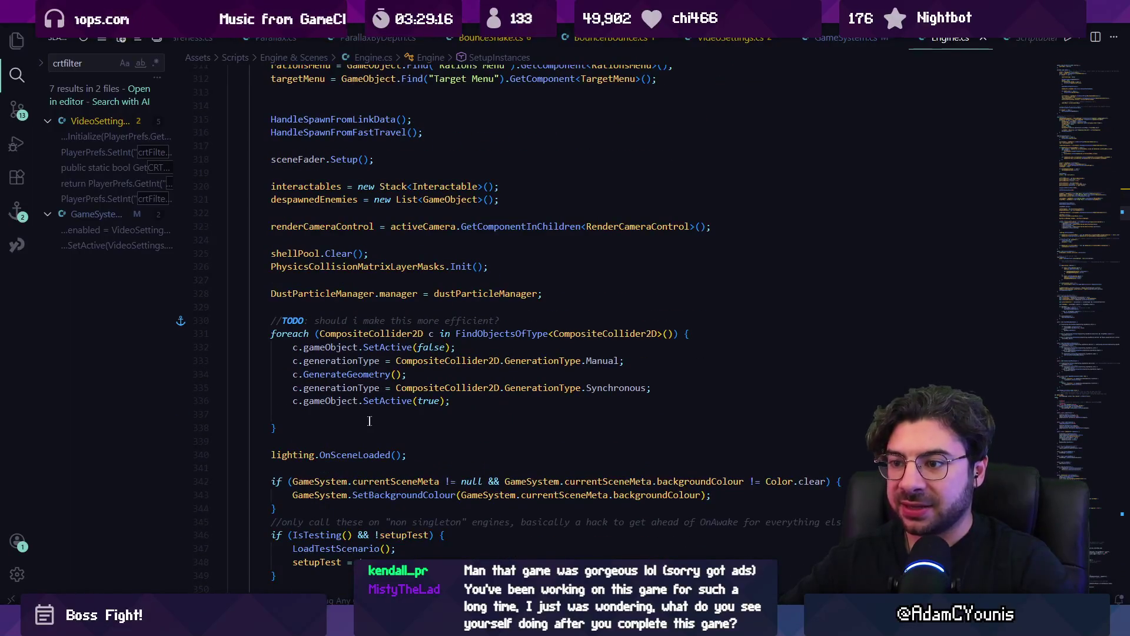
scroll(371, 420, down, 5)
click(322, 421)
key(ctrl+v)
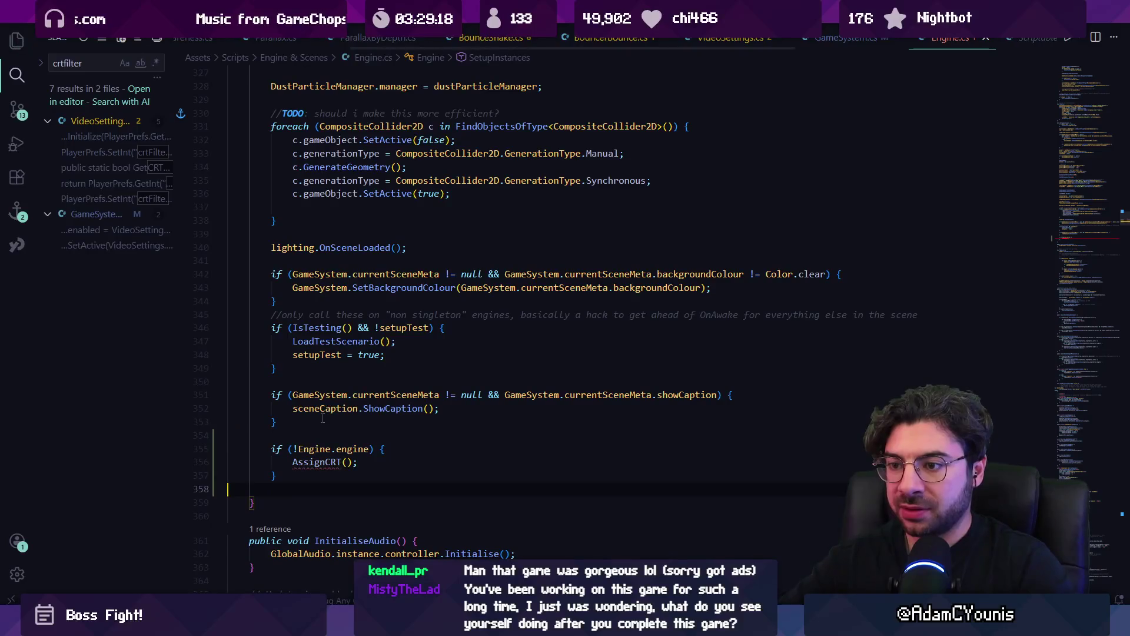
click(293, 462)
text(G)
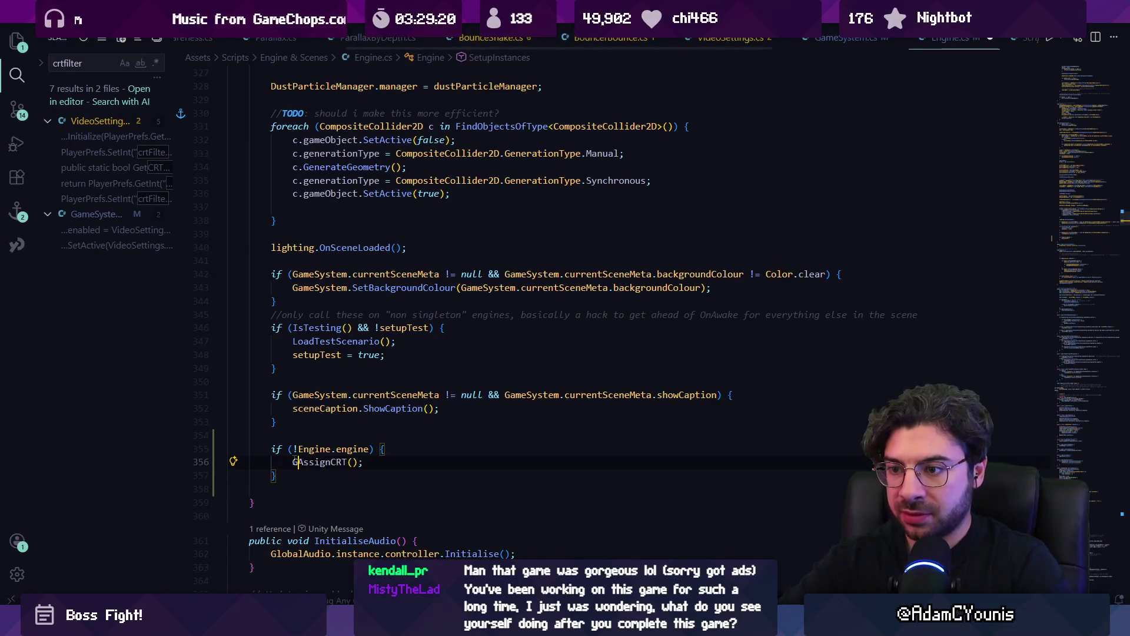
text(ameSys)
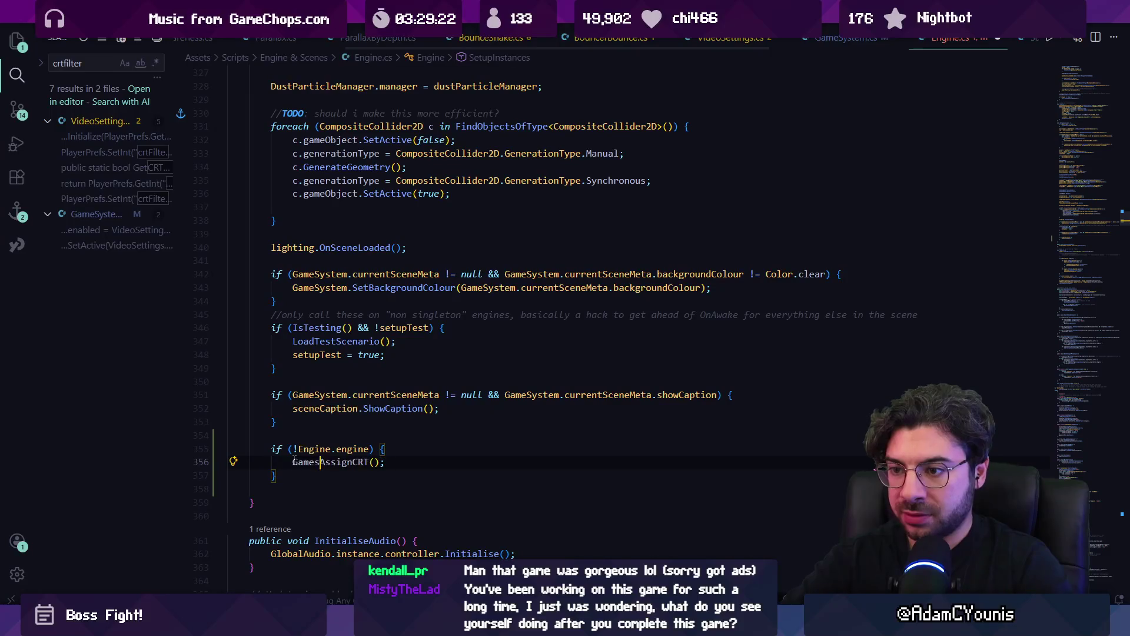
text(tem.)
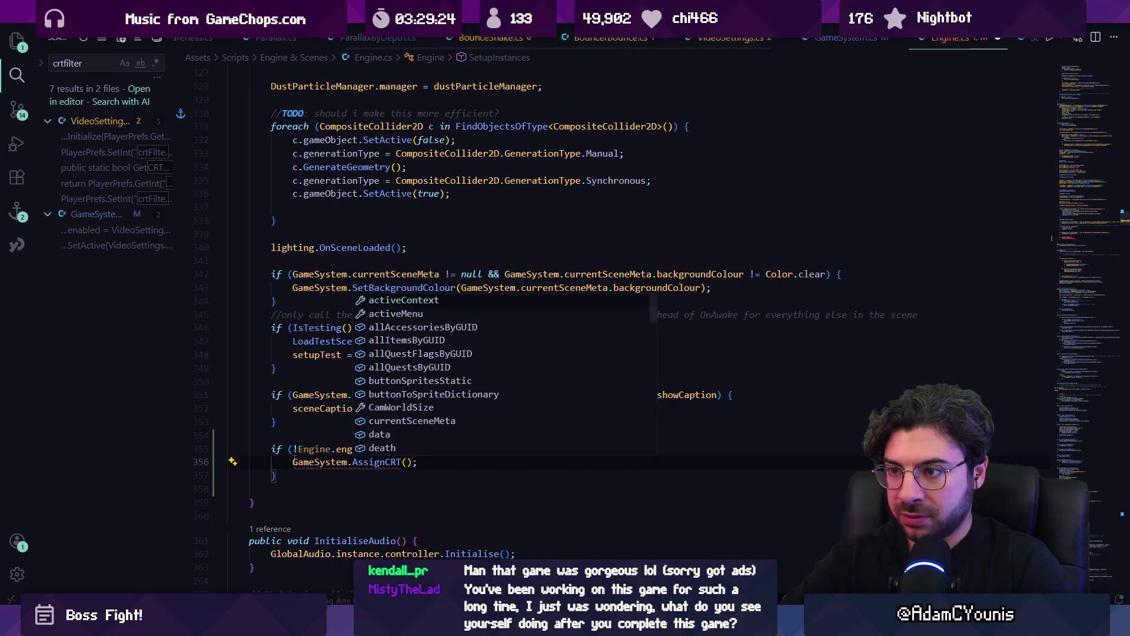
text(system.)
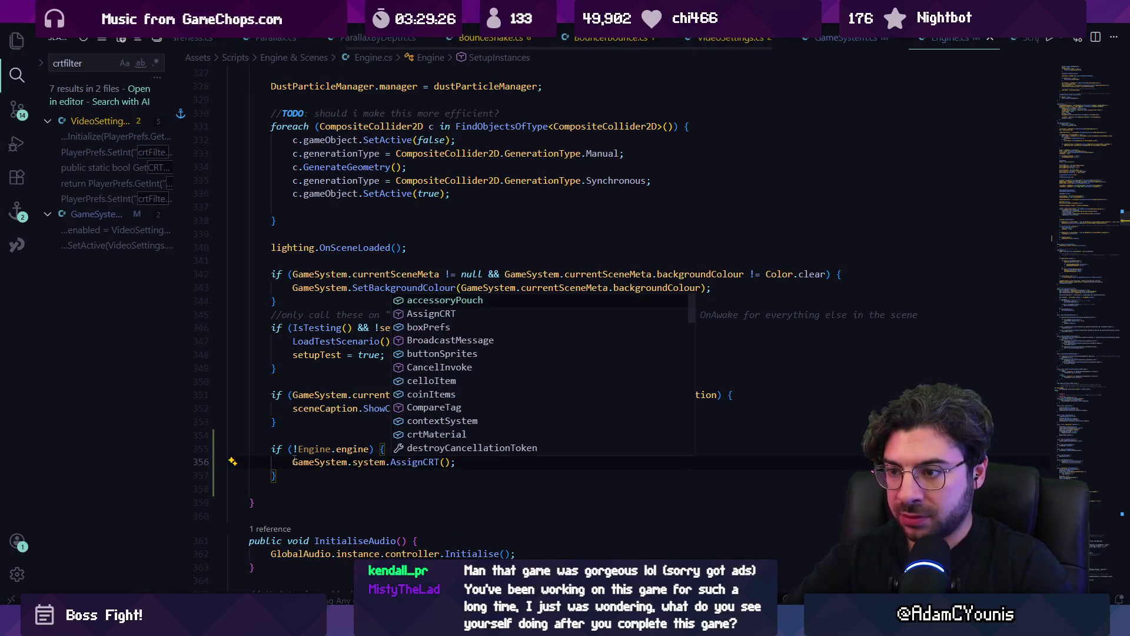
Check Unity's compile error, then remove the if wrapper so AssignCRT() runs unconditionally, and save.
key(alt+Tab)
double_click(429, 540)
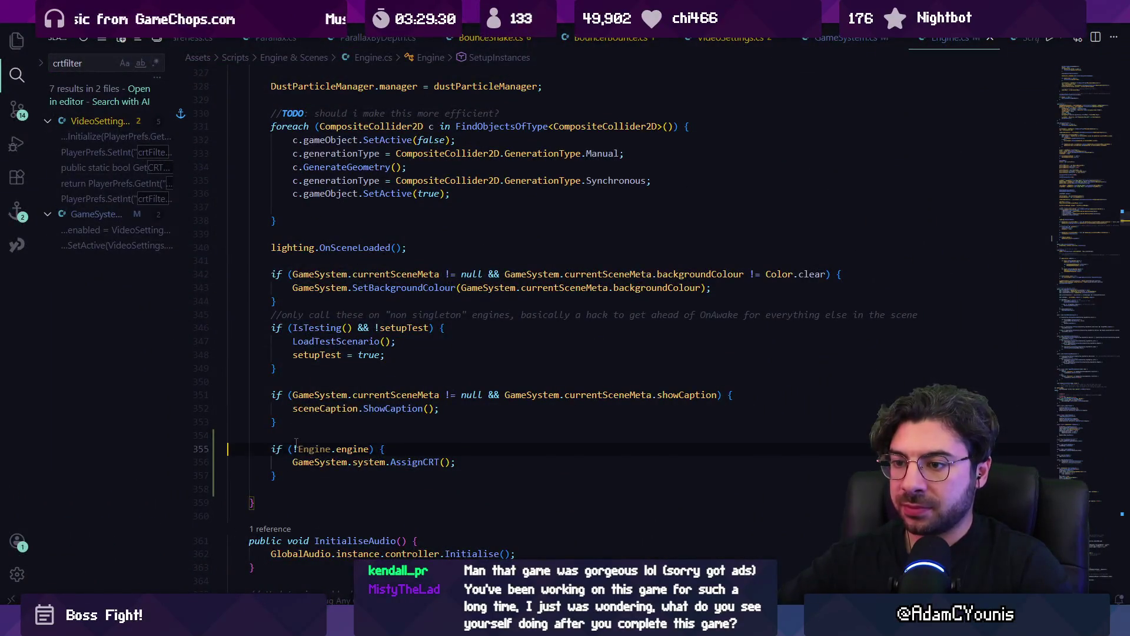
key(ctrl+shift+k)
key(shift+Tab)
key(Down)
key(ctrl+shift+k)
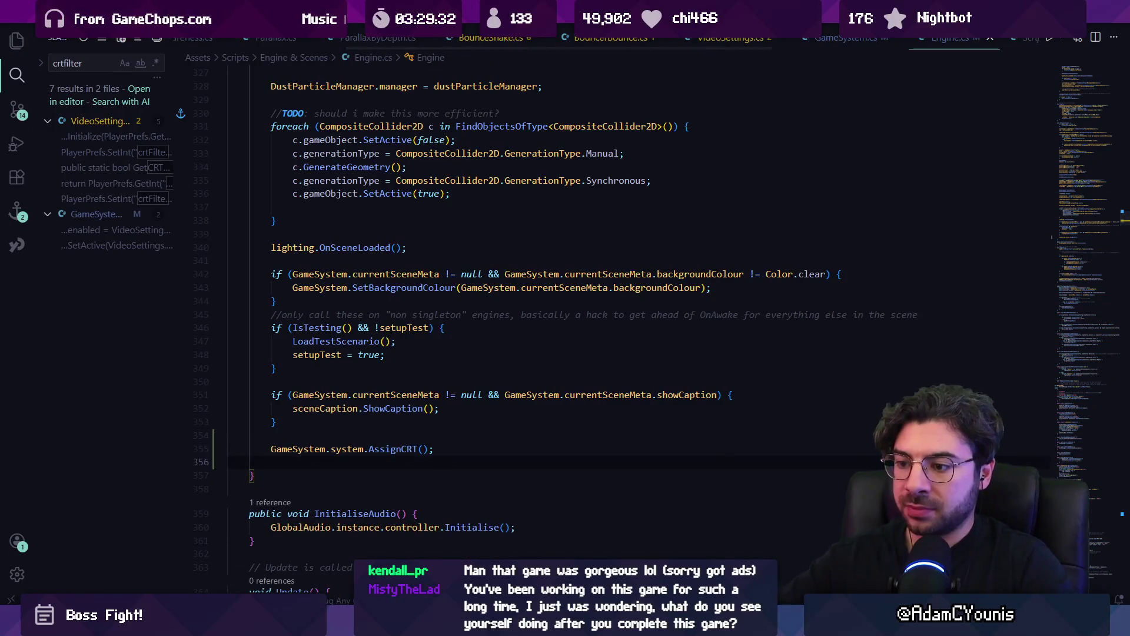
key(alt+Tab)
key(alt+Tab)
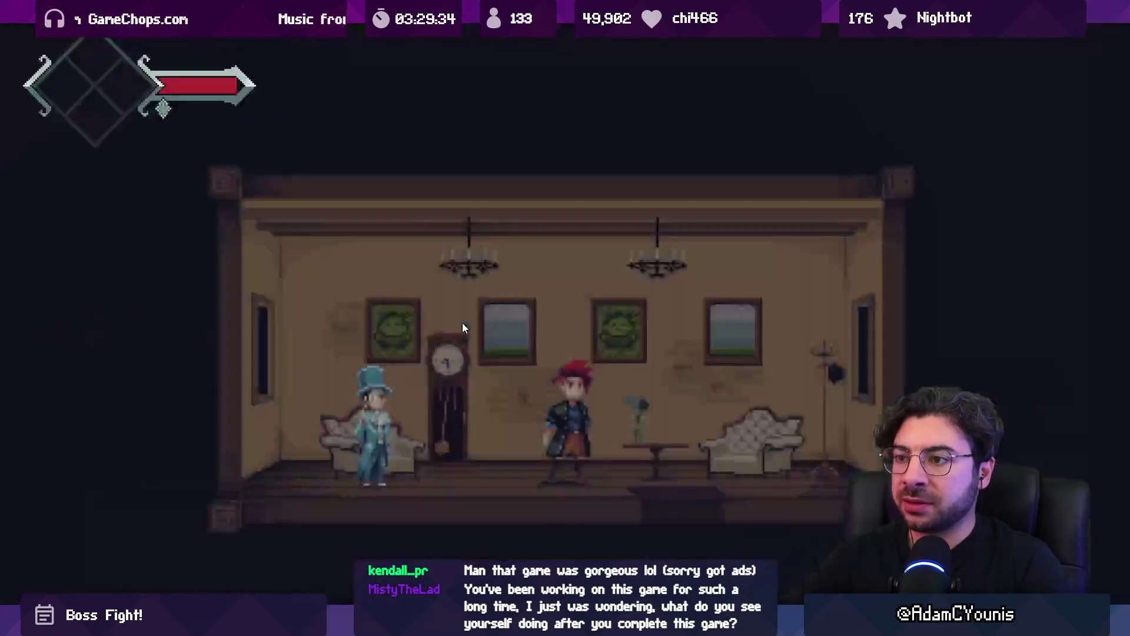
Play the game and check the Scan Lines and Retro Filter options in the Journal's Video settings.
key(Escape)
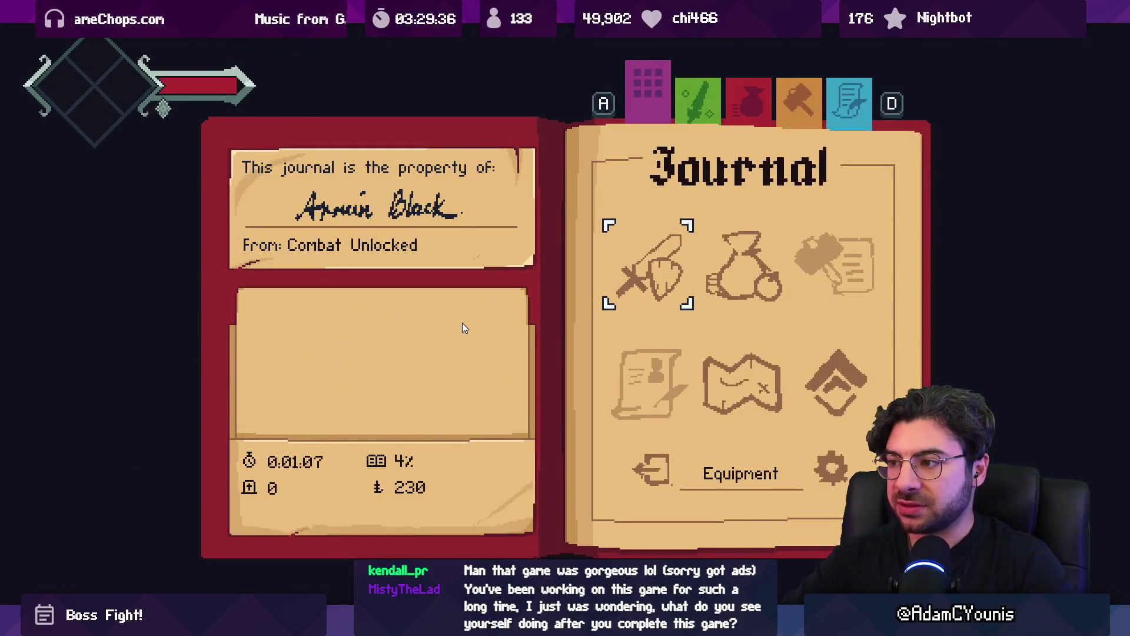
key(Escape)
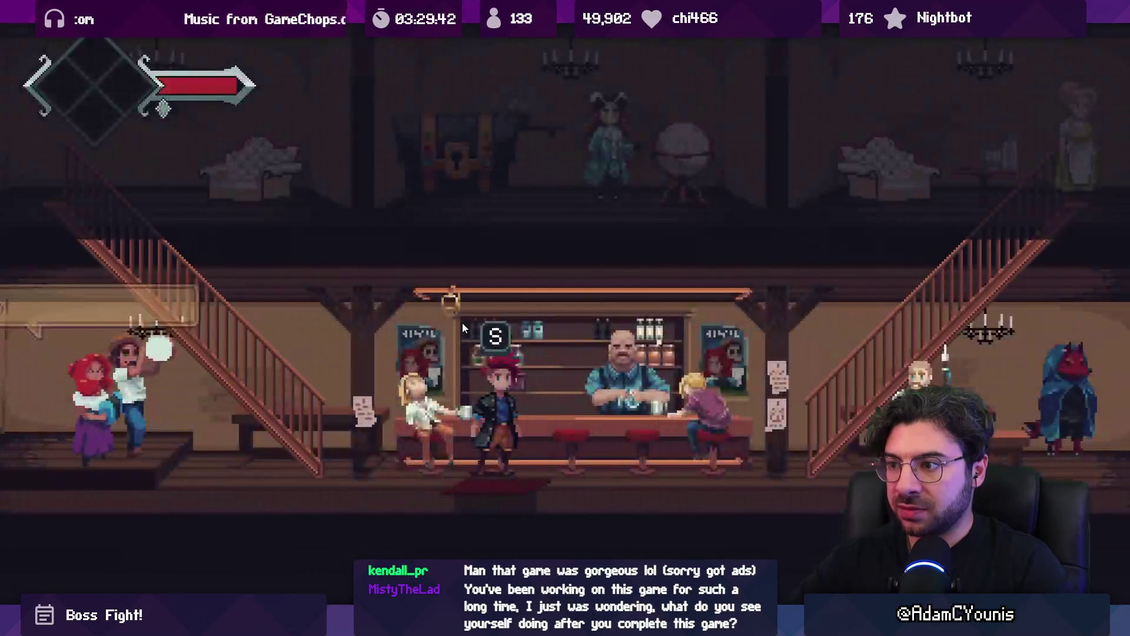
key(Escape)
key(Return)
key(Down)
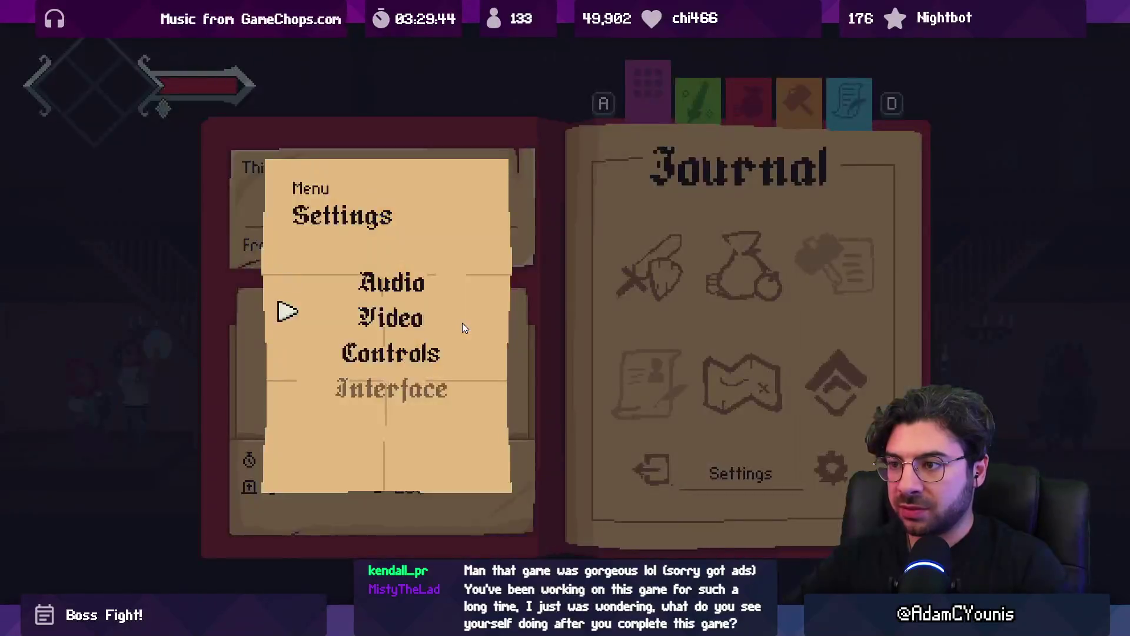
key(Return)
key(Down)
key(Down)
key(Right)
key(Up)
key(Right)
key(Up)
key(Right)
key(Down)
key(Down)
key(Down)
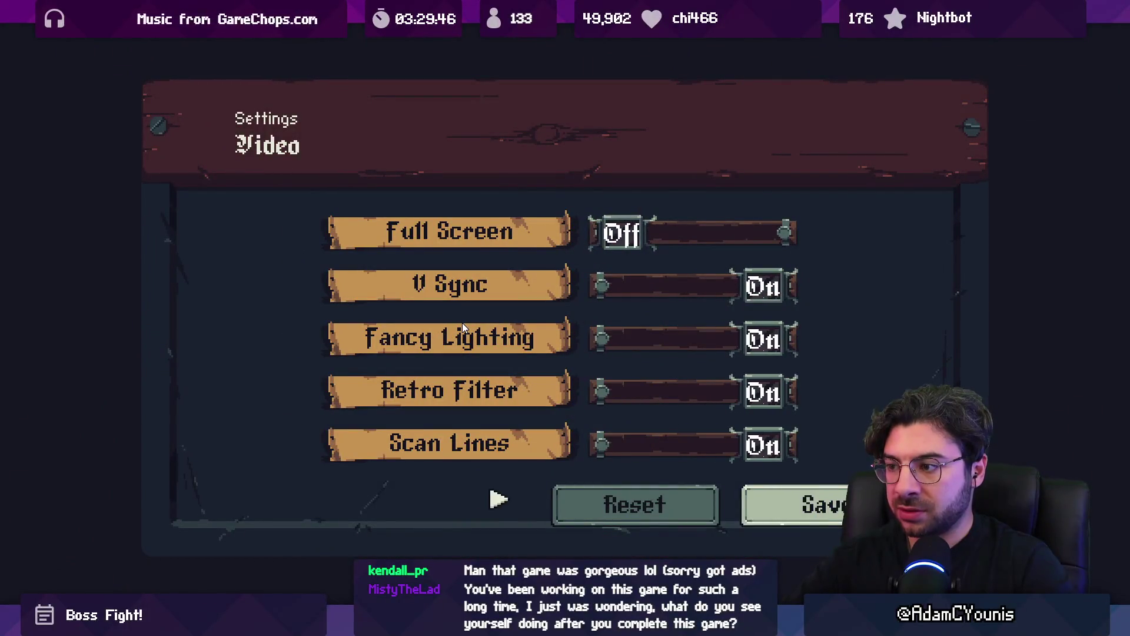
key(Escape)
key(Escape)
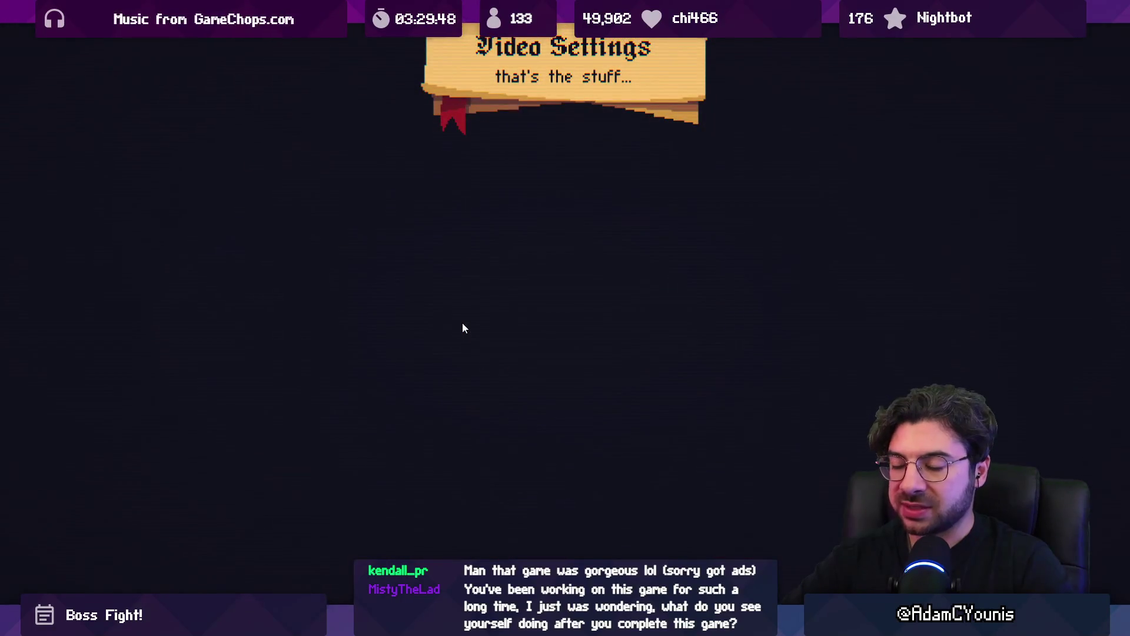
Walk into the haberdasher's house and back out, then stop play mode.
key(Right)
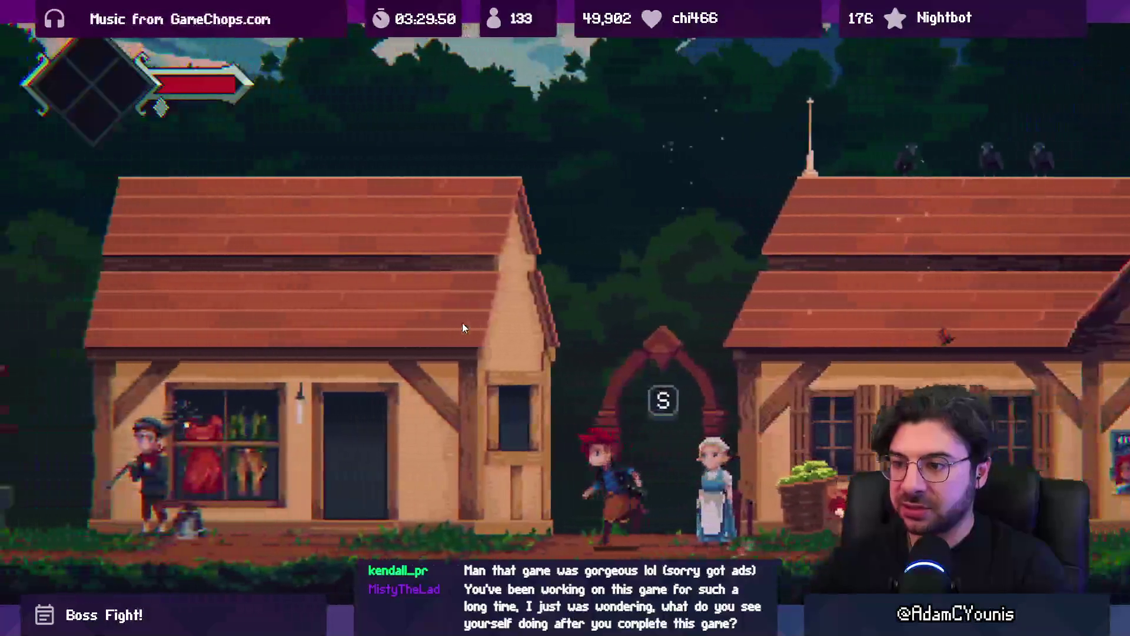
key(Left)
key(s)
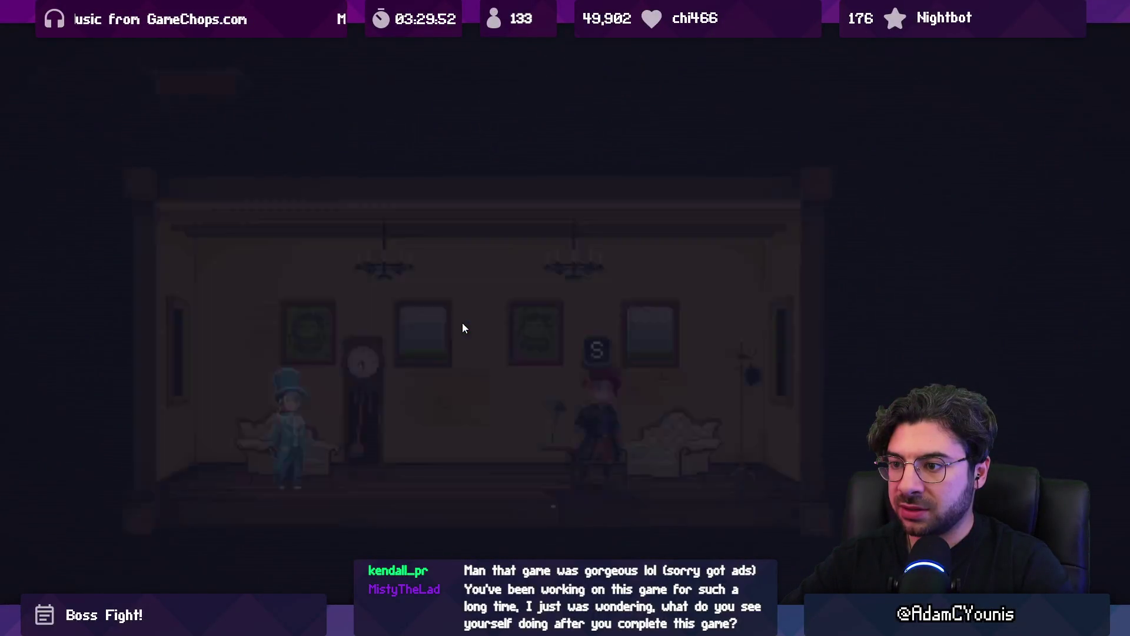
key(Escape)
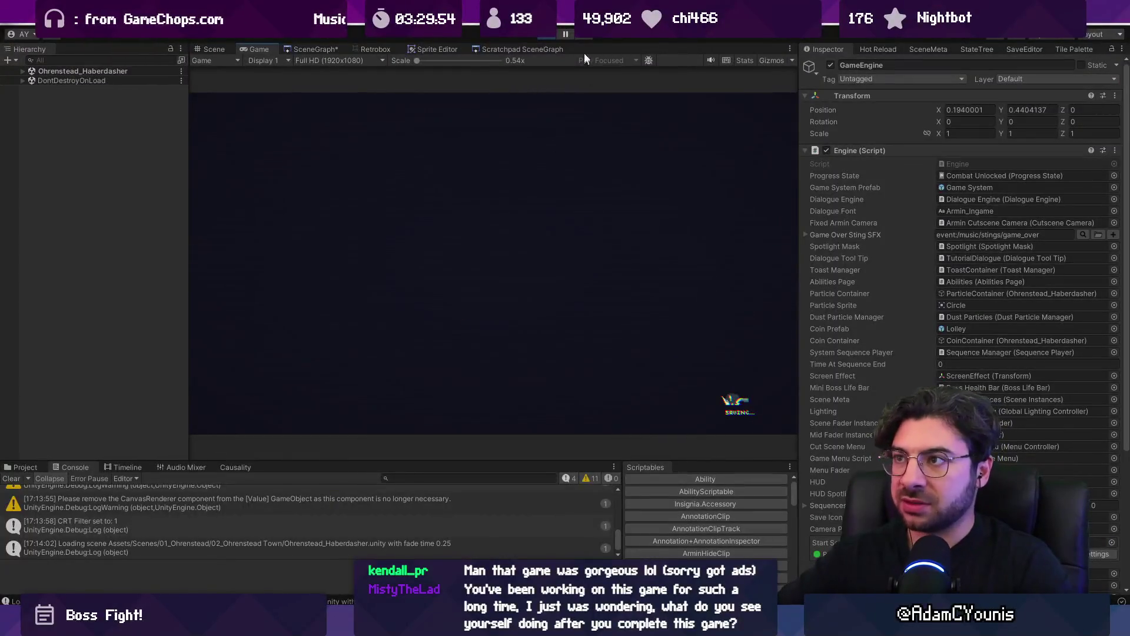
key(ctrl+p)
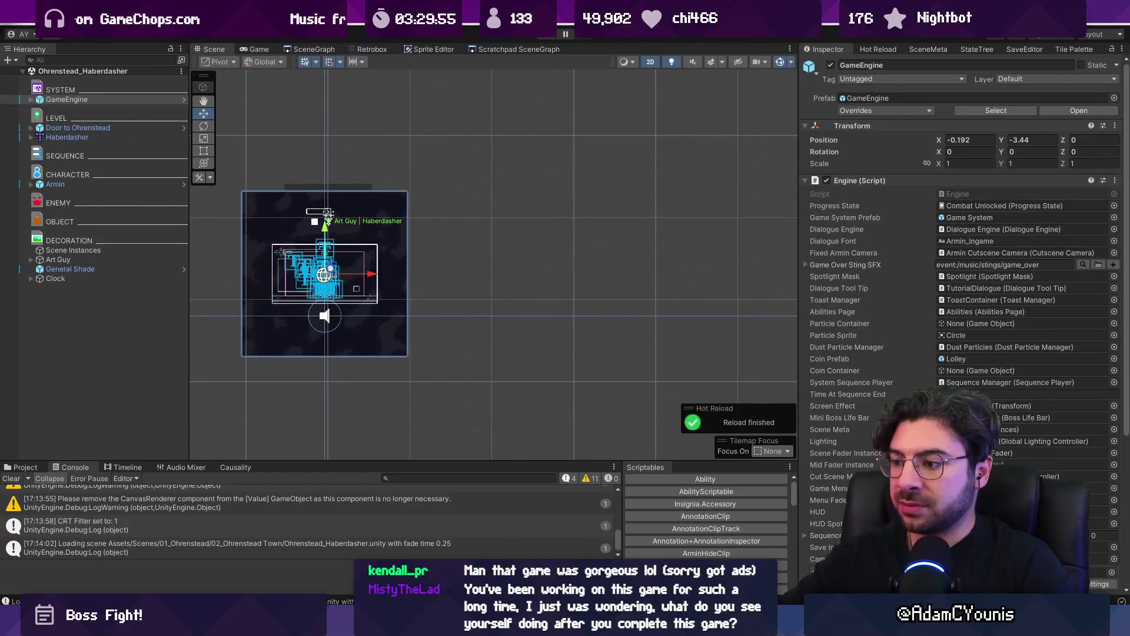
key(alt+Tab)
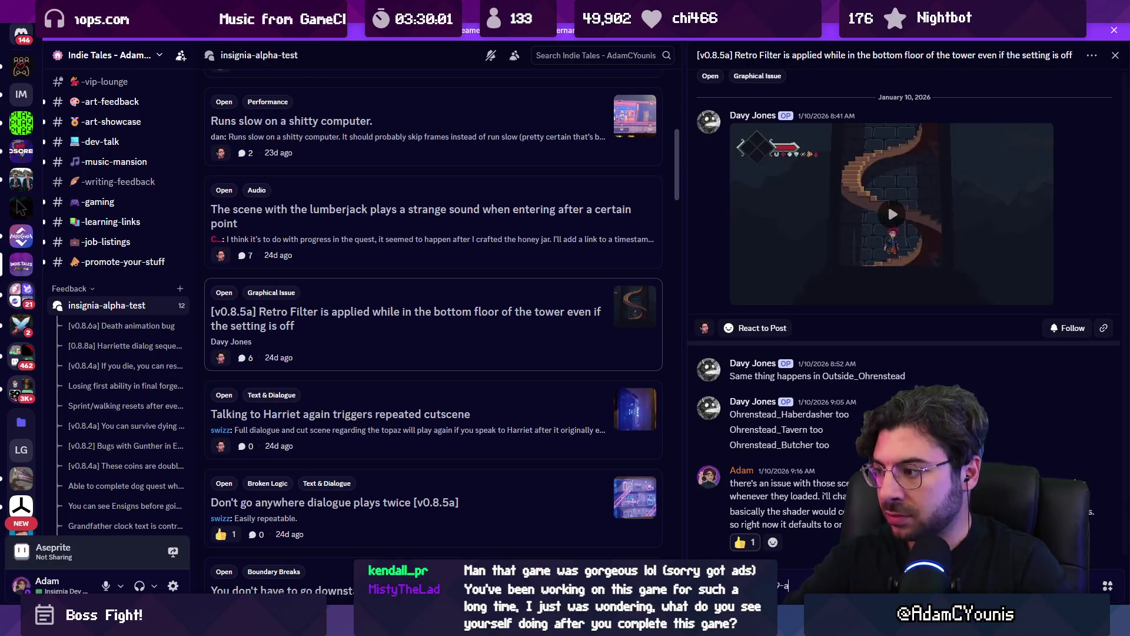
Reply 'fixed in 0.8.9-a' on the Retro Filter post, tag it Closed, and close the post.
key(Return)
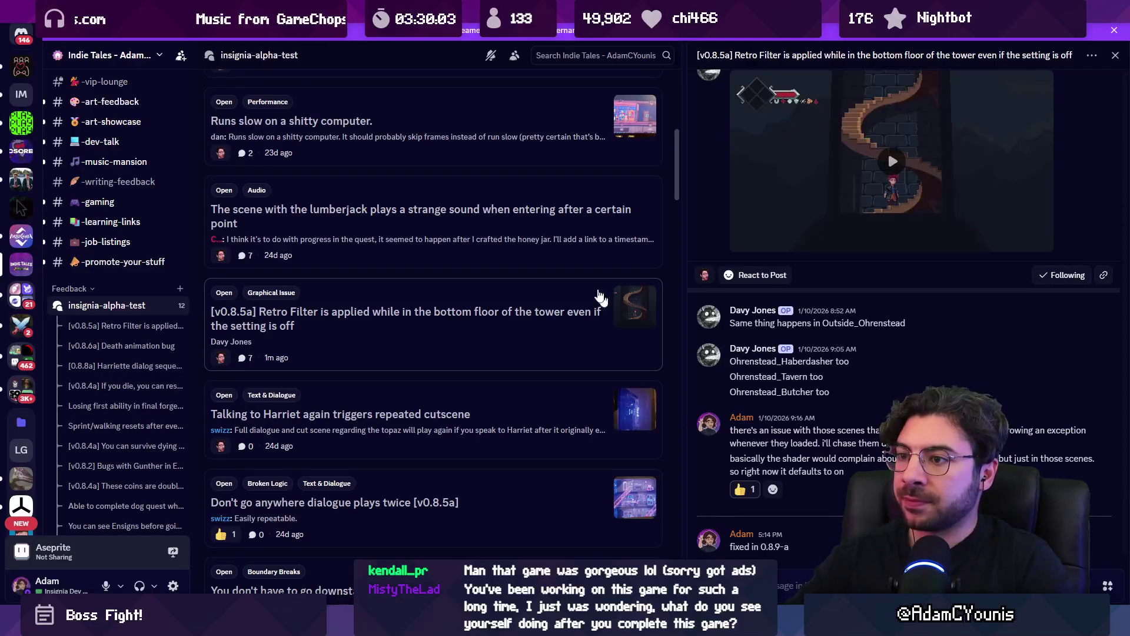
right_click(430, 331)
mouse_move(521, 432)
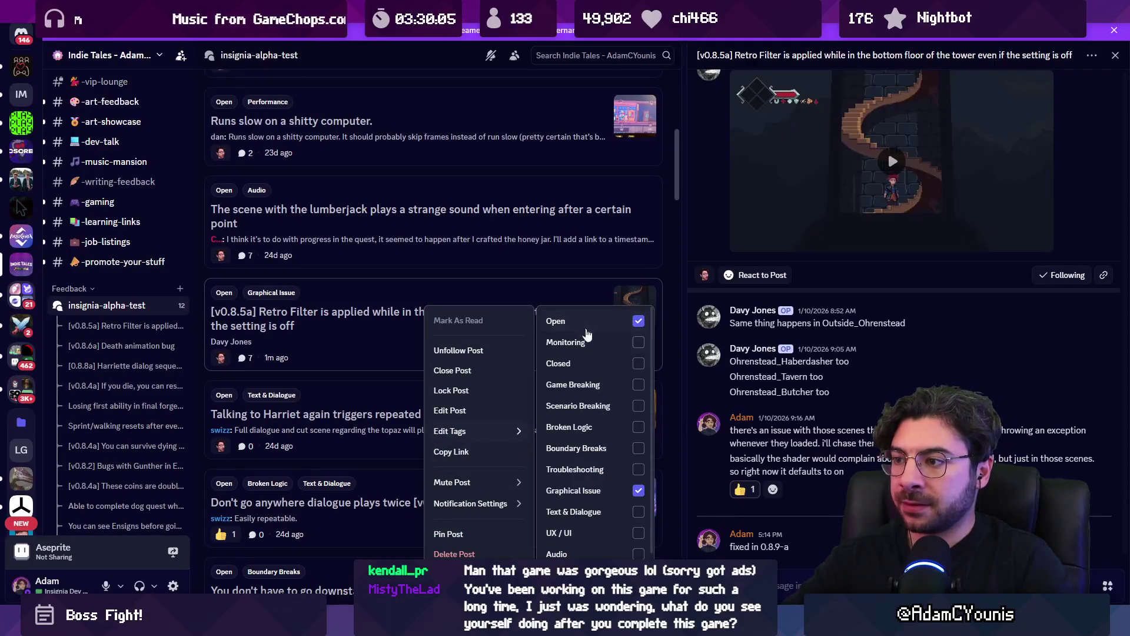
click(597, 365)
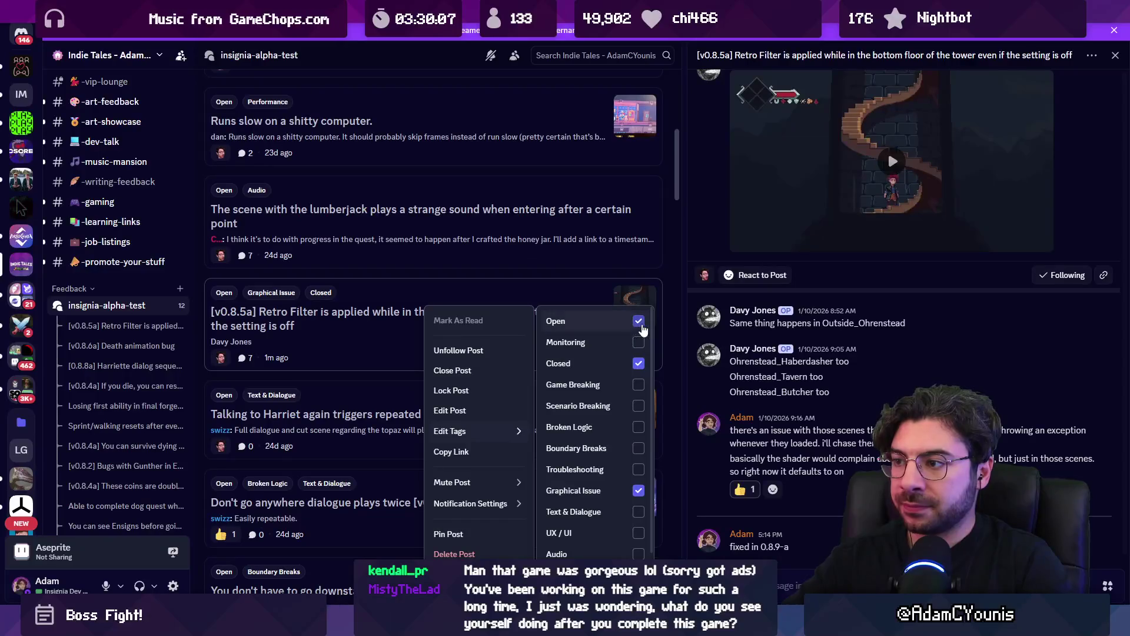
click(521, 371)
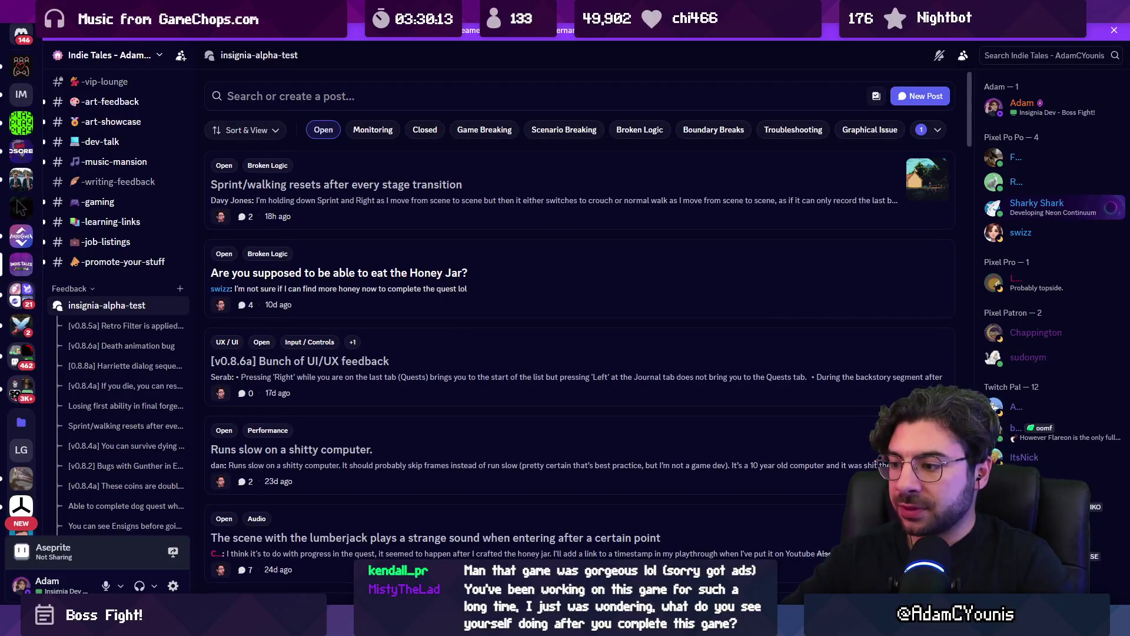
key(alt+Tab)
Stage all changed files and review the Engine.cs and GameSystem.cs diffs.
click(438, 73)
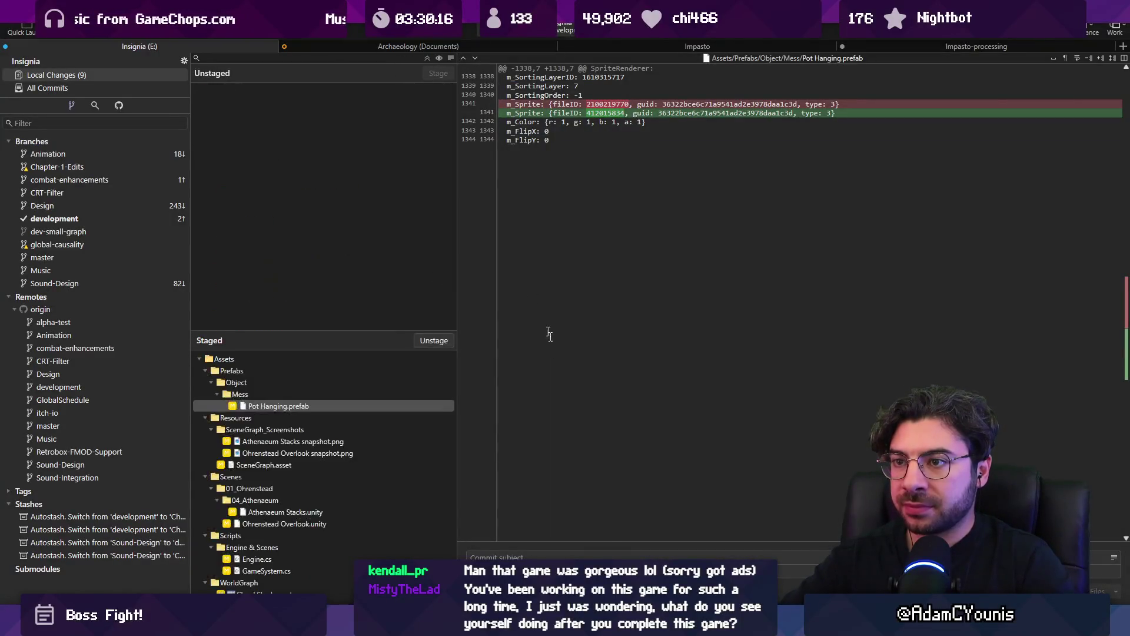
text(Fixes issue with)
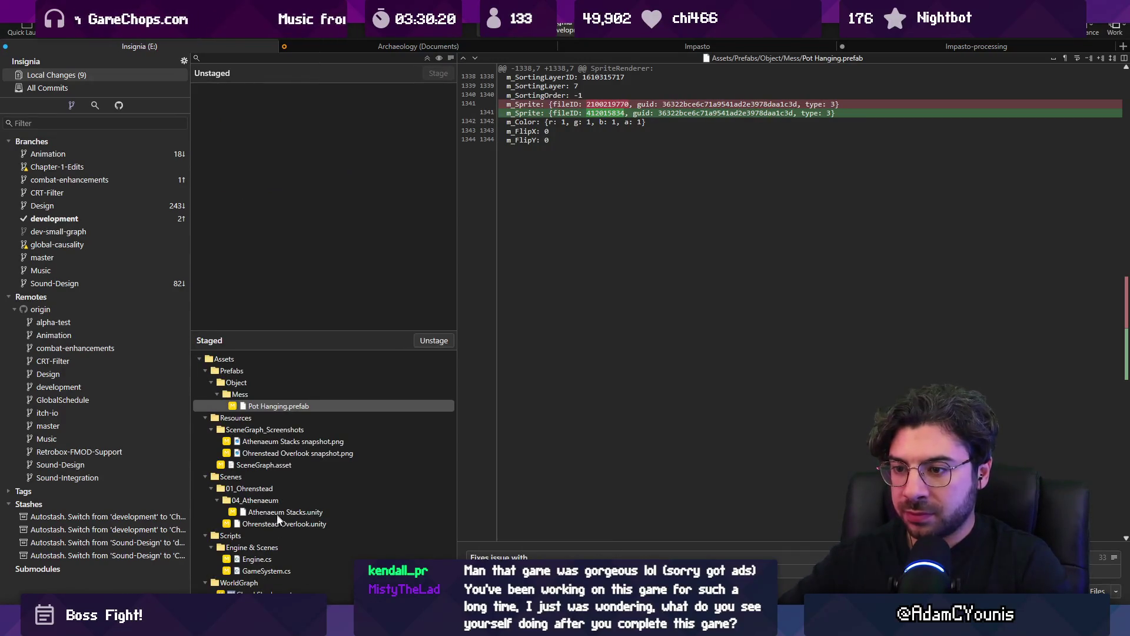
click(276, 558)
click(280, 570)
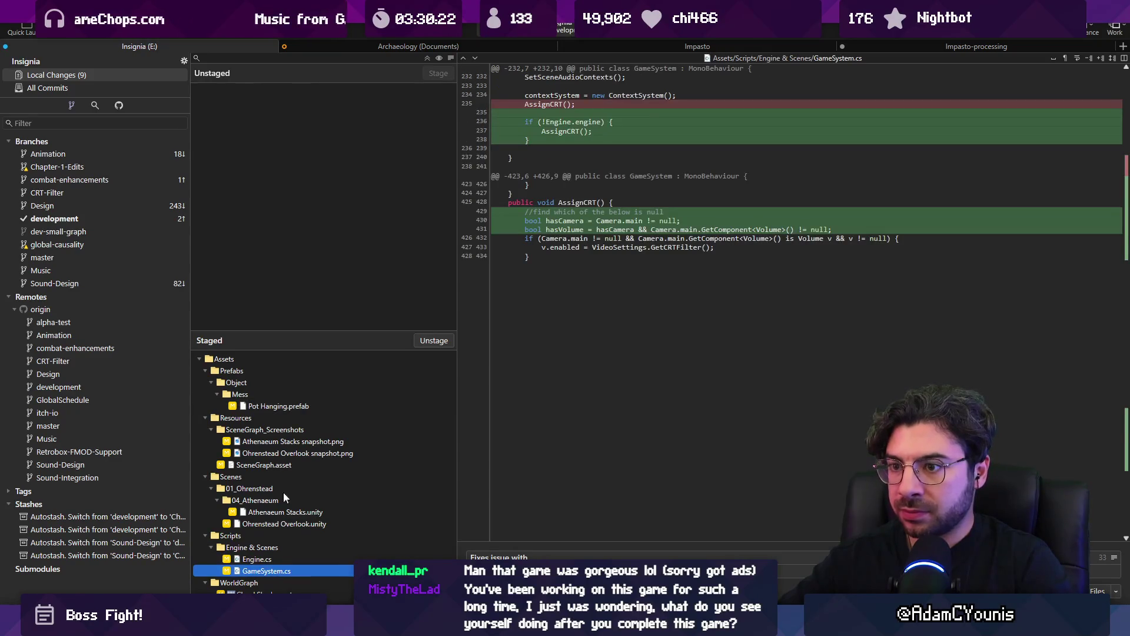
Unstage the non-script files from Pot Hanging.prefab to Ohrenstead Overlook.unity and discard them.
click(309, 429)
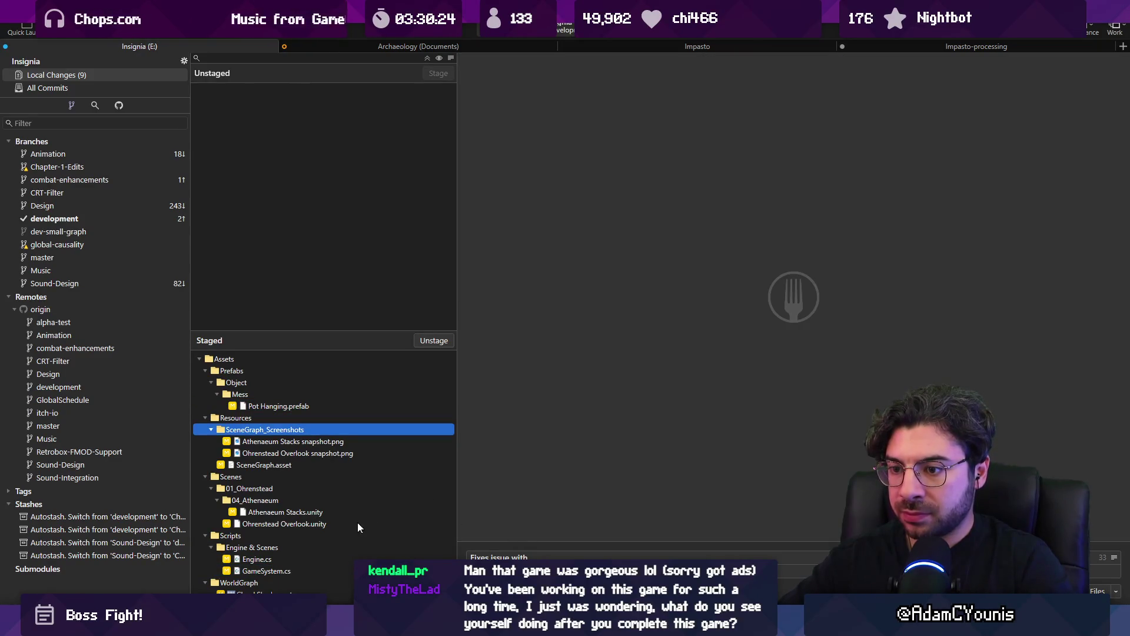
click(361, 523)
shift+click(292, 405)
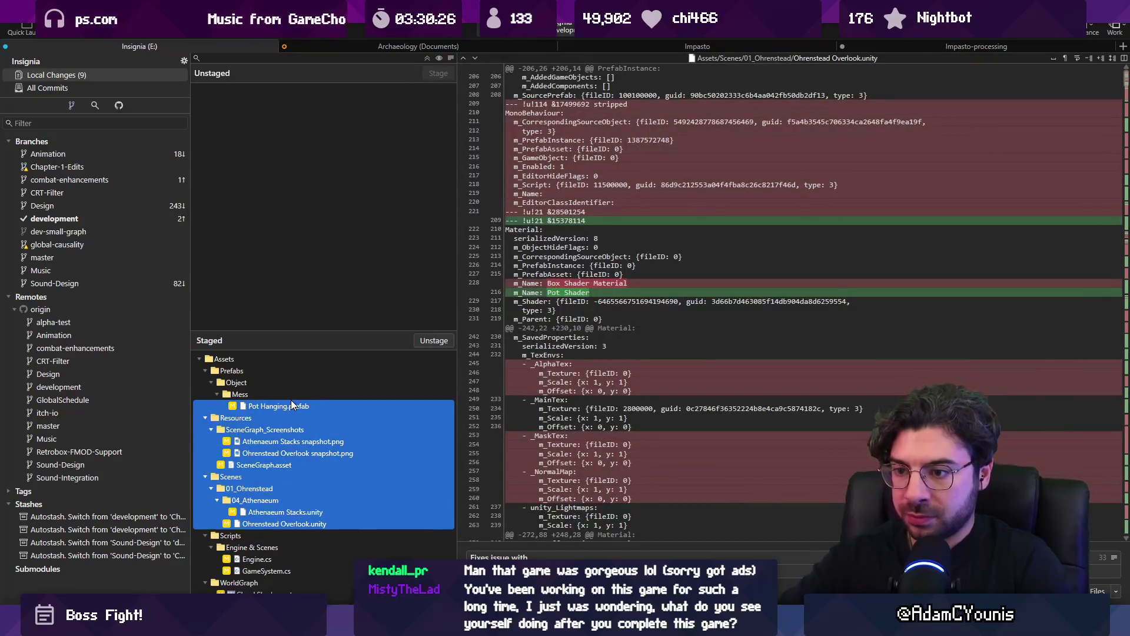
click(258, 592)
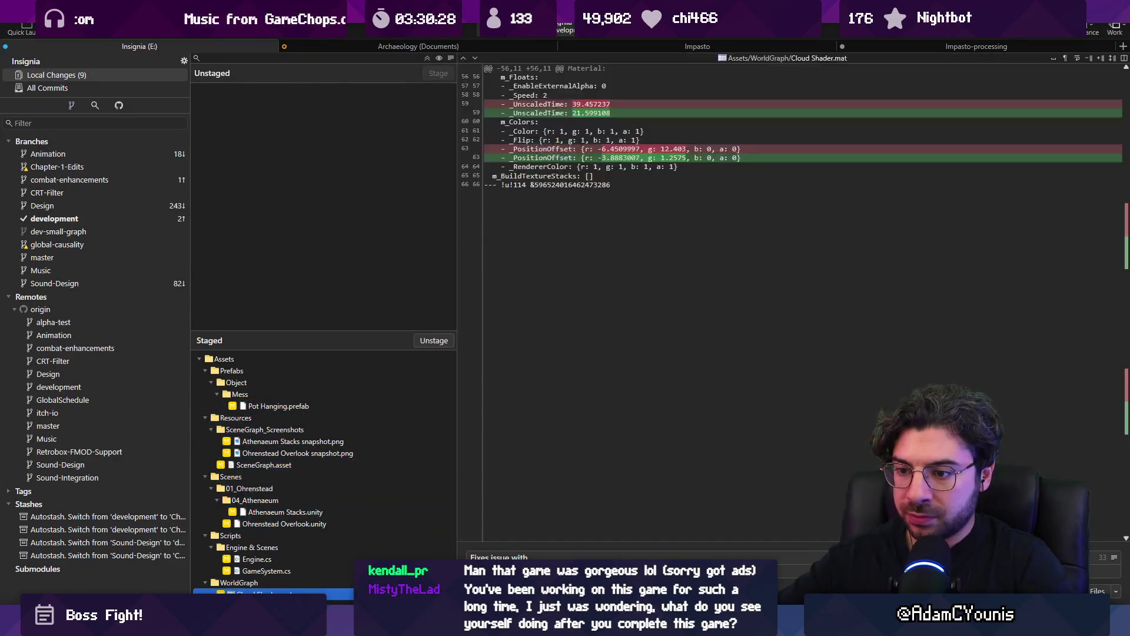
ctrl+click(267, 522)
drag(266, 507, 270, 444)
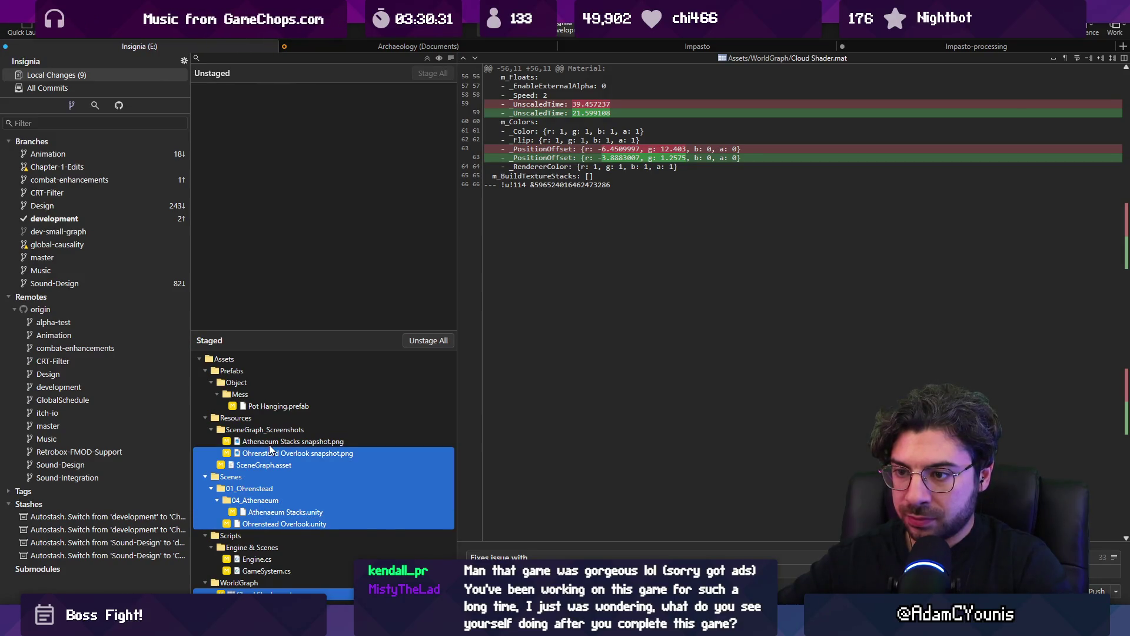
drag(268, 405, 268, 406)
right_click(268, 406)
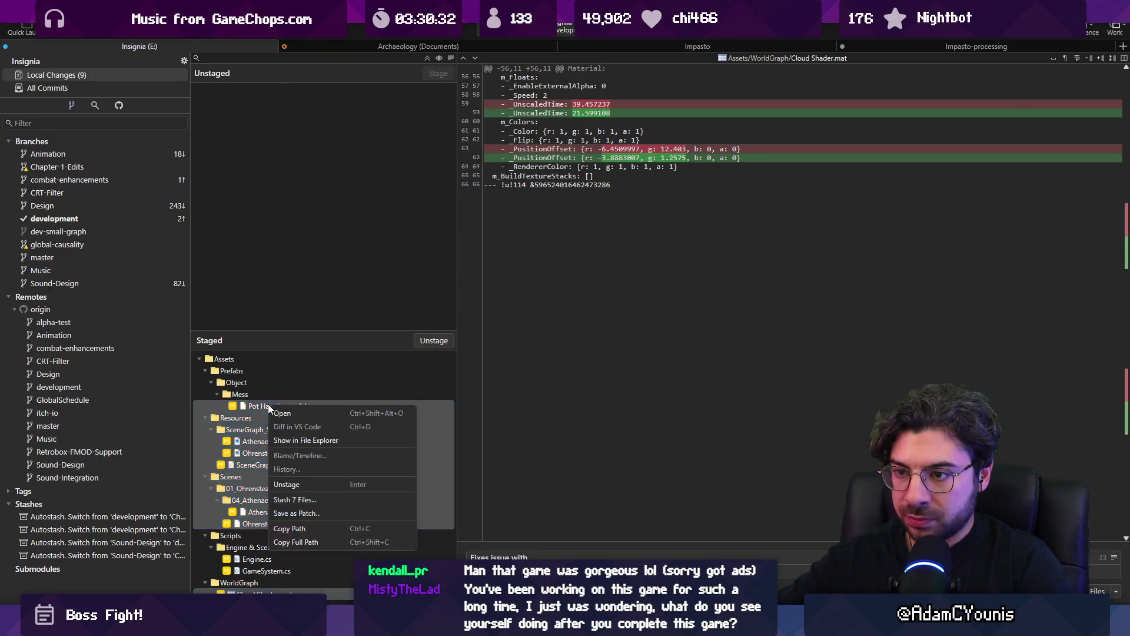
click(327, 485)
shift+click(256, 139)
key(Delete)
key(Return)
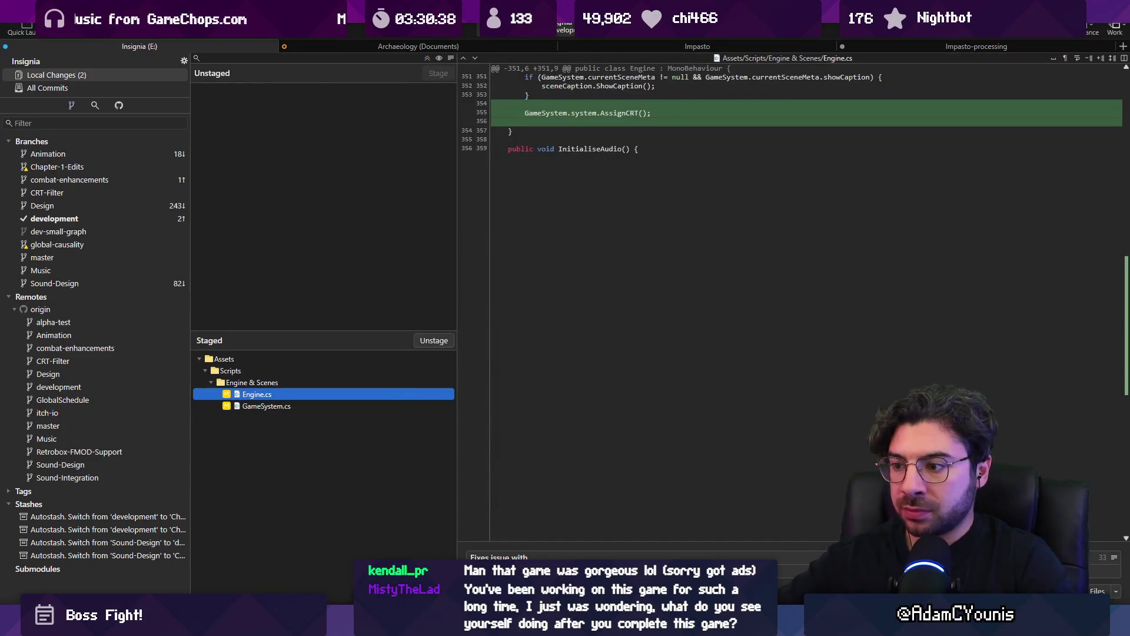
Commit with message 'video settings not being applied properly if there's no camre' and push.
click(555, 557)
text(video settings not being applied properly if there's no camre)
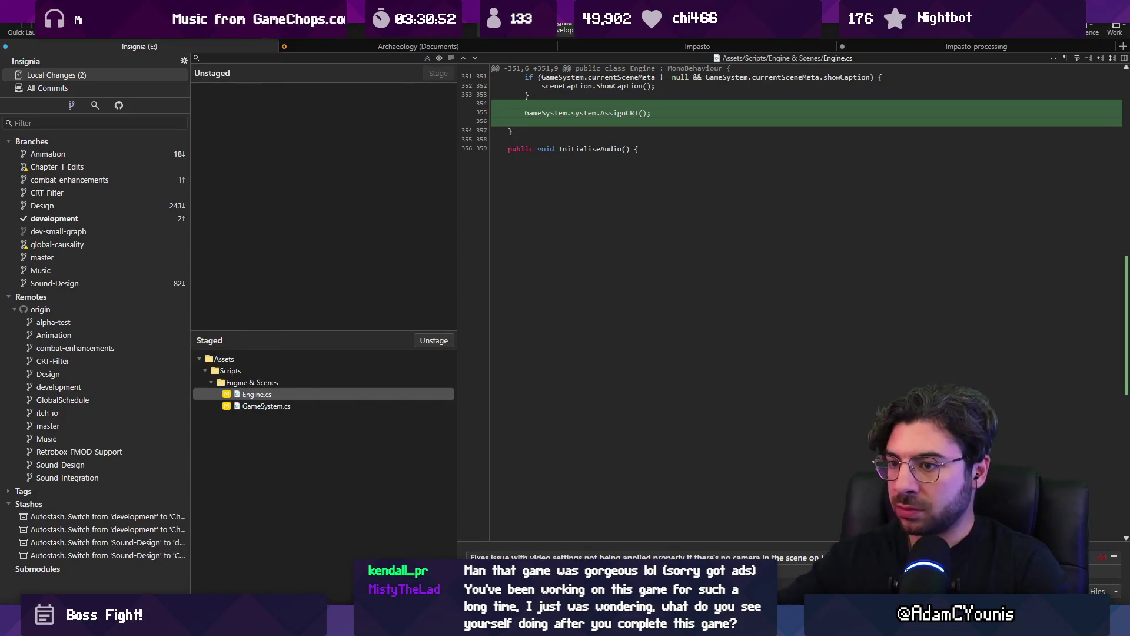
key(ctrl+Return)
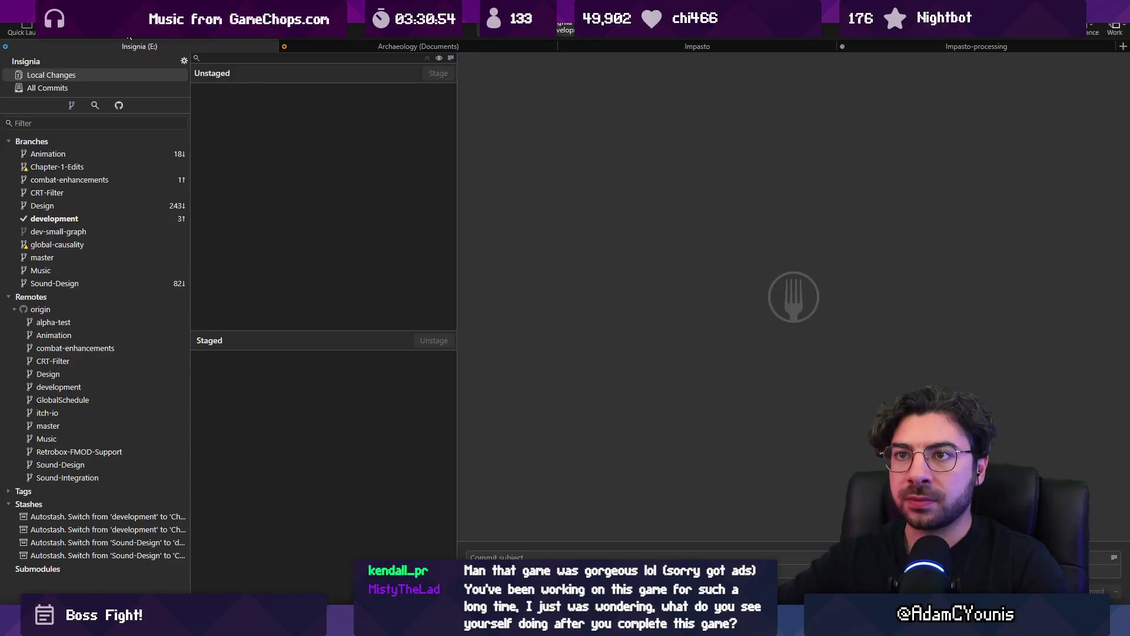
key(ctrl+shift+p)
key(Return)
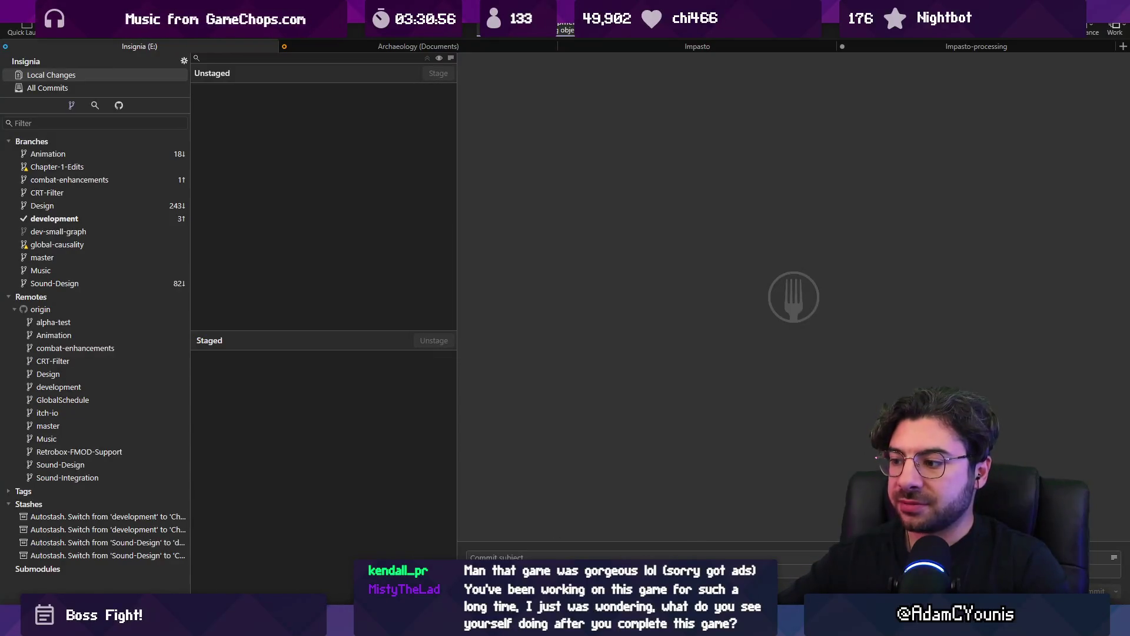
key(alt+Tab)
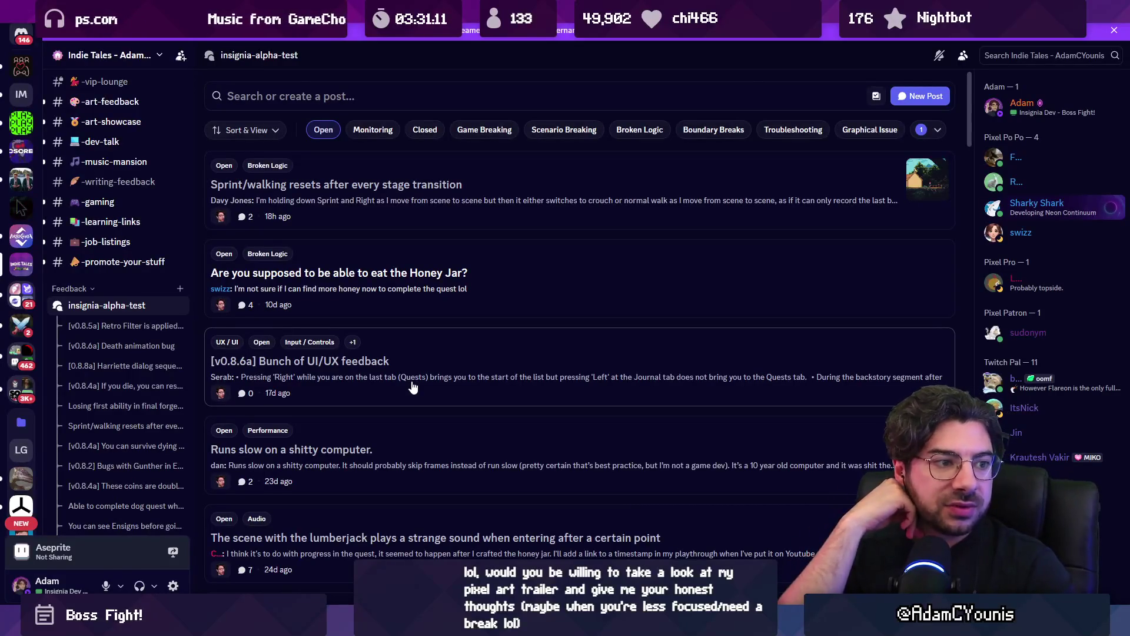
Scroll the insignia-alpha-test forum and open the [v0.8.5a] Iron Pauldron dialogue odd post's menu.
scroll(416, 386, down, 1)
scroll(415, 387, down, 3)
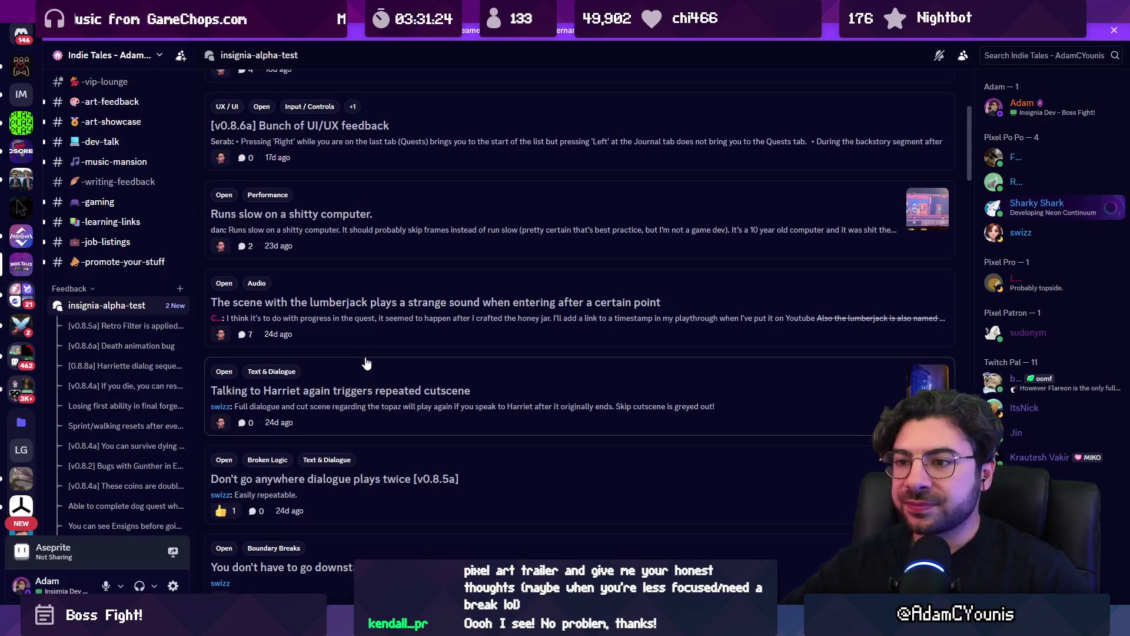
scroll(366, 364, down, 1)
scroll(365, 363, down, 1)
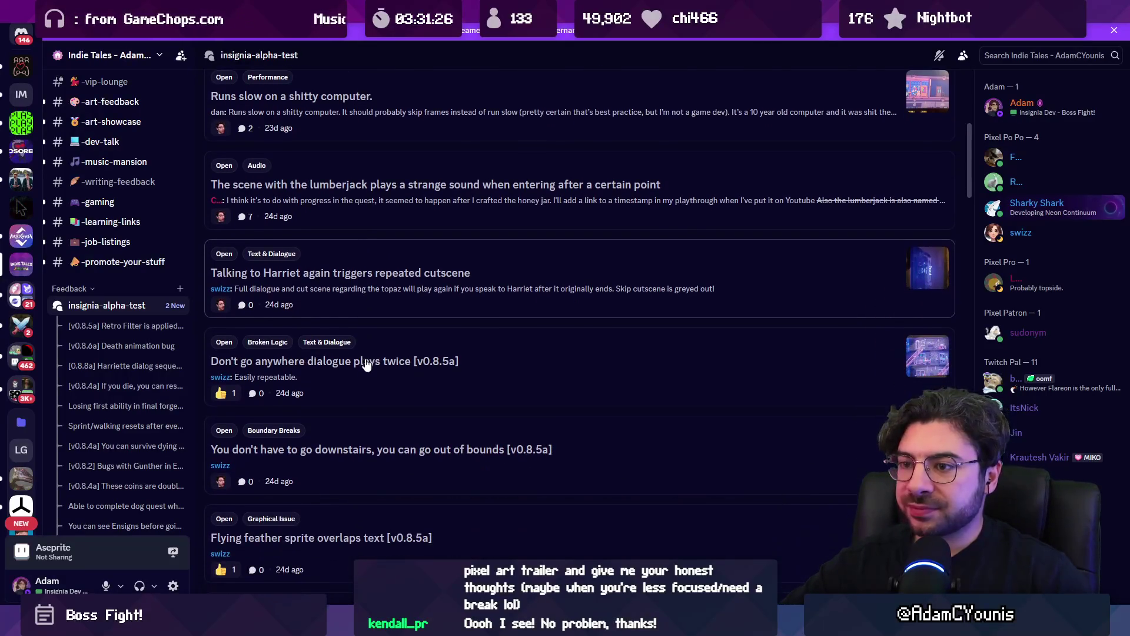
scroll(419, 386, down, 1)
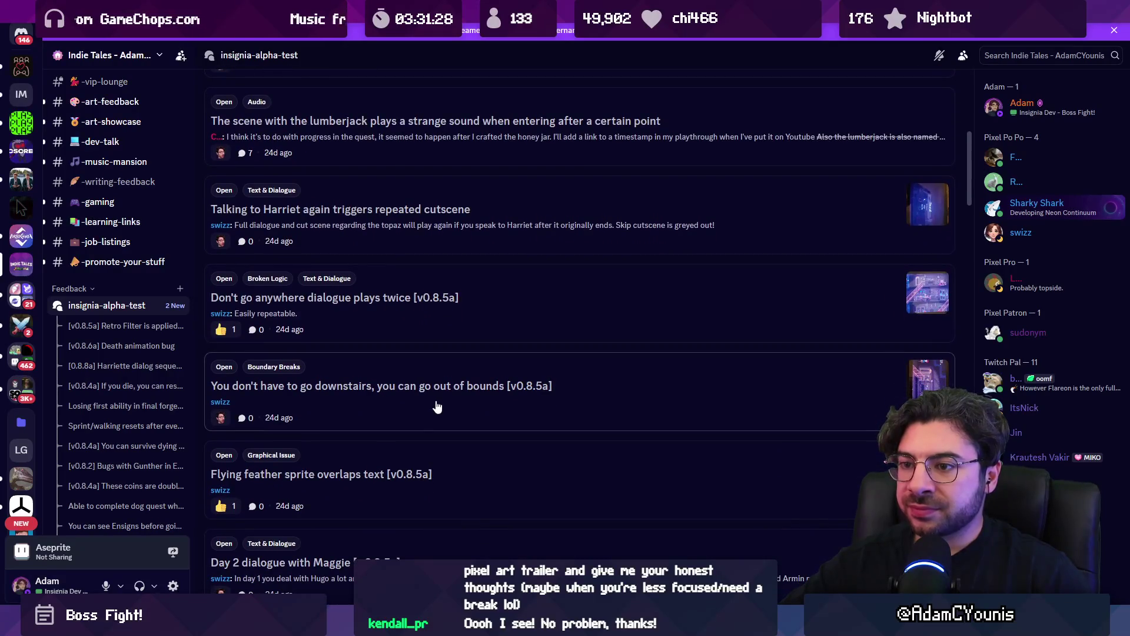
scroll(437, 405, down, 1)
scroll(430, 356, down, 2)
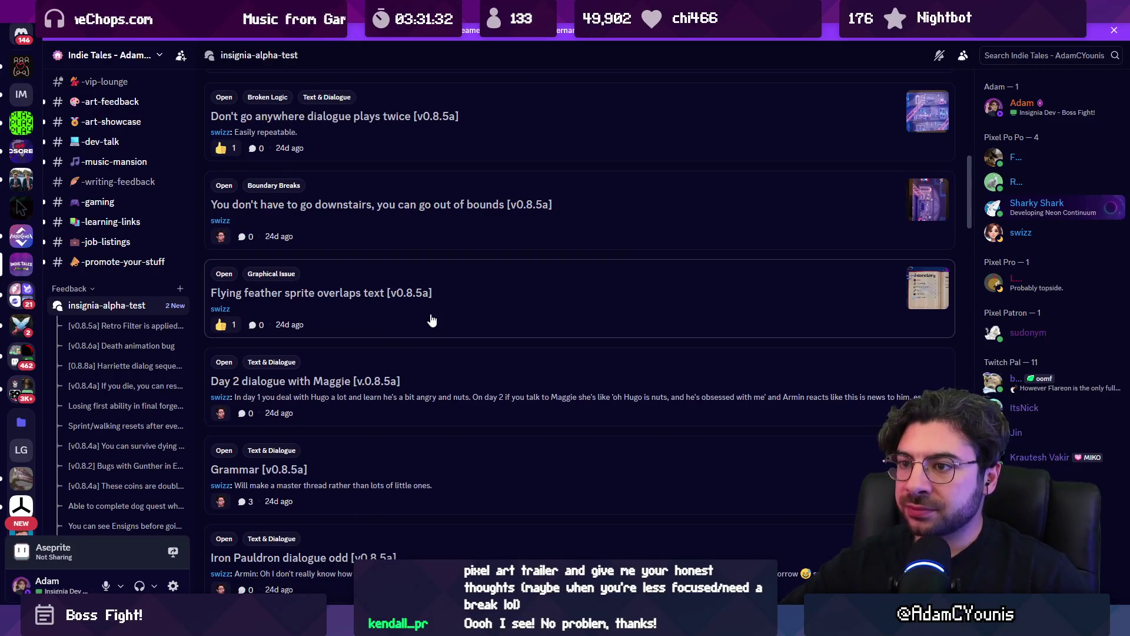
scroll(440, 318, down, 1)
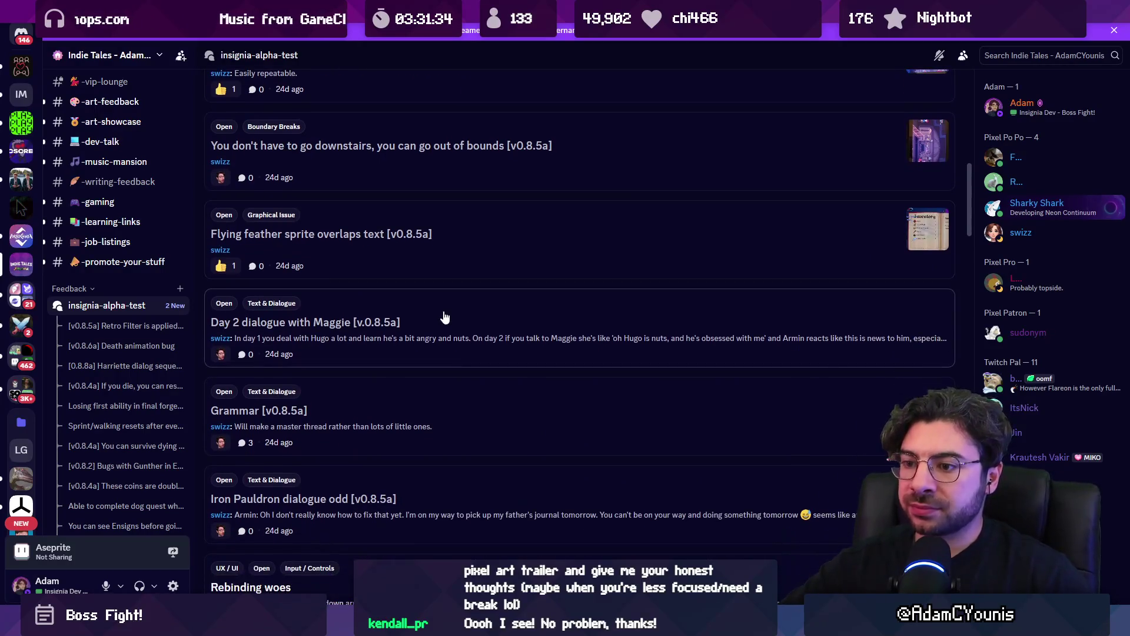
scroll(445, 318, down, 2)
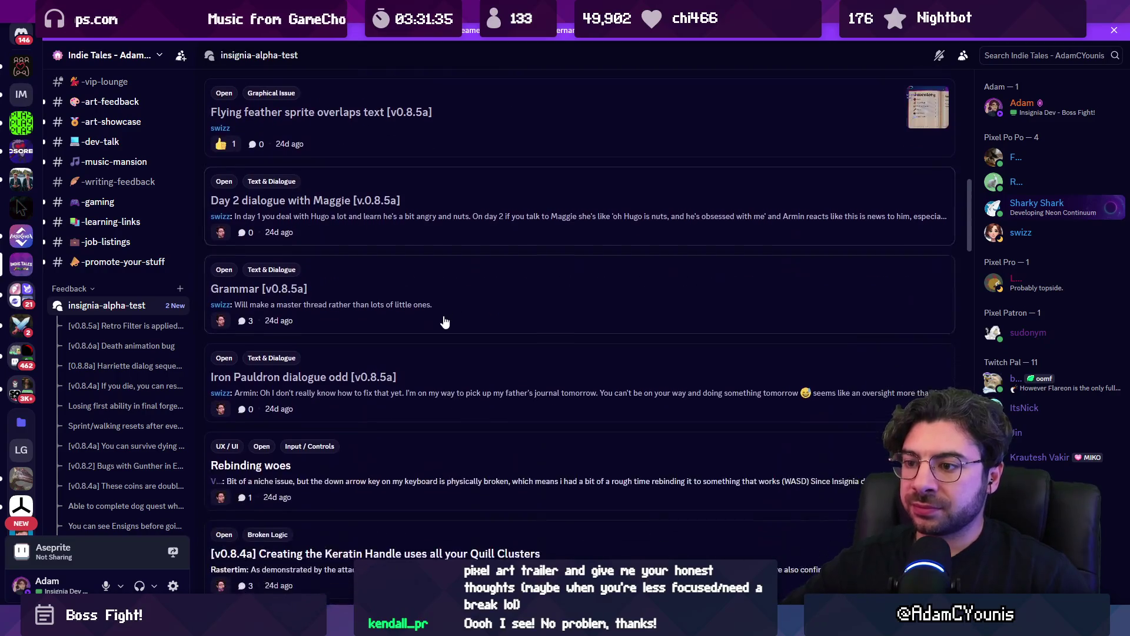
click(457, 389)
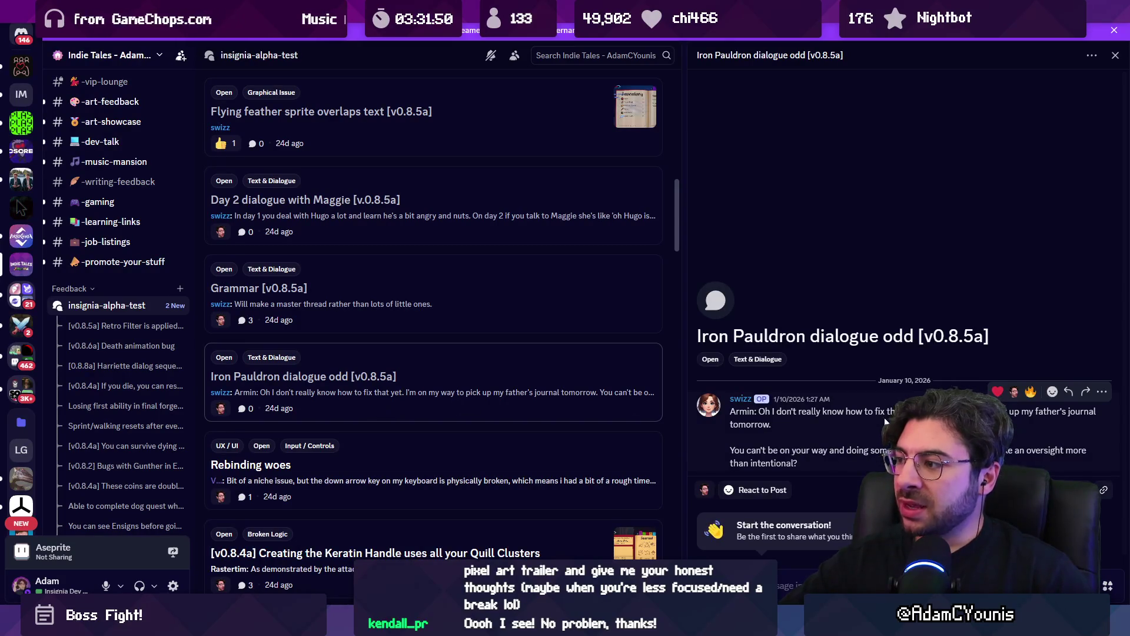
right_click(484, 400)
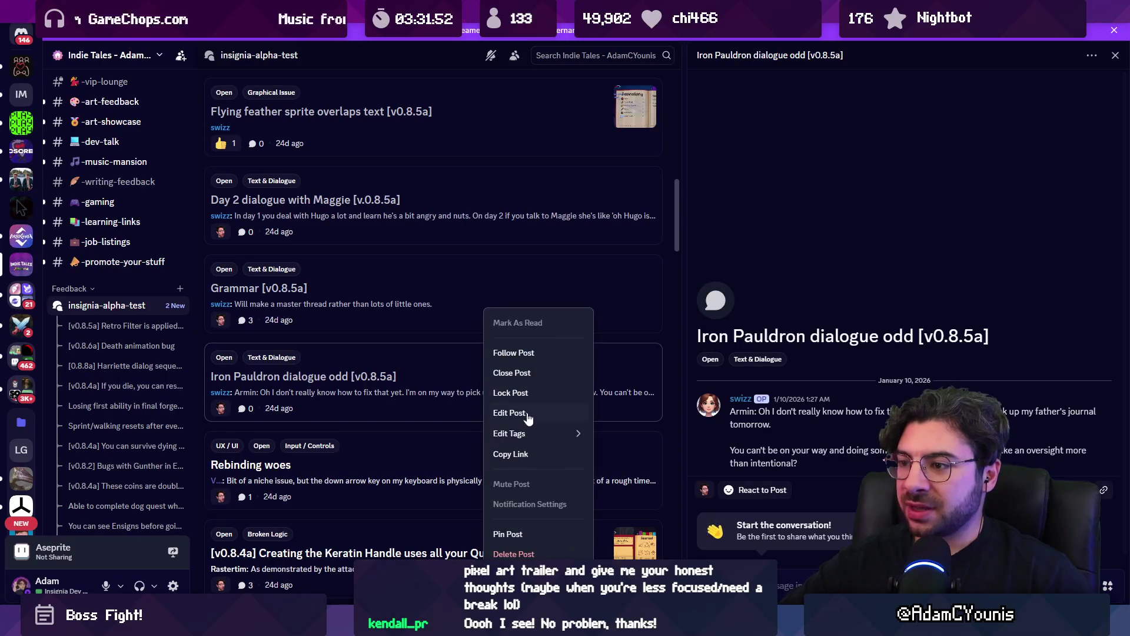
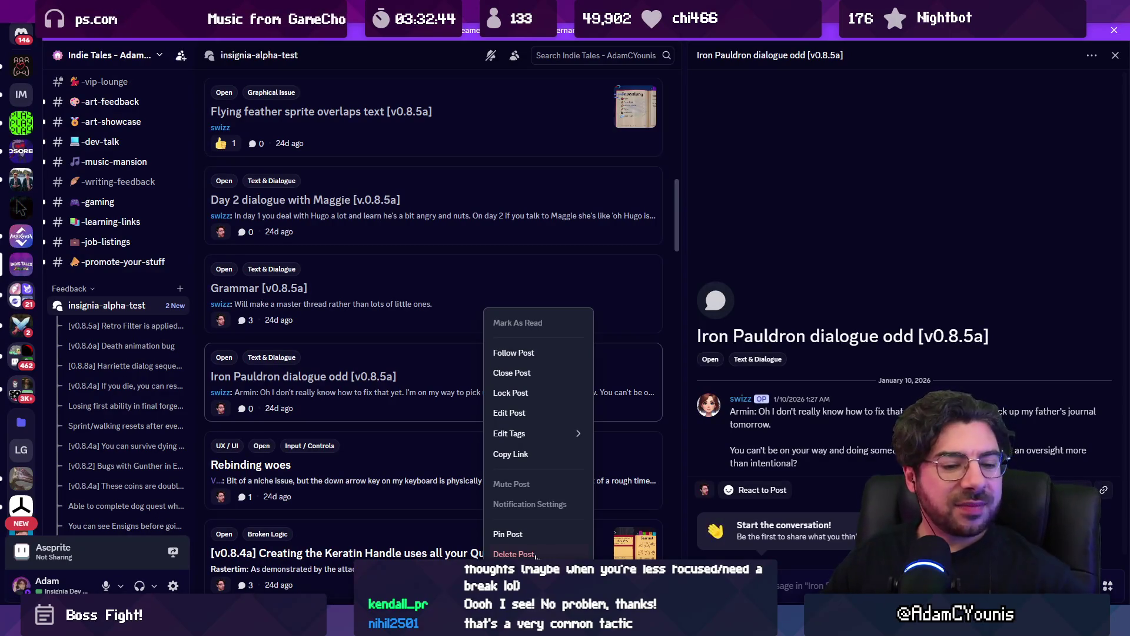
Bring the Chrome window with the Kingdom Two Crowns longplay on YouTube to the front.
mouse_move(501, 627)
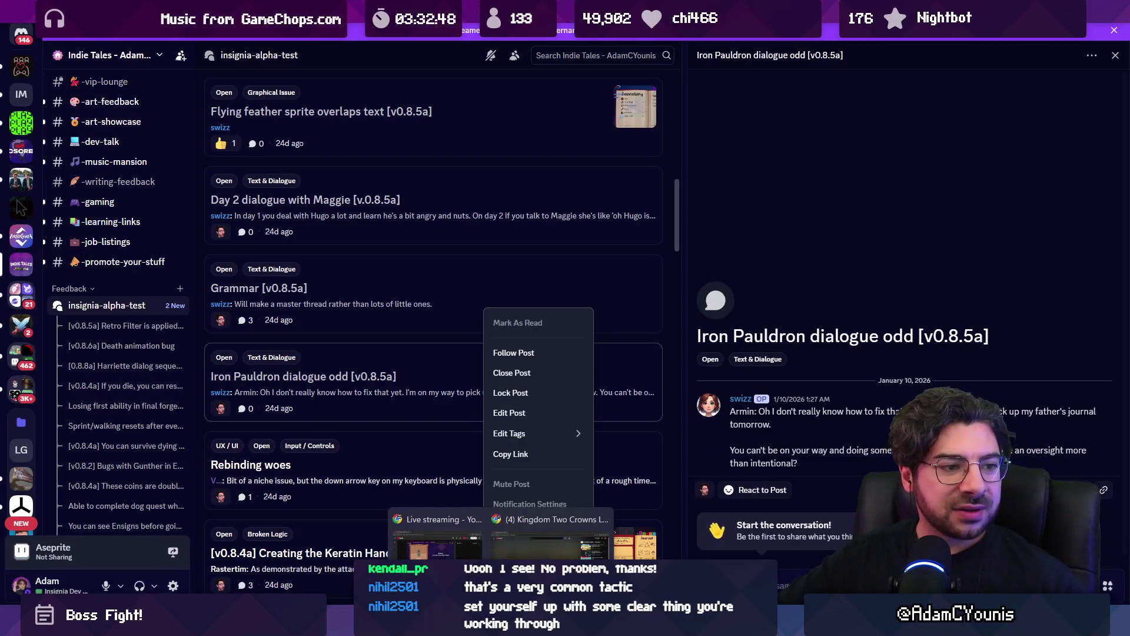
click(551, 538)
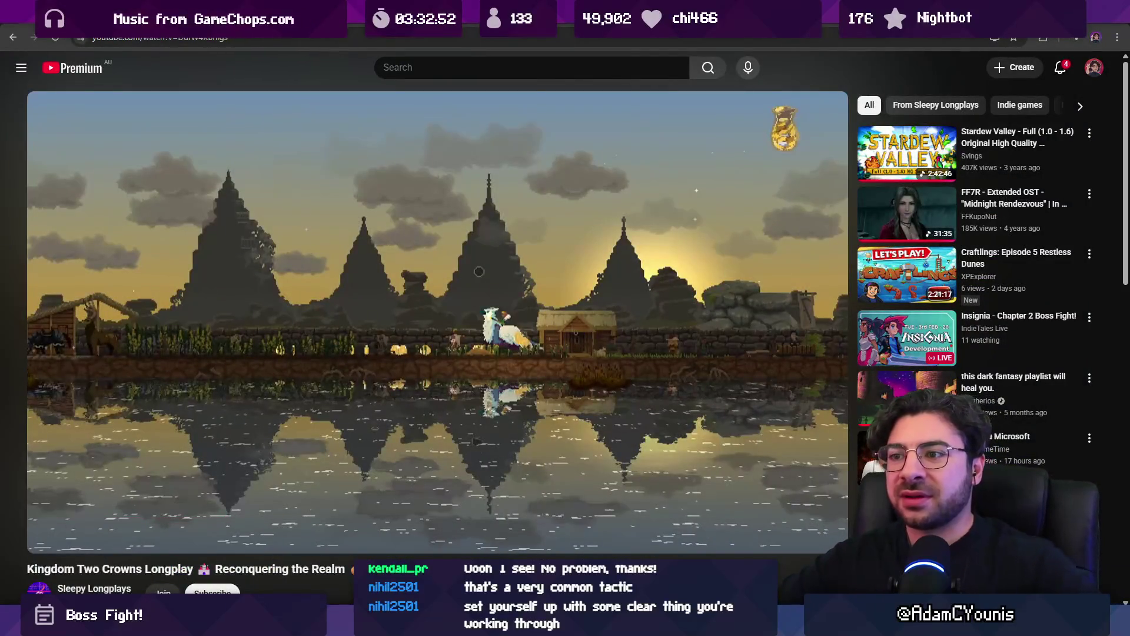
Open ChatGPT in a new browser tab by way of the OpenAI GPT-4 page.
key(ctrl+t)
text(openai.com/index/gpt-4/)
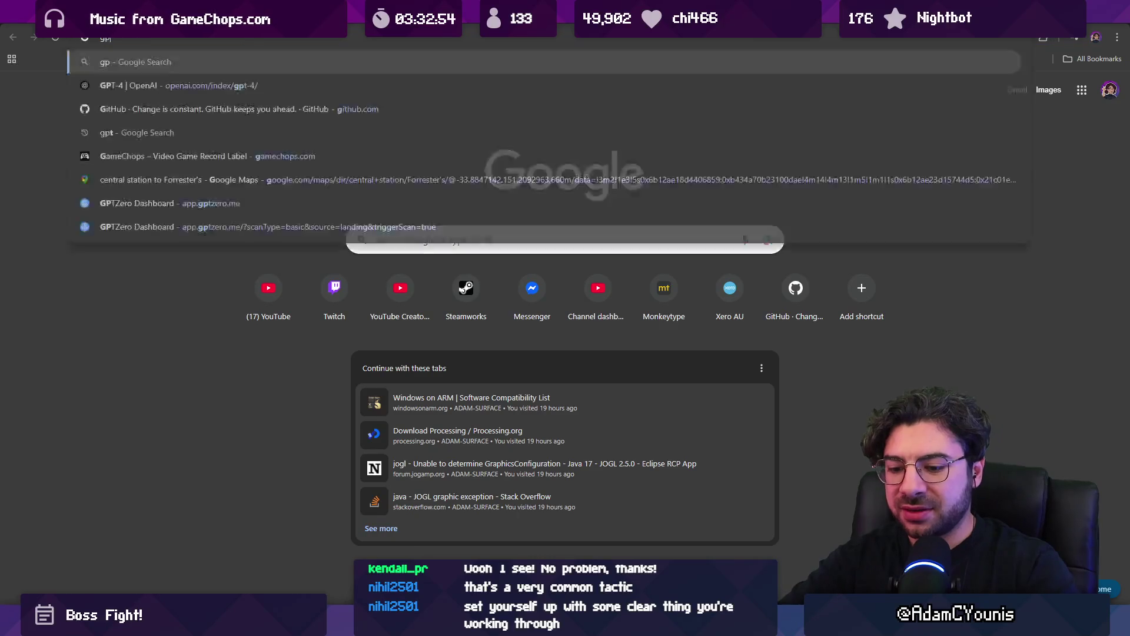
key(Return)
click(547, 238)
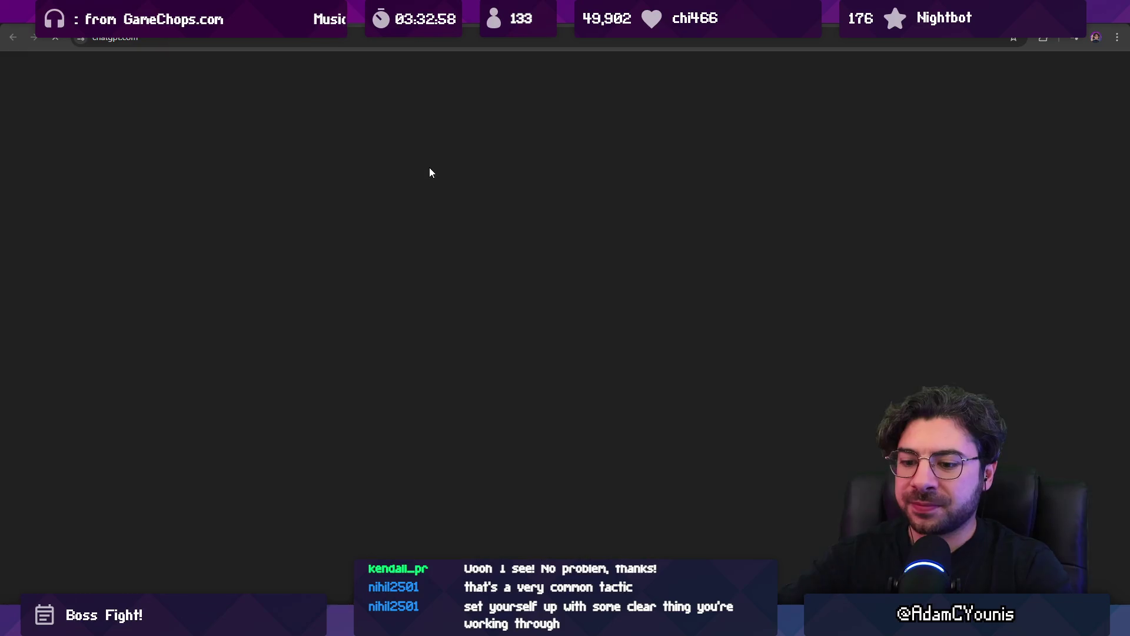
Collapse the sidebar and draft a question about the expression "I'm on my way to do ___ tomorrow".
text(is it)
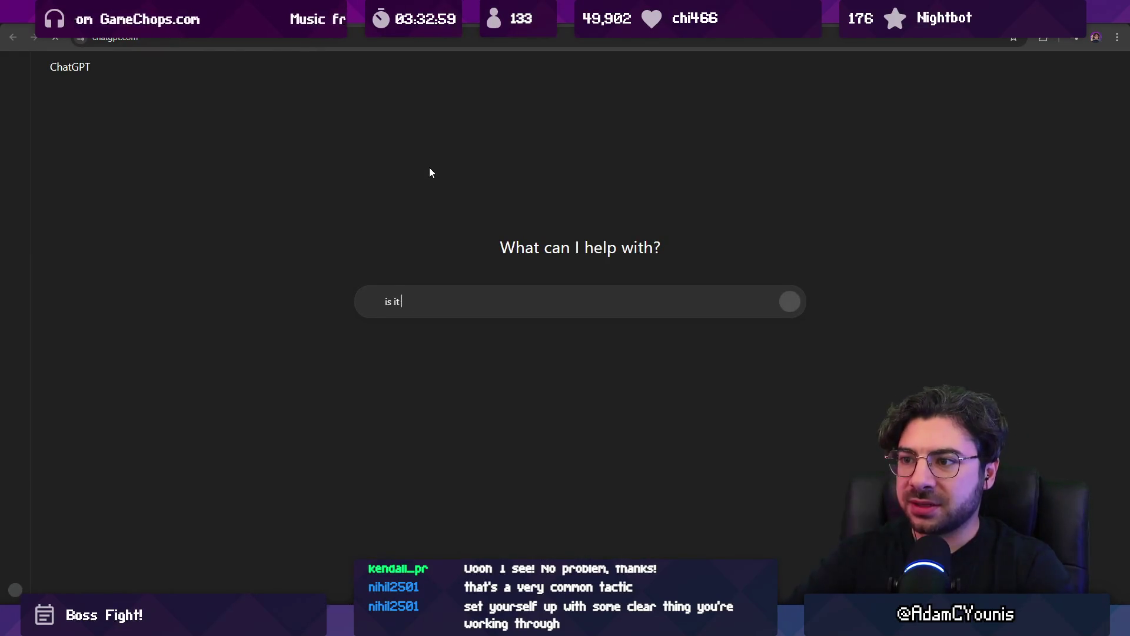
text( common for someon)
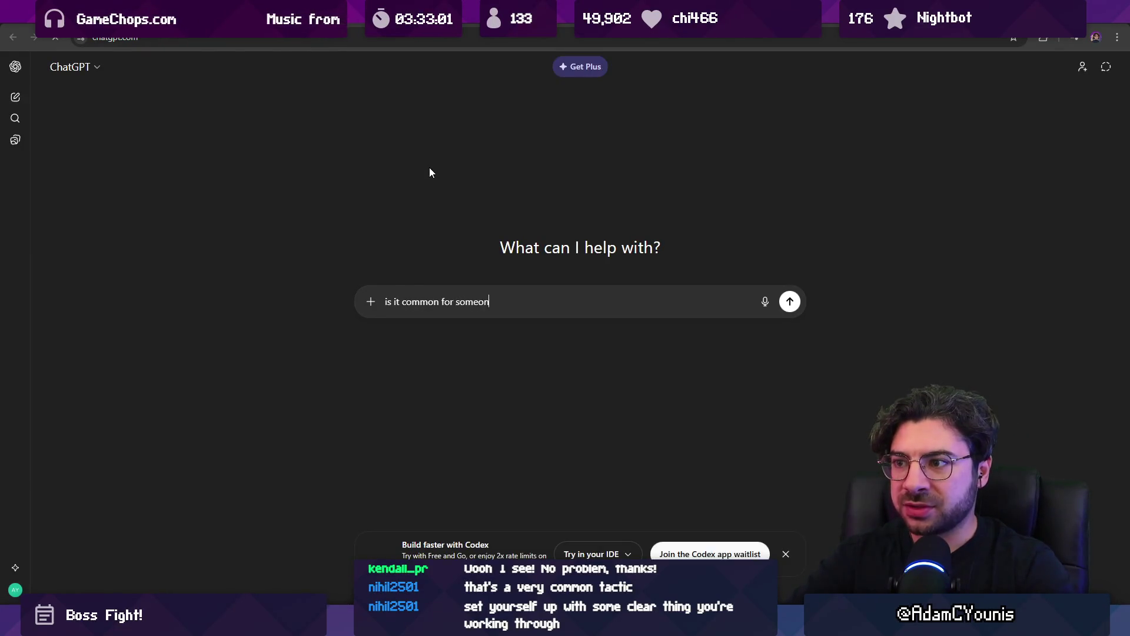
text(e to use the)
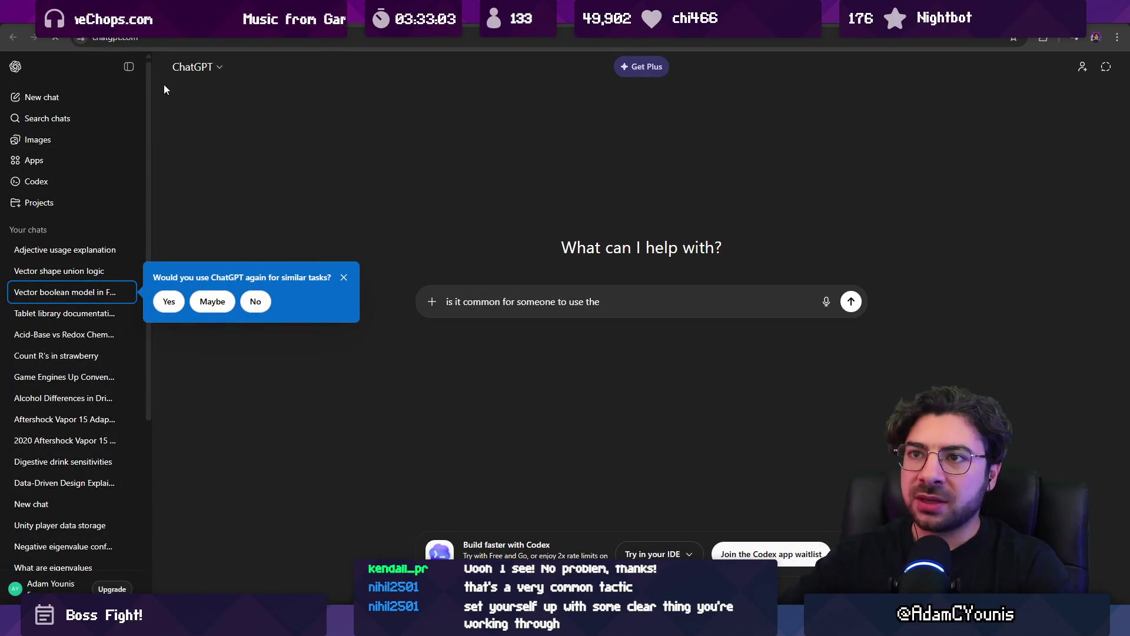
click(129, 66)
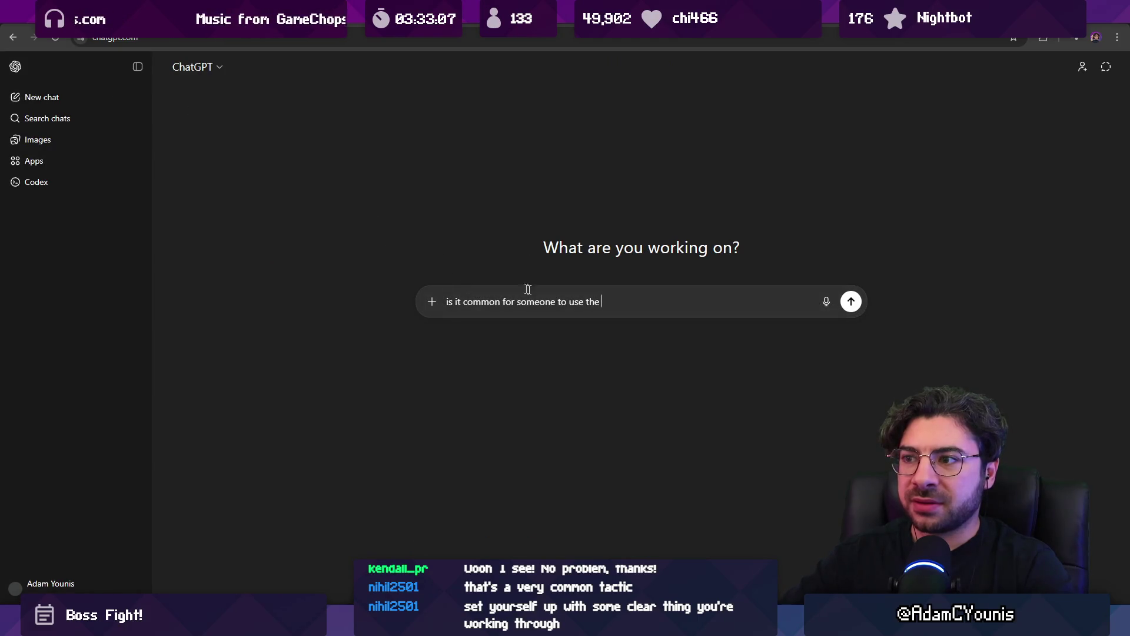
text(expression)
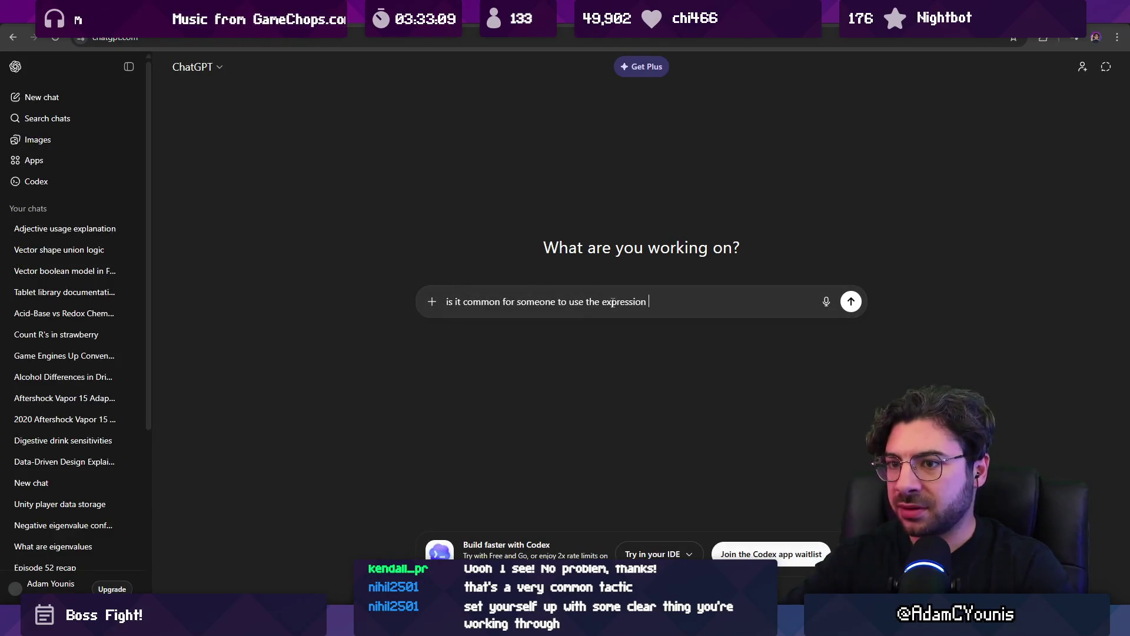
click(127, 65)
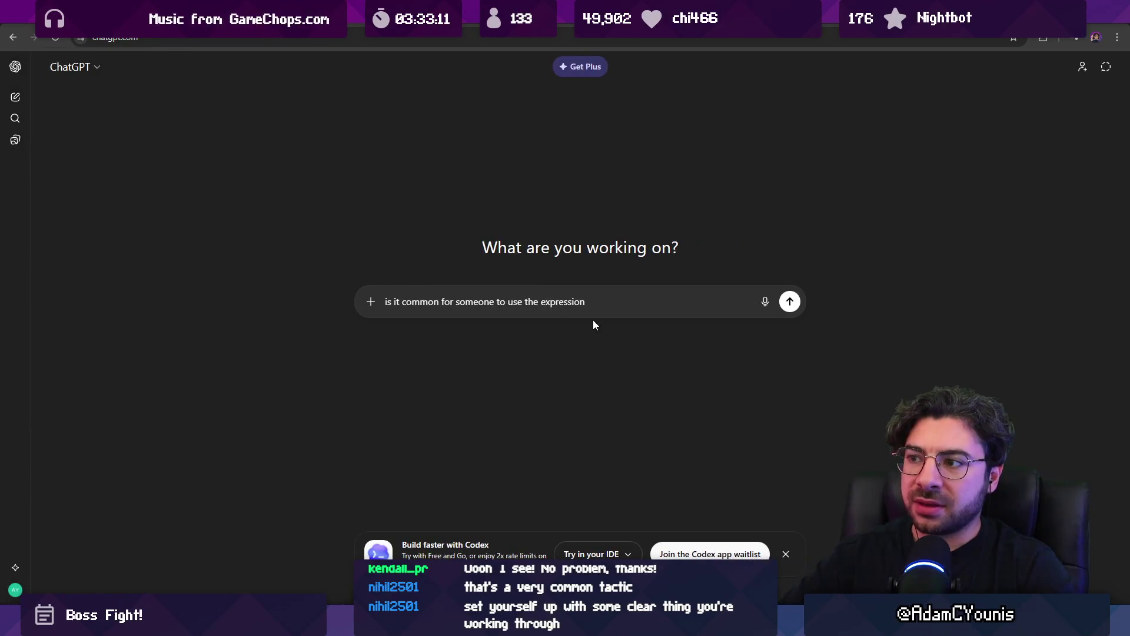
text(I)
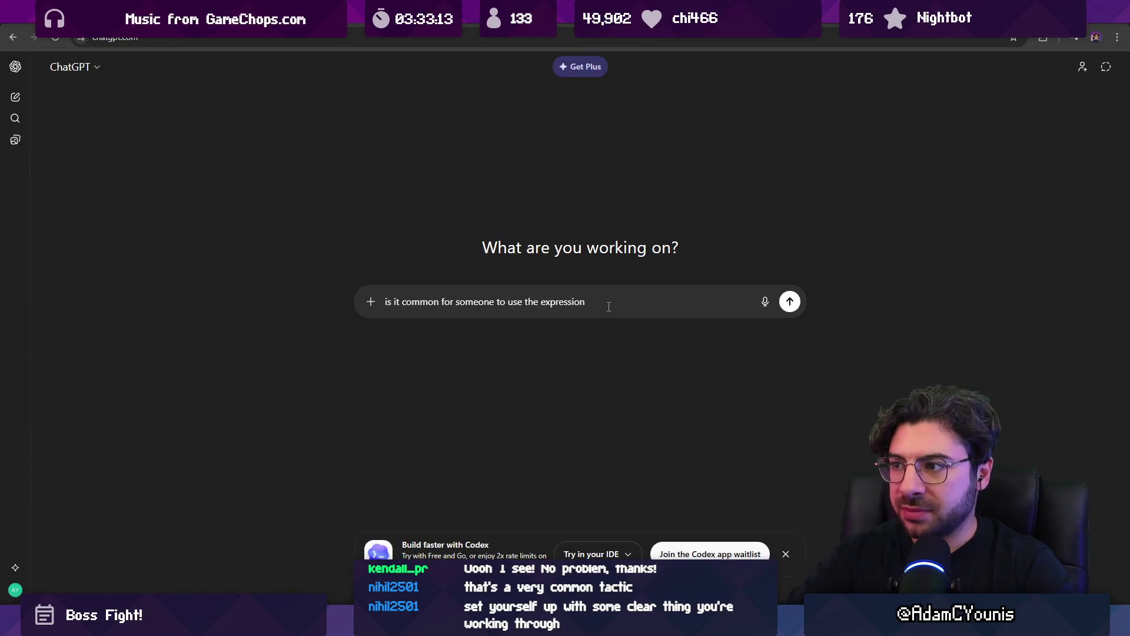
text("I)
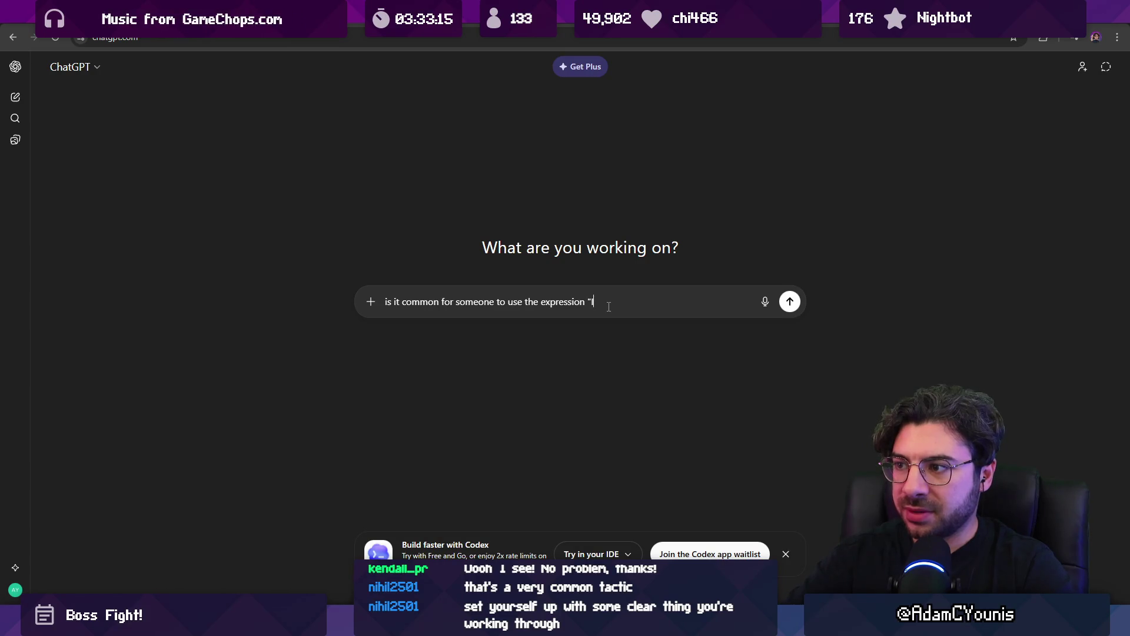
text('m on )
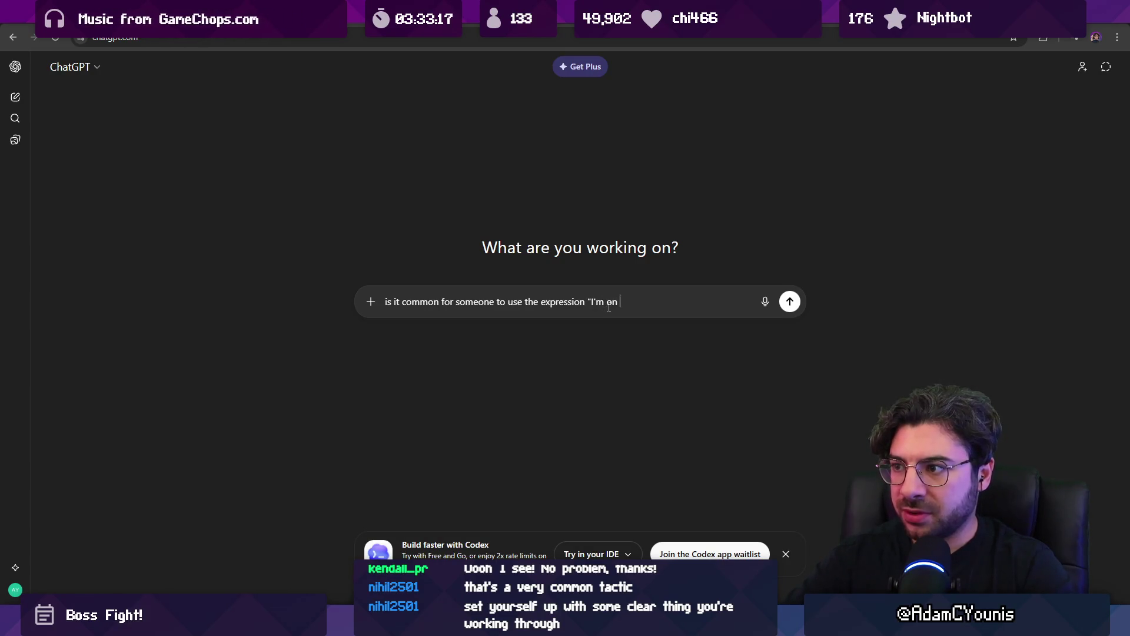
text(my way to do ___ )
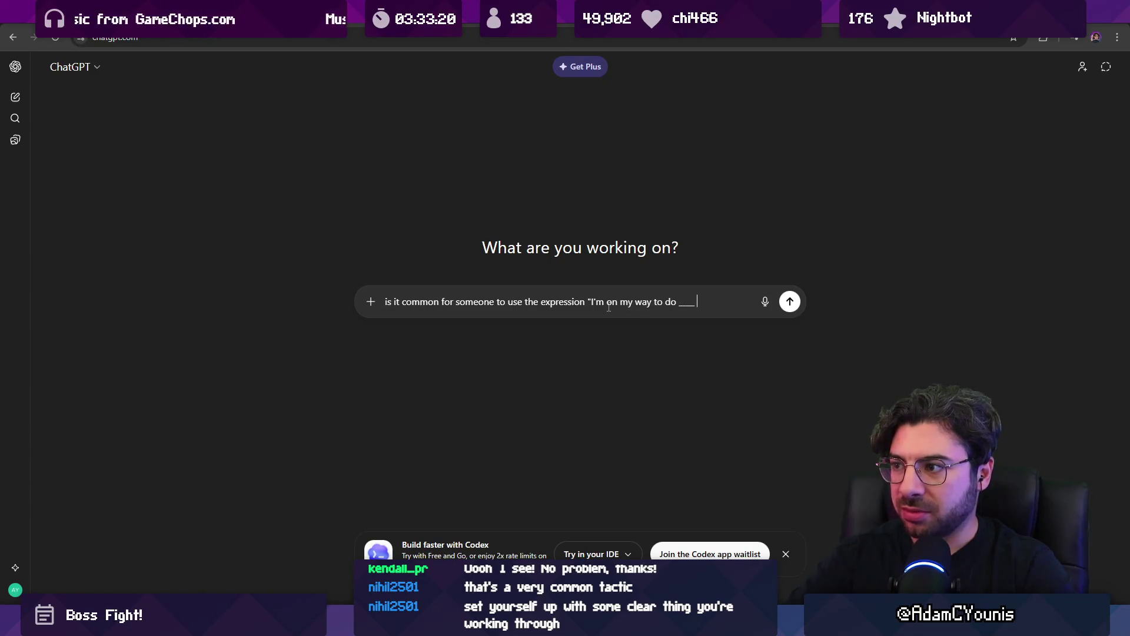
text(tomorrow" as )
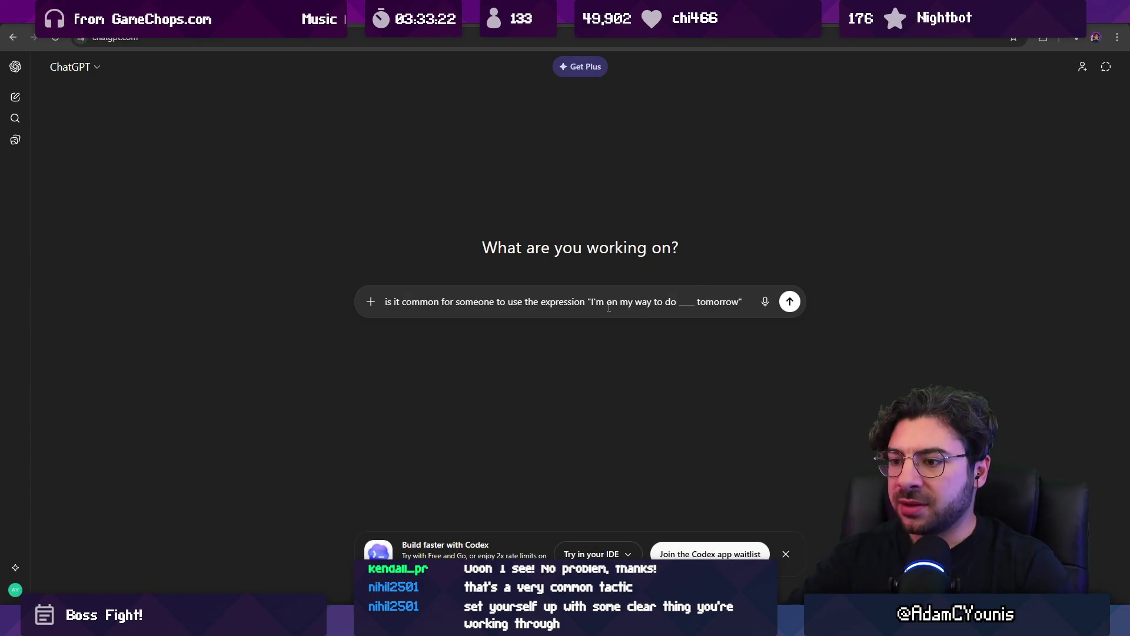
text(opposed to)
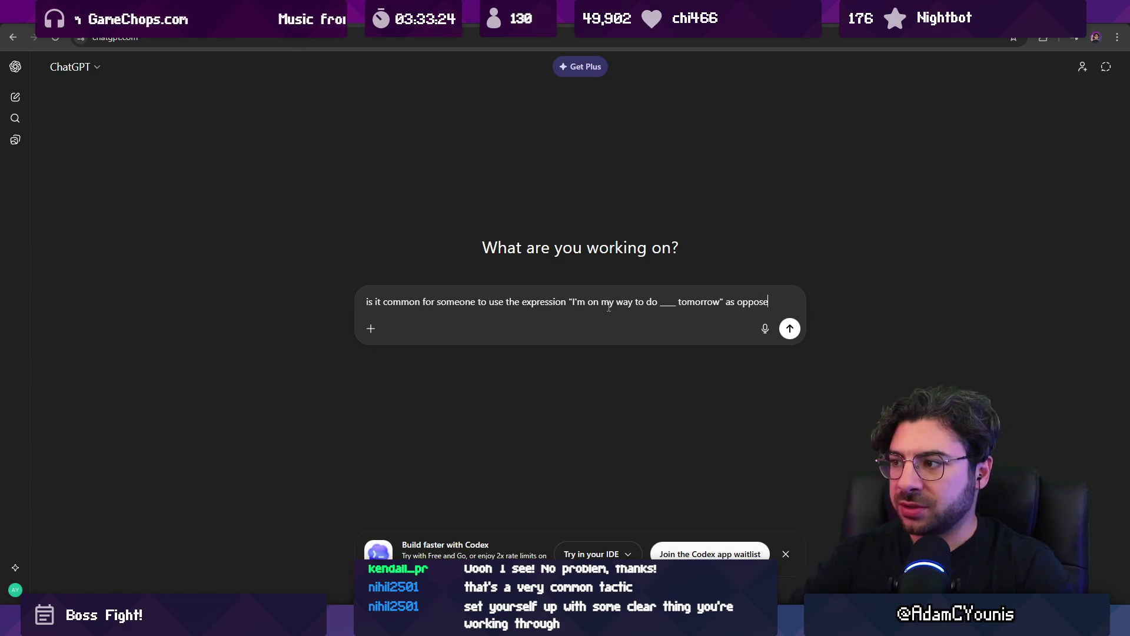
Rework the question's ending to ask whether it expresses intent, then send it.
key(ctrl+BackSpace)
key(ctrl+shift+Left)
key(ctrl+shift+Left)
key(BackSpace)
text(/ )
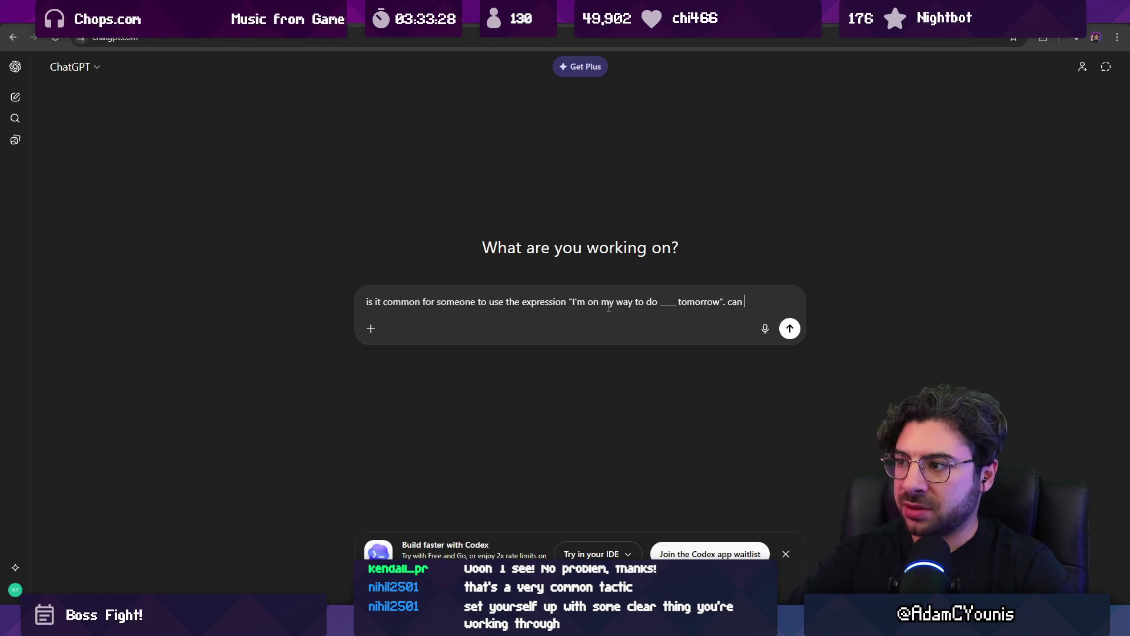
text(ay" be used in more of a)
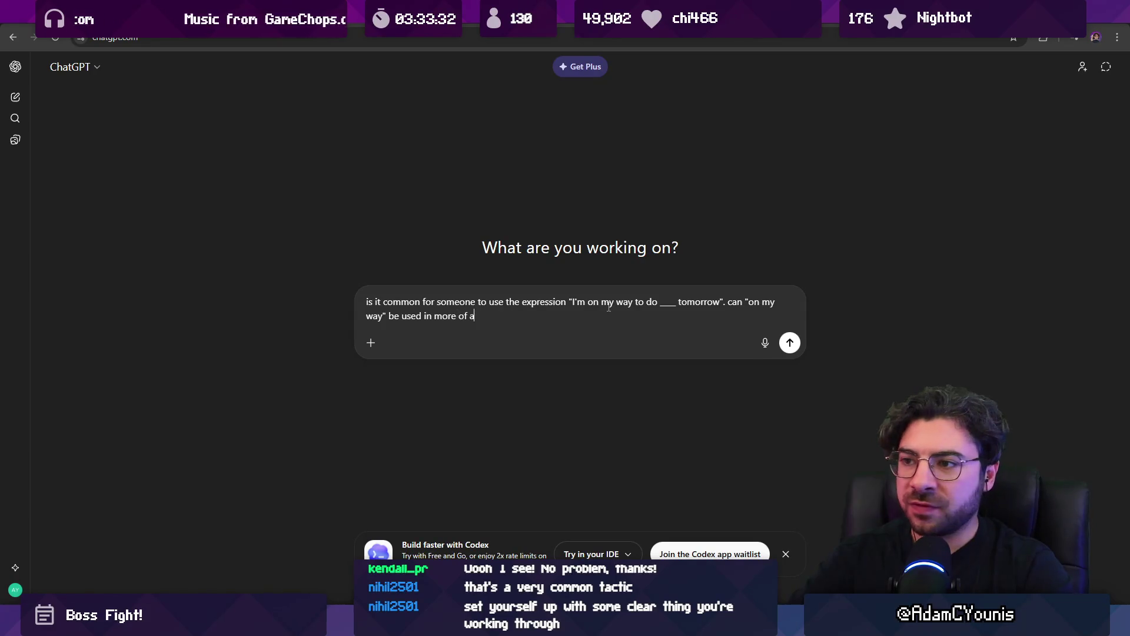
key(ctrl+shift+Left)
key(ctrl+shift+Left)
key(ctrl+shift+Left)
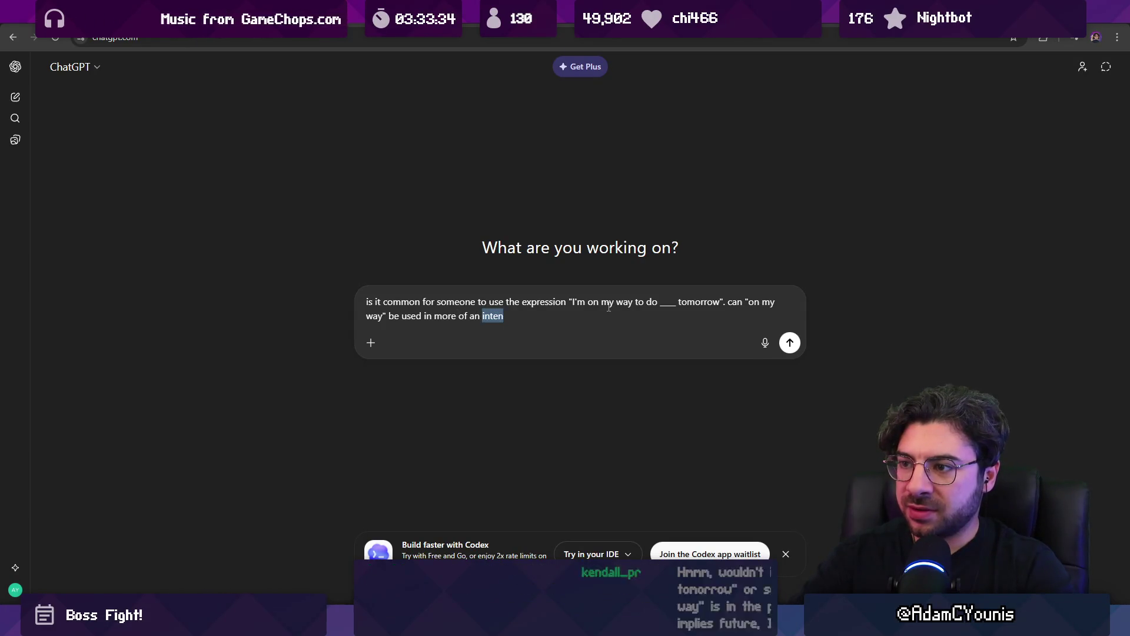
text(as)
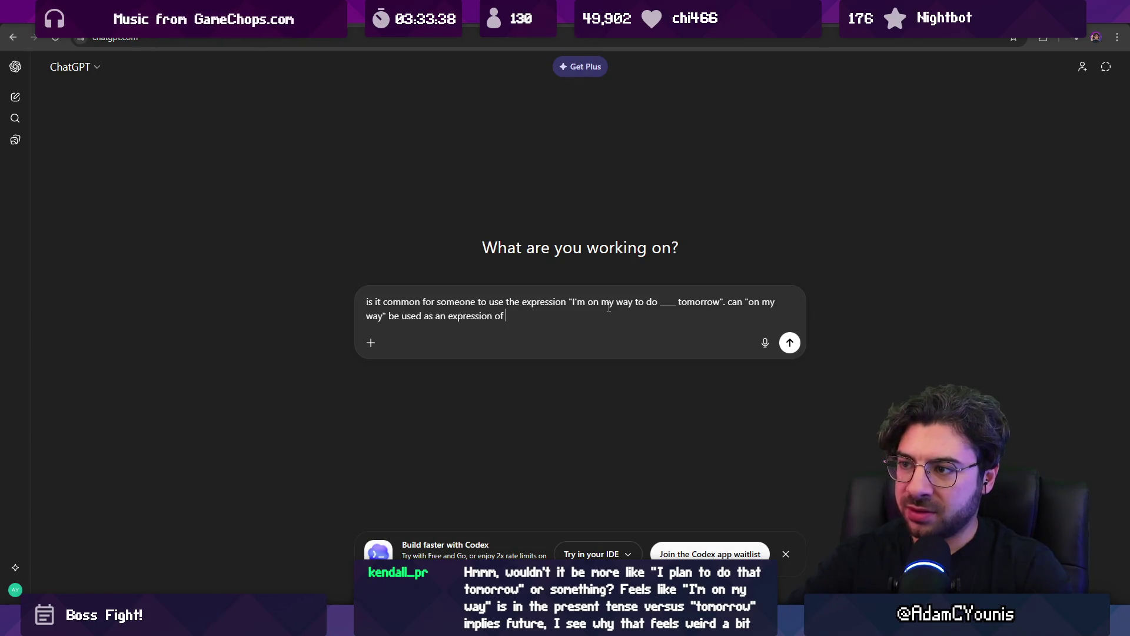
text( intent th)
text(?)
key(Return)
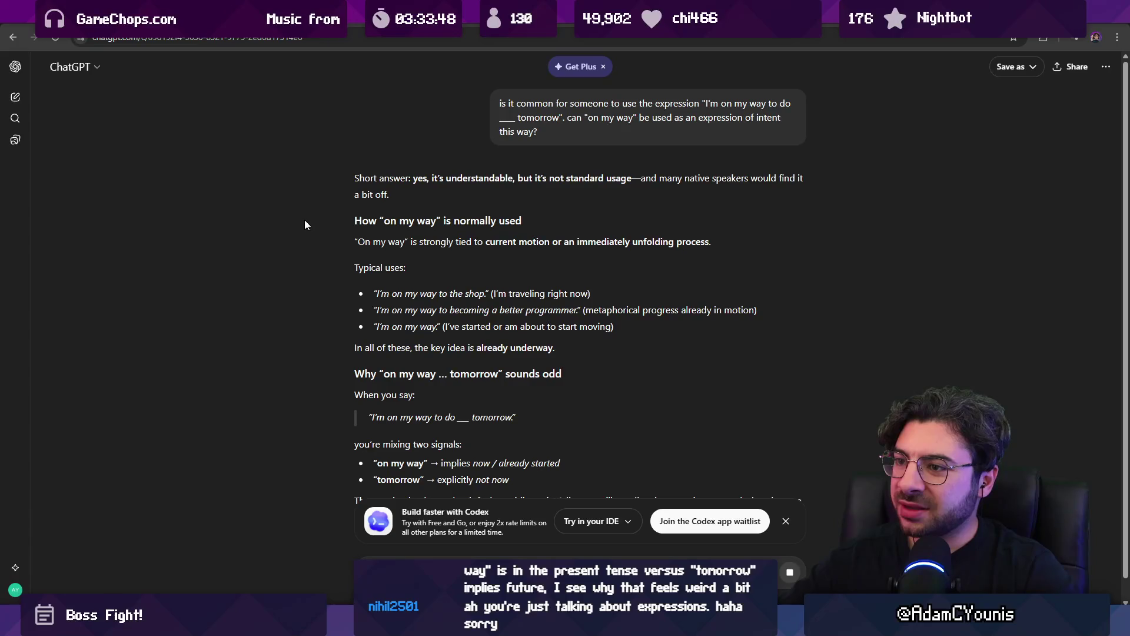
Scroll through ChatGPT's answer and look over the sense-of-preparation paragraph.
scroll(305, 221, down, 2)
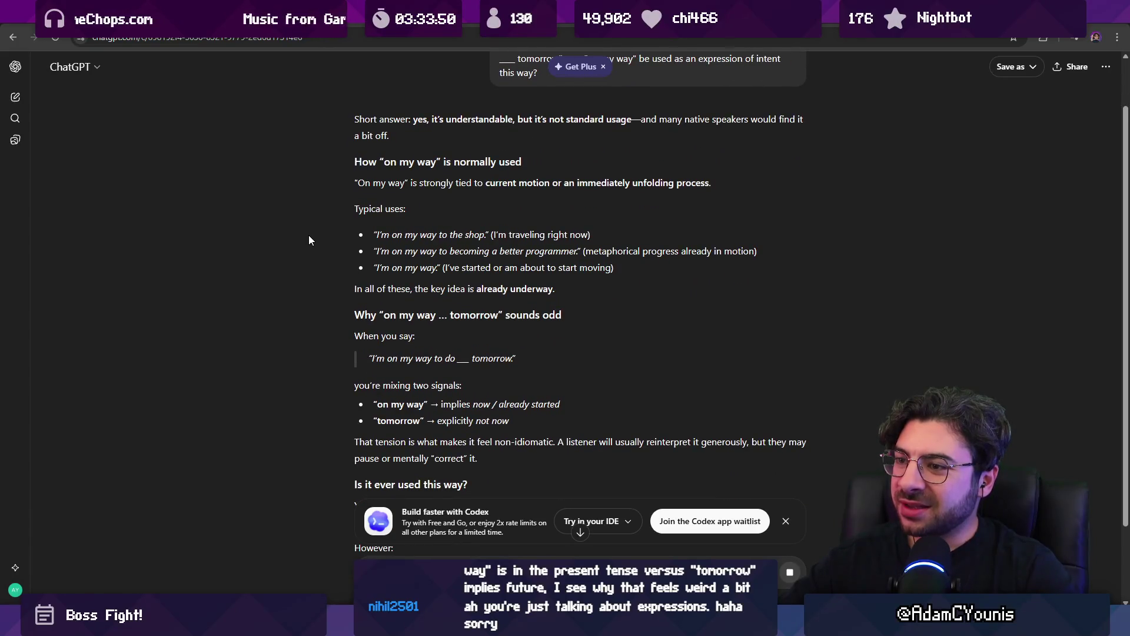
scroll(310, 238, down, 2)
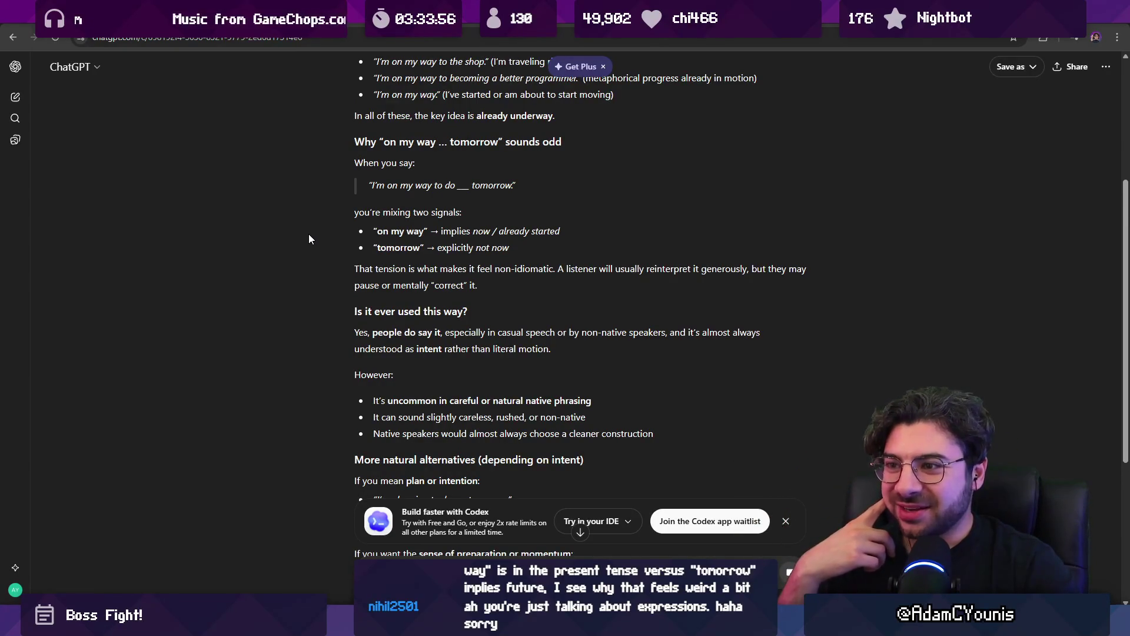
scroll(308, 238, down, 5)
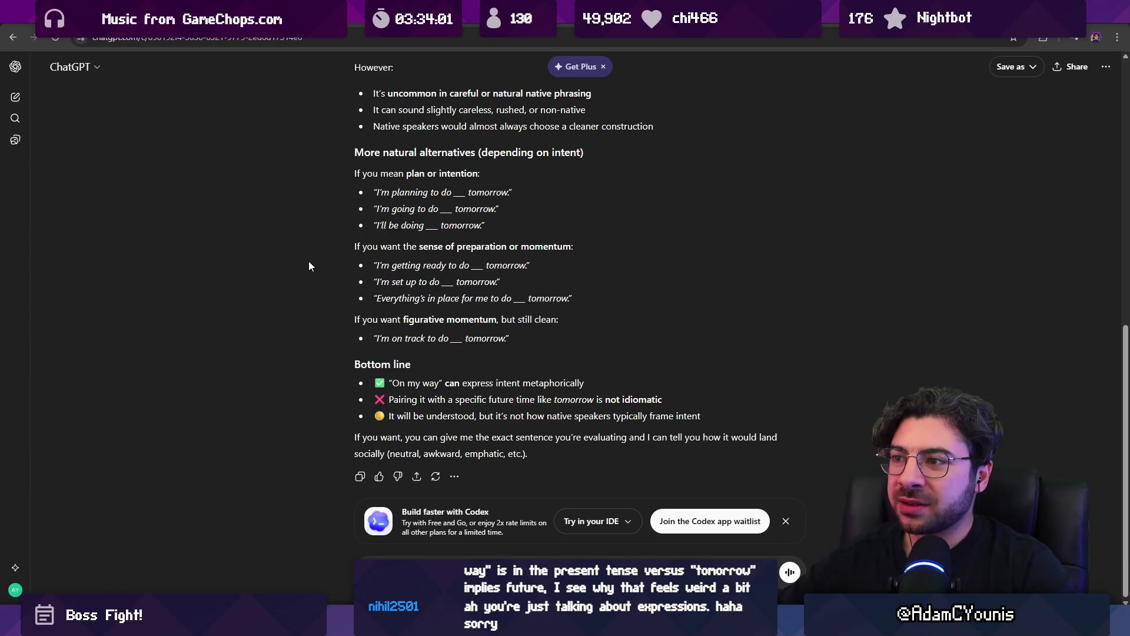
mouse_move(344, 245)
mouse_down()
mouse_move(575, 302)
mouse_move(341, 249)
mouse_up()
click(572, 301)
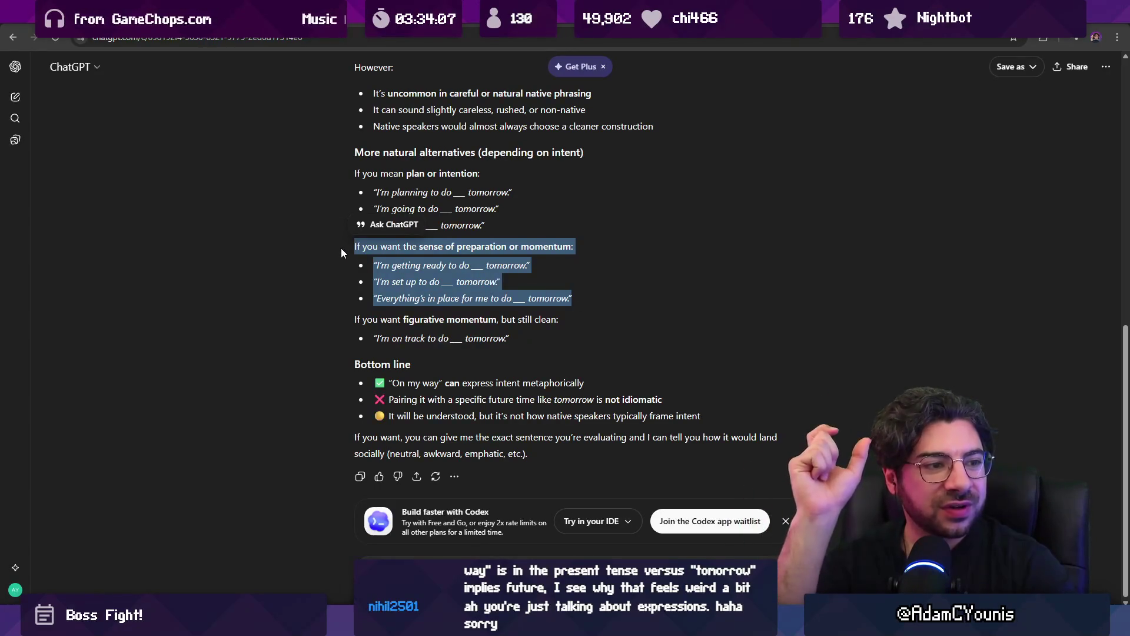
click(375, 282)
Quote the phrase "I'm set up to do" into a follow-up question.
drag(375, 281, 447, 283)
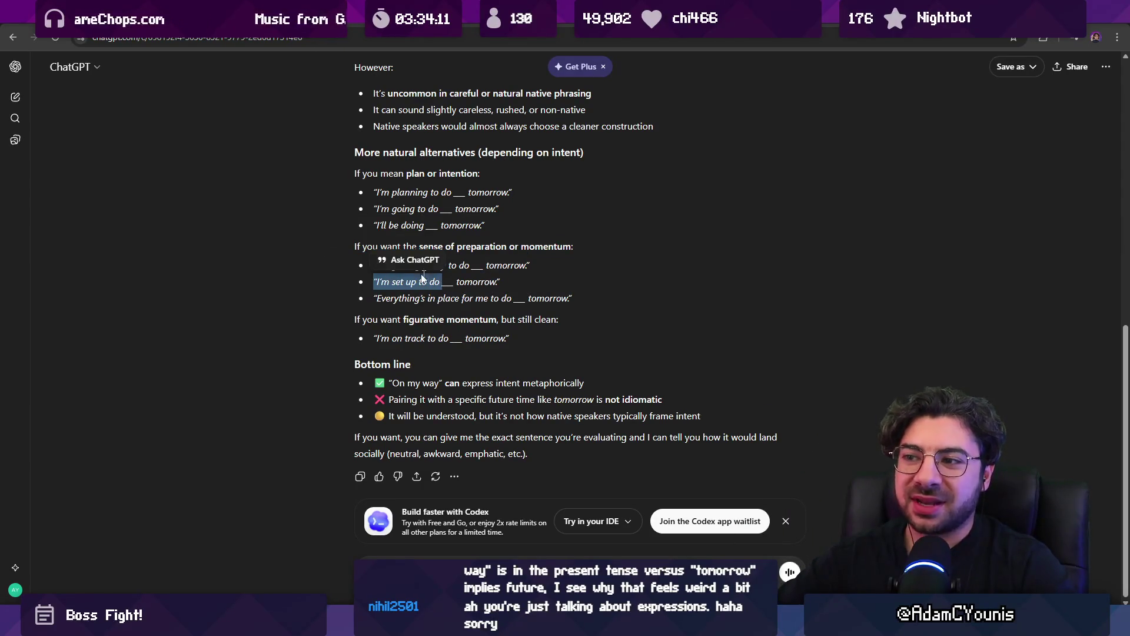
click(397, 259)
mouse_move(366, 265)
mouse_down()
mouse_move(510, 300)
mouse_move(573, 299)
mouse_up()
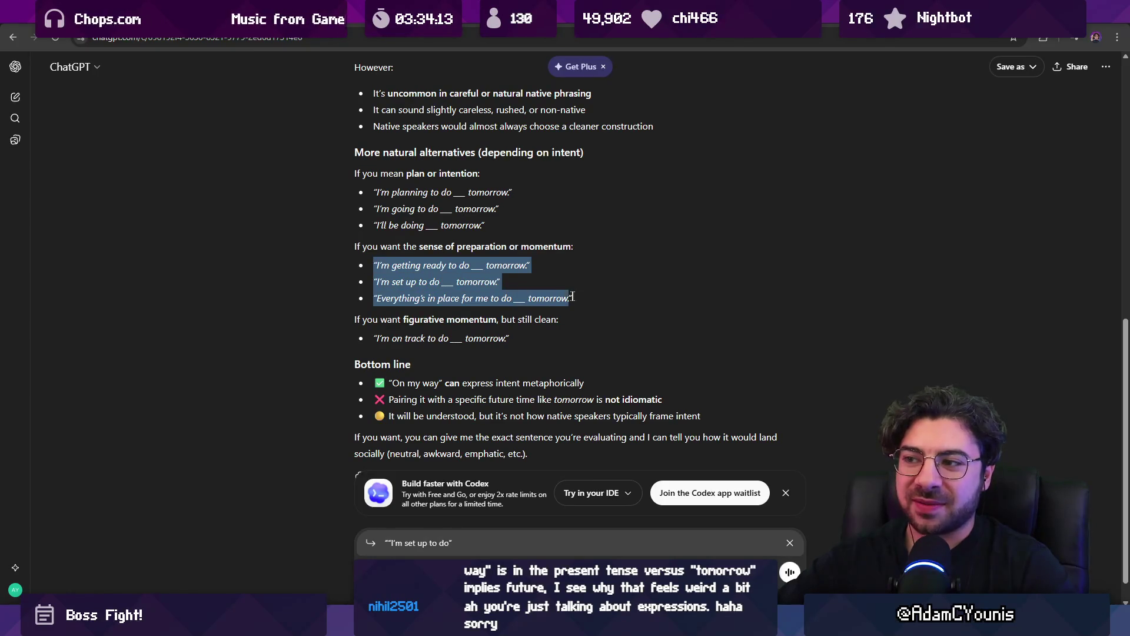
click(267, 252)
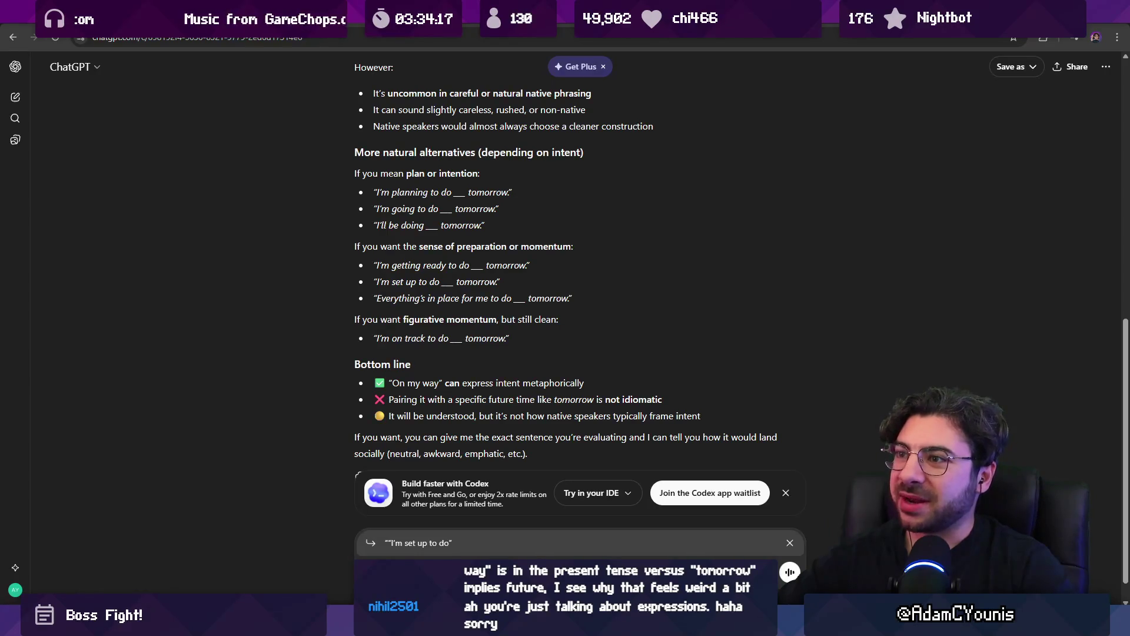
key(ctrl+Tab)
key(alt+Tab)
right_click(484, 377)
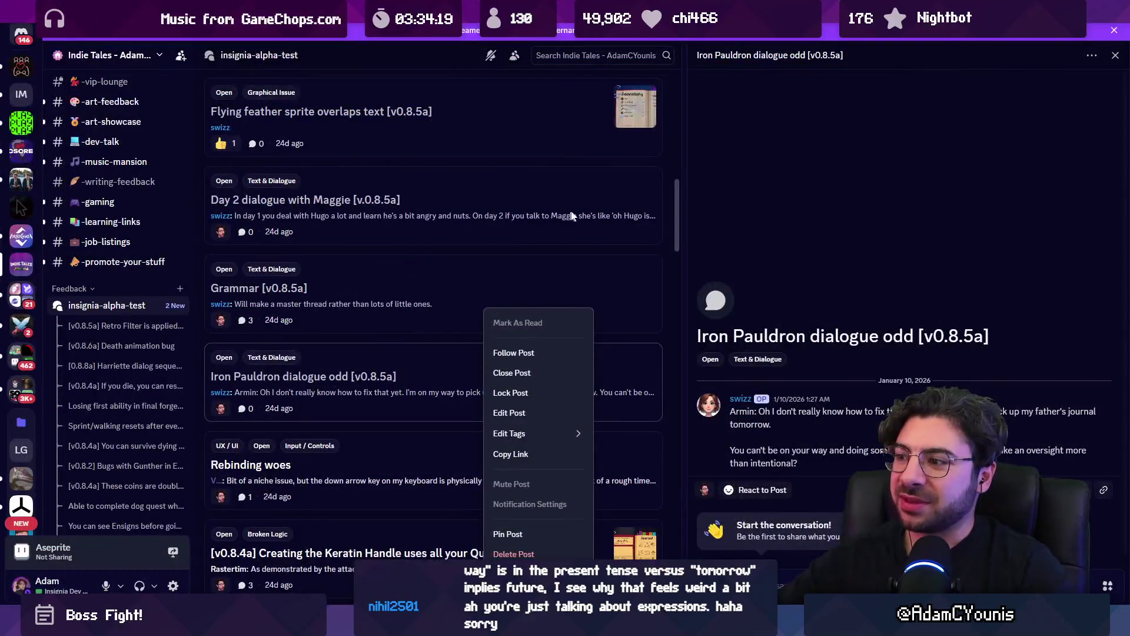
click(740, 241)
scroll(671, 286, down, 5)
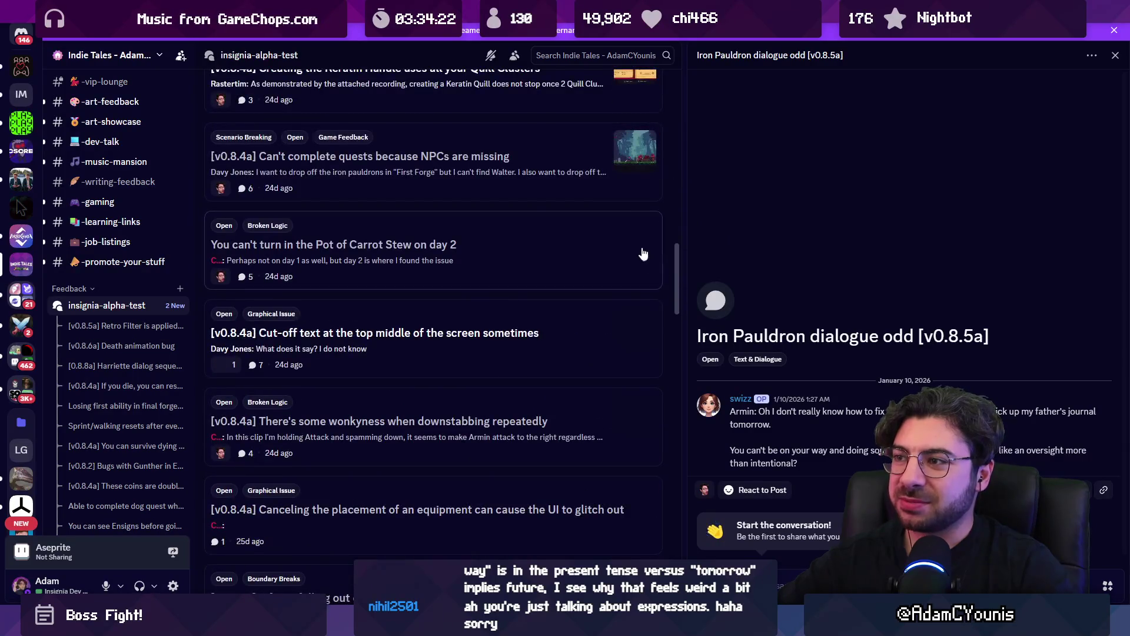
scroll(648, 247, up, 5)
scroll(585, 244, up, 7)
scroll(583, 245, down, 3)
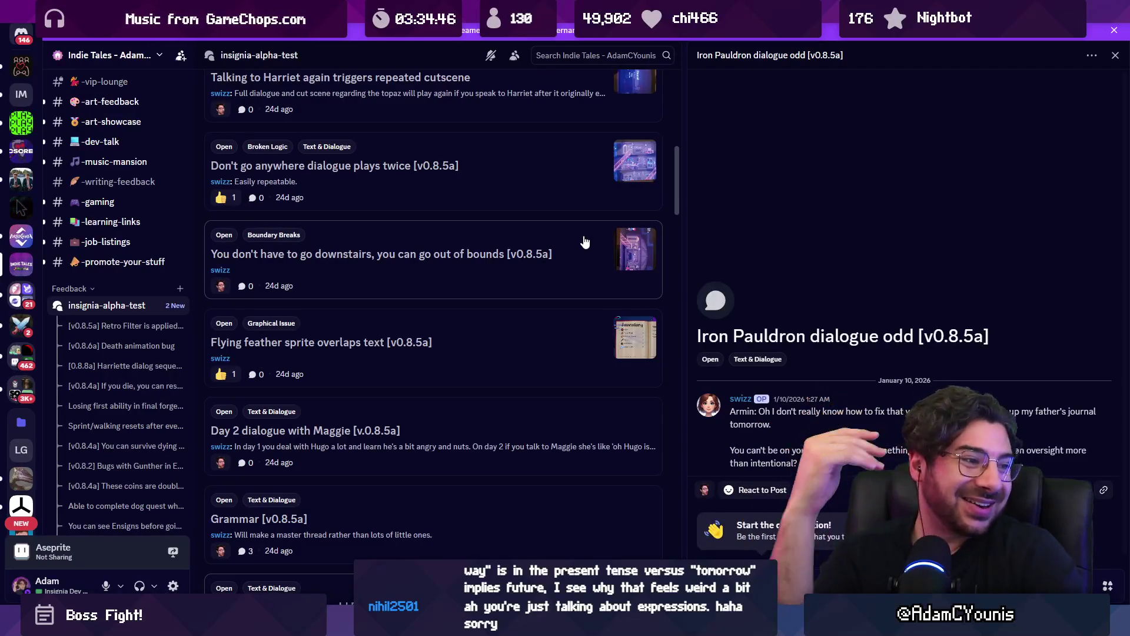
mouse_move(852, 407)
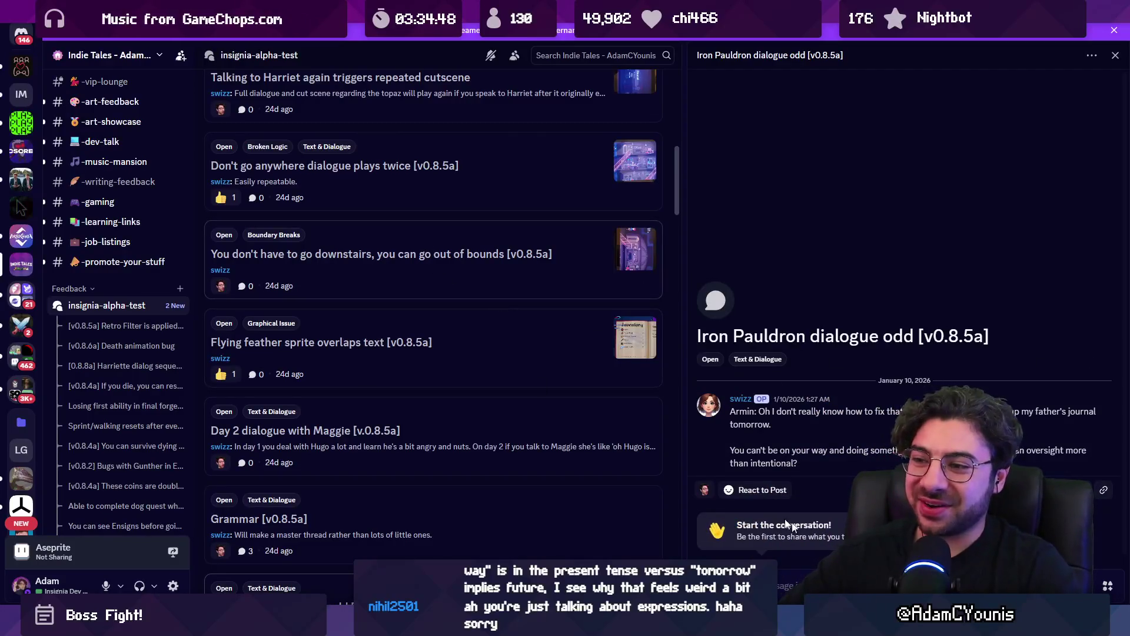
scroll(340, 352, down, 2)
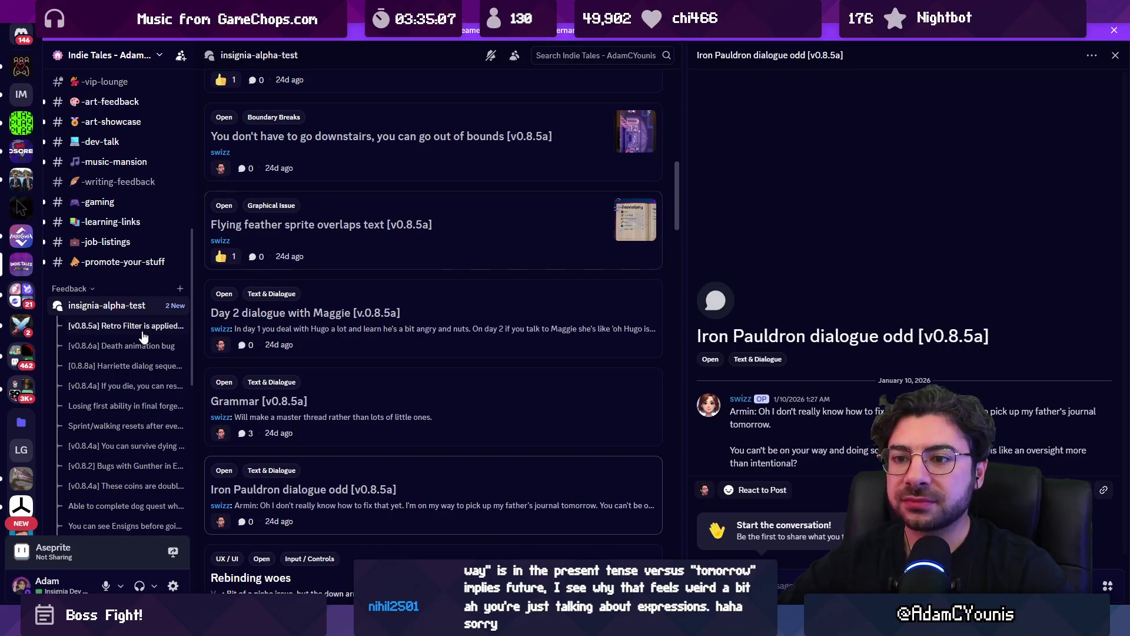
scroll(115, 329, down, 2)
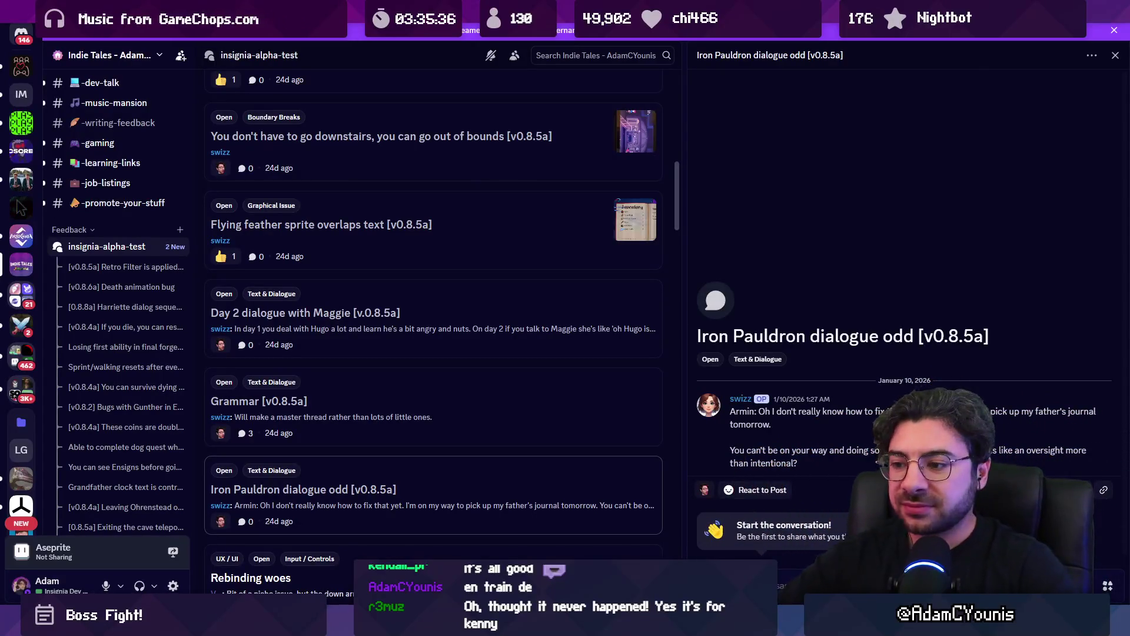
mouse_move(501, 624)
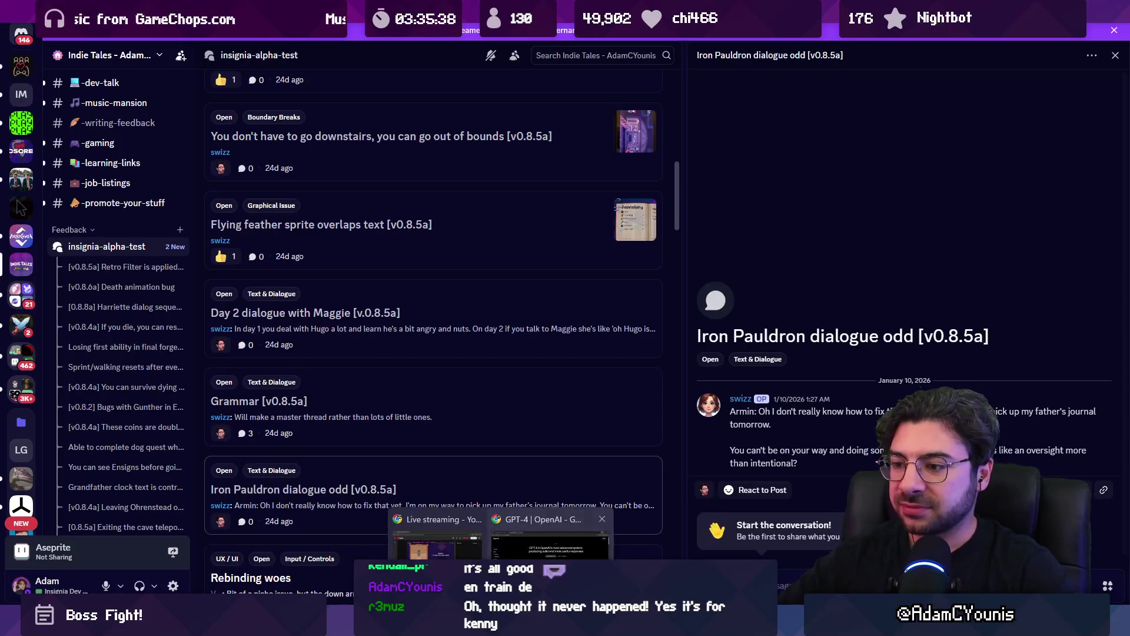
Search Google in the browser for 'en trian de'.
click(550, 538)
click(316, 46)
text(en trian de)
key(Return)
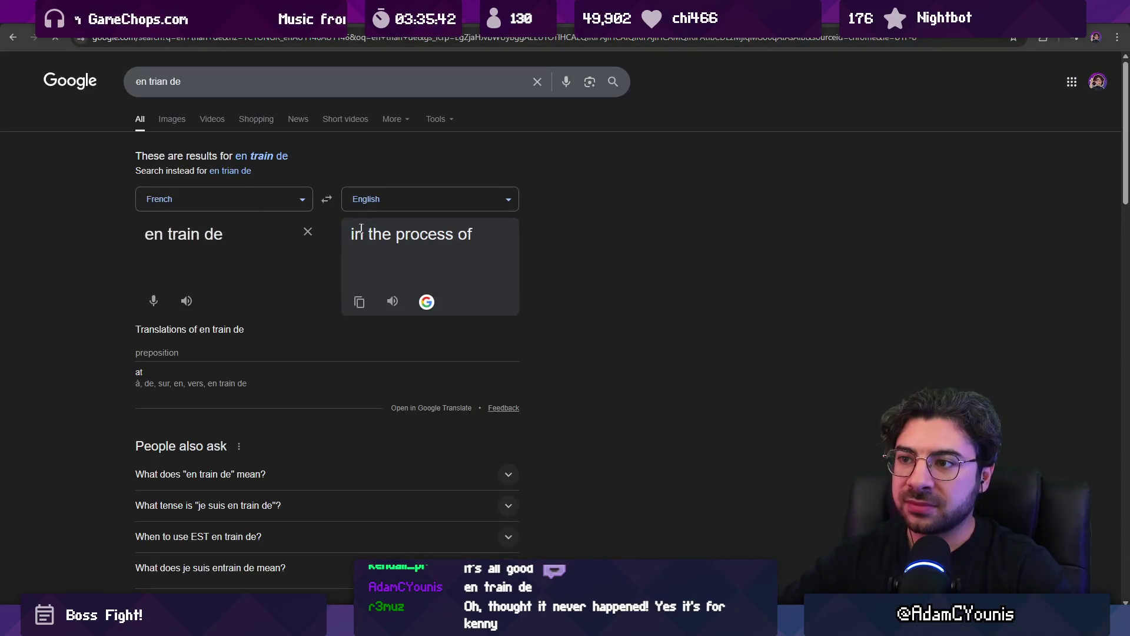
Browse the results showing 'in the process of' and preview the A Cup of French grammar chart.
scroll(59, 275, down, 2)
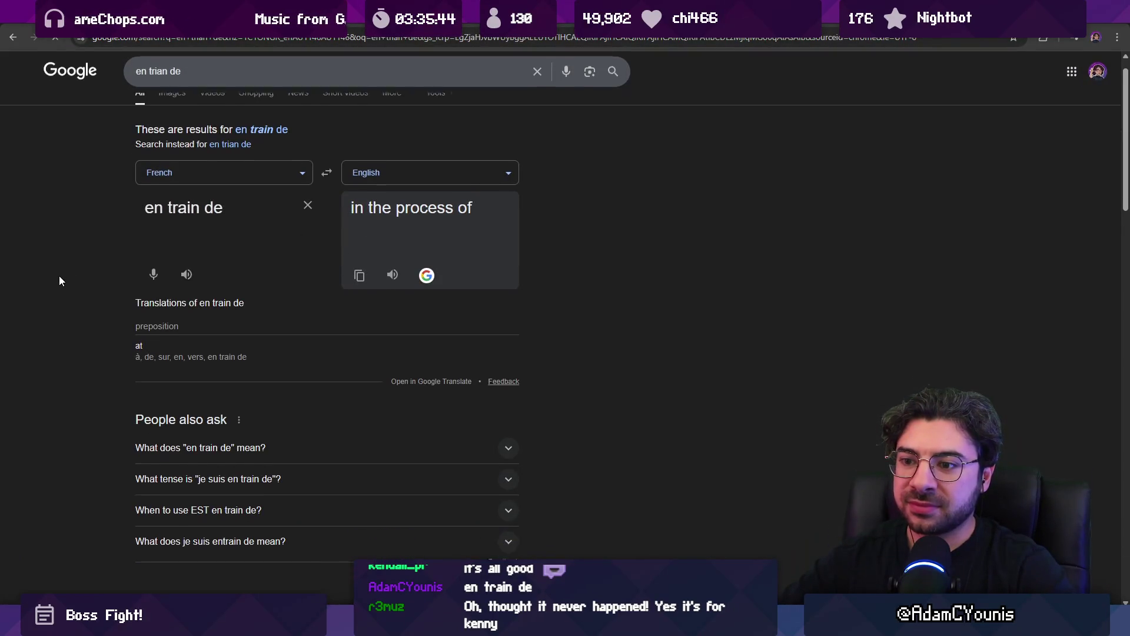
scroll(59, 274, up, 1)
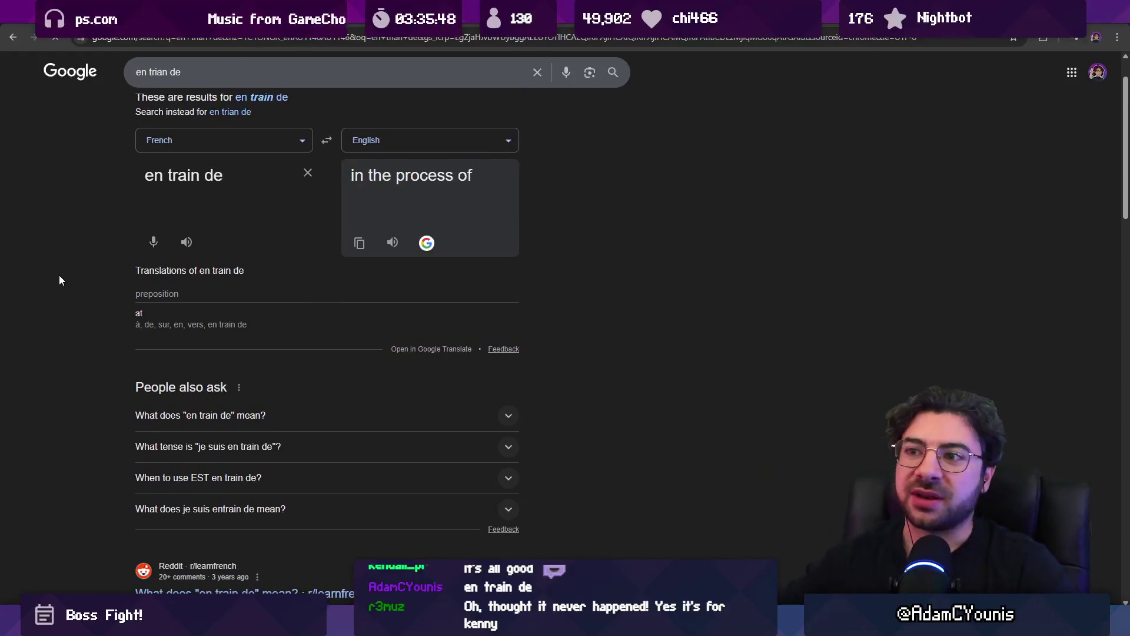
scroll(94, 243, down, 3)
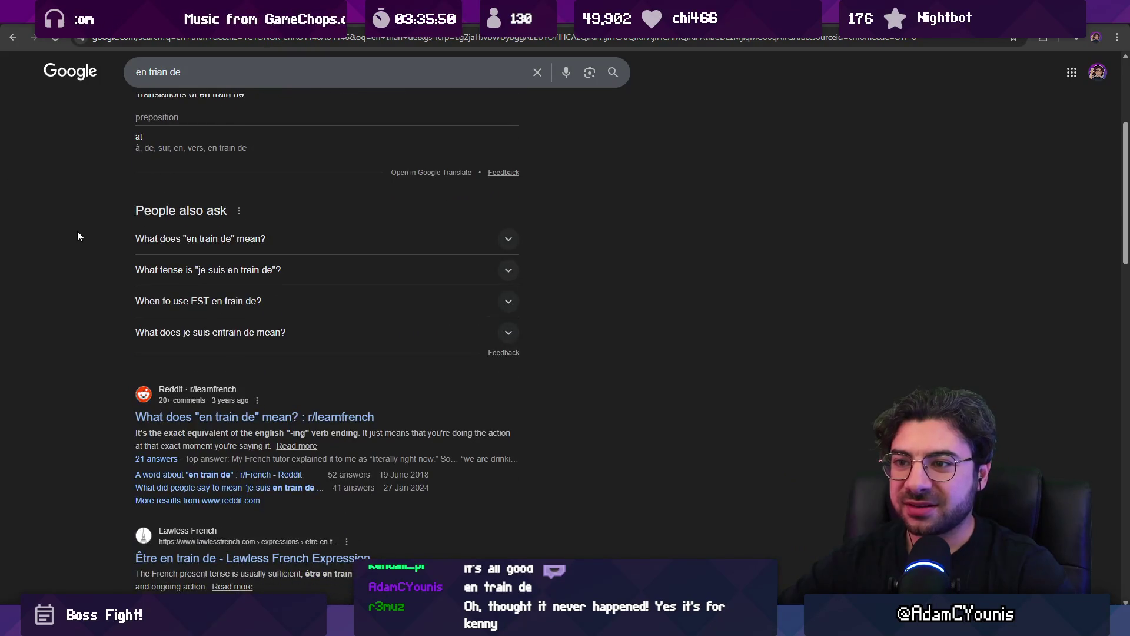
scroll(77, 231, down, 2)
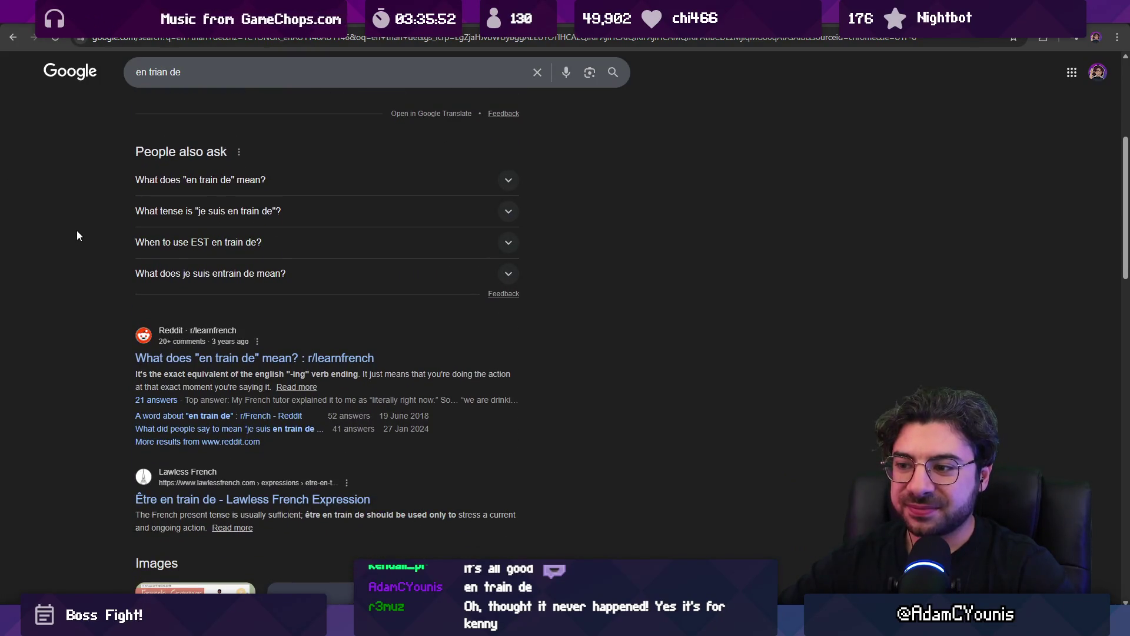
scroll(77, 231, down, 2)
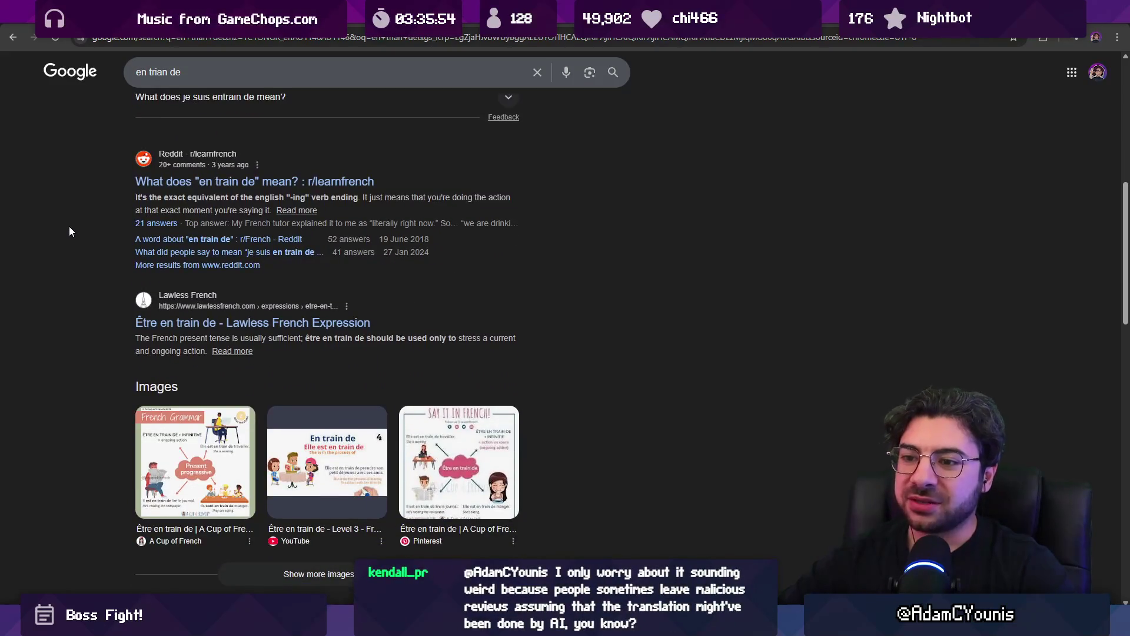
scroll(69, 224, up, 8)
scroll(69, 225, down, 6)
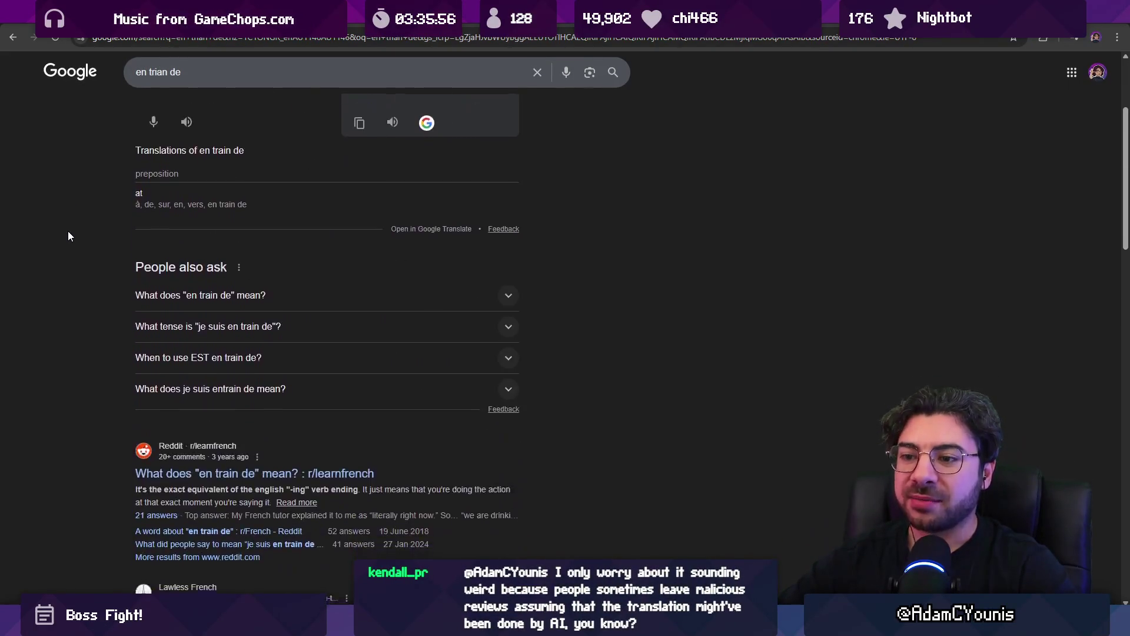
scroll(75, 241, down, 3)
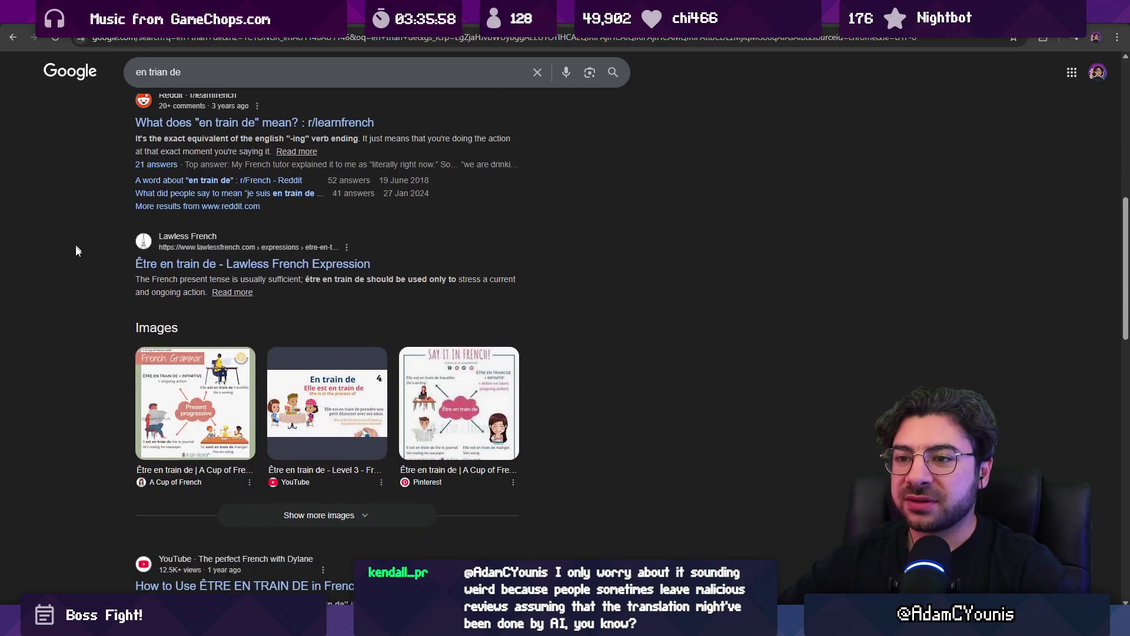
click(215, 408)
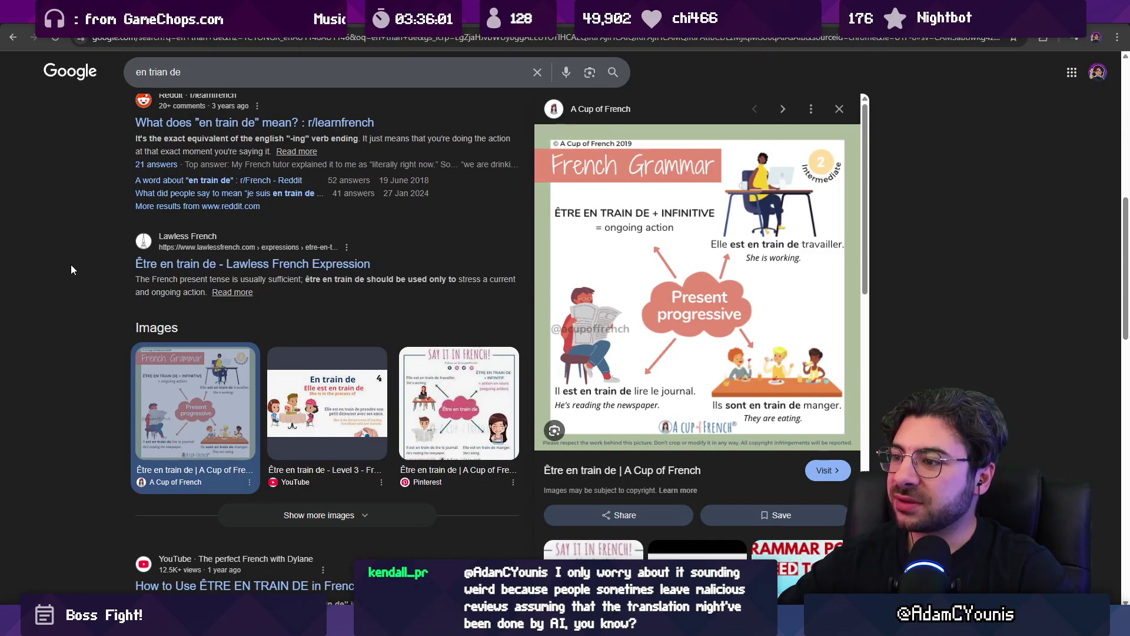
scroll(62, 263, up, 8)
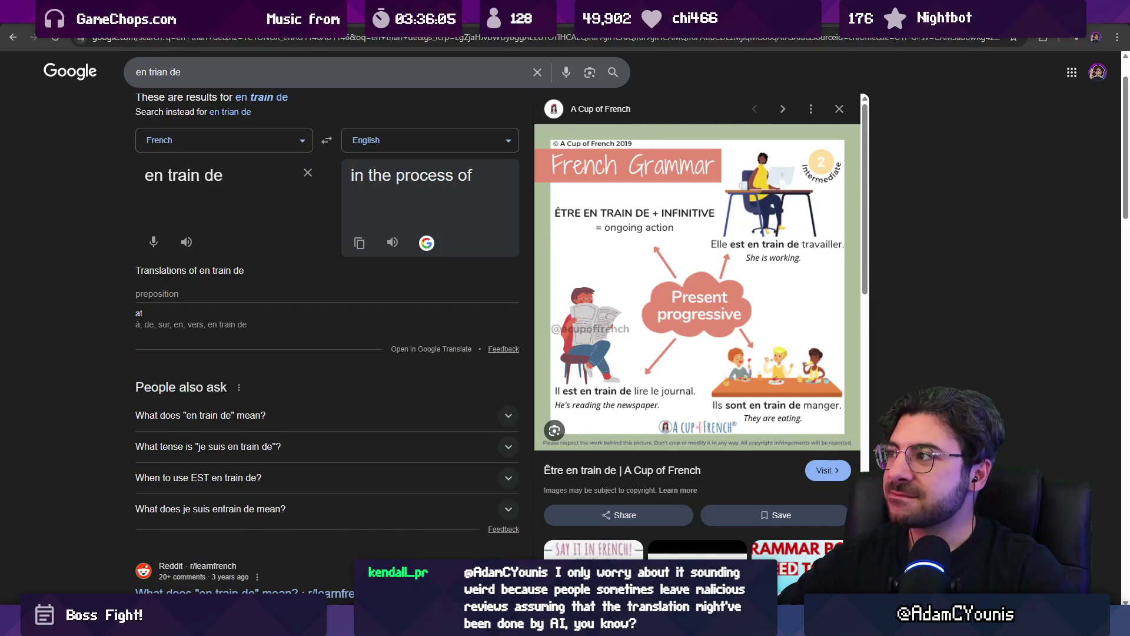
key(alt+Tab)
key(alt+Tab)
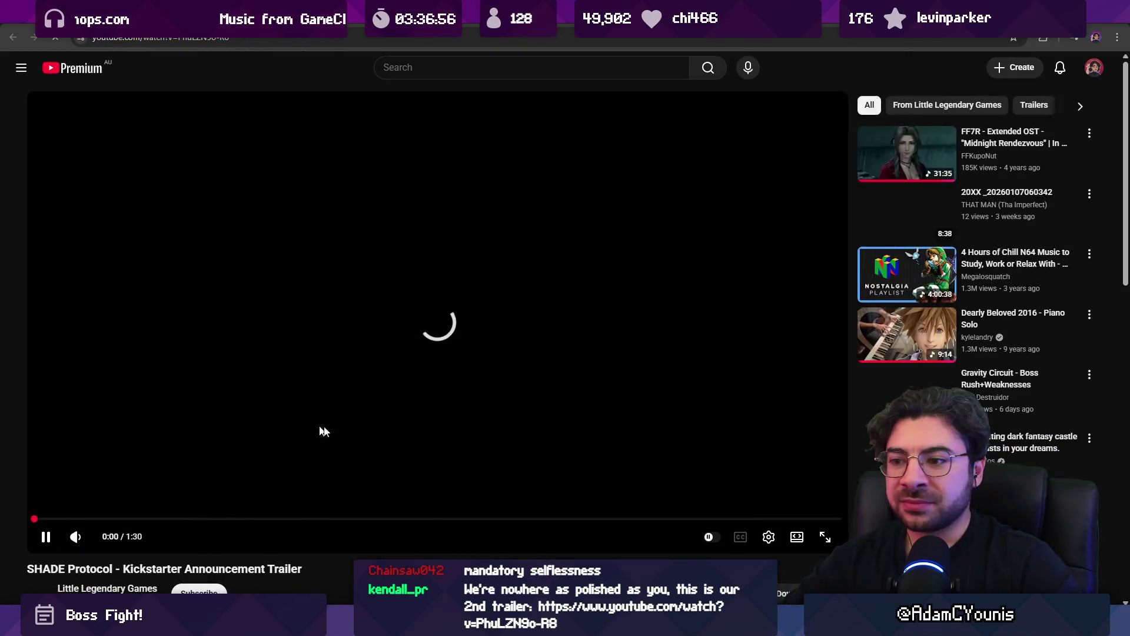
Open the viewer's SHADE Protocol trailer link and bring its YouTube page in front of Media Player.
click(40, 525)
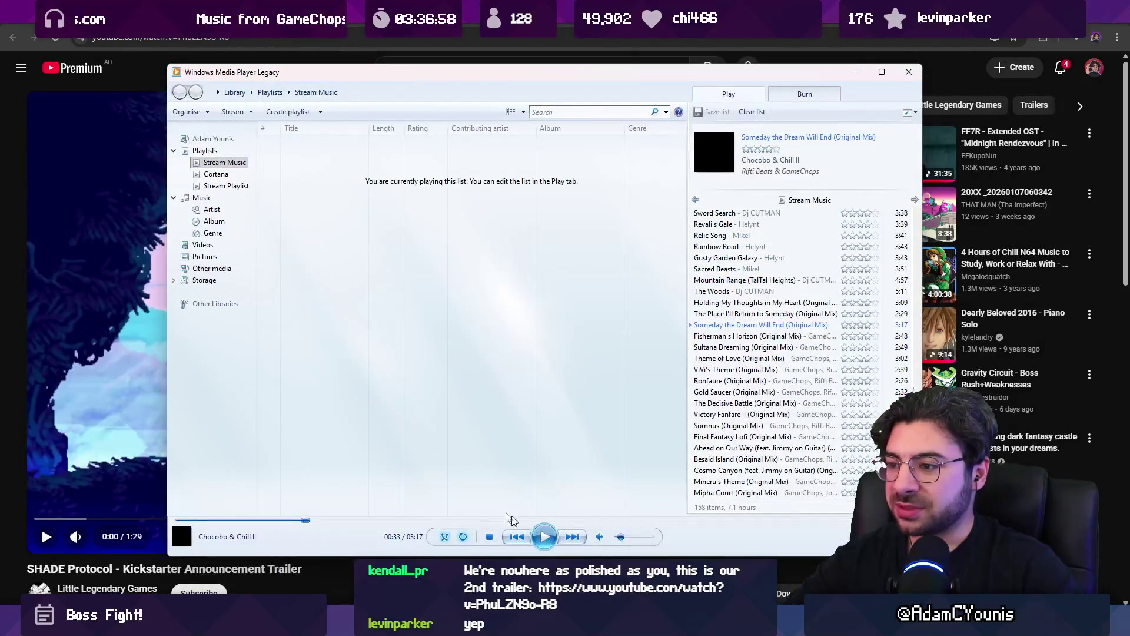
click(545, 536)
click(91, 533)
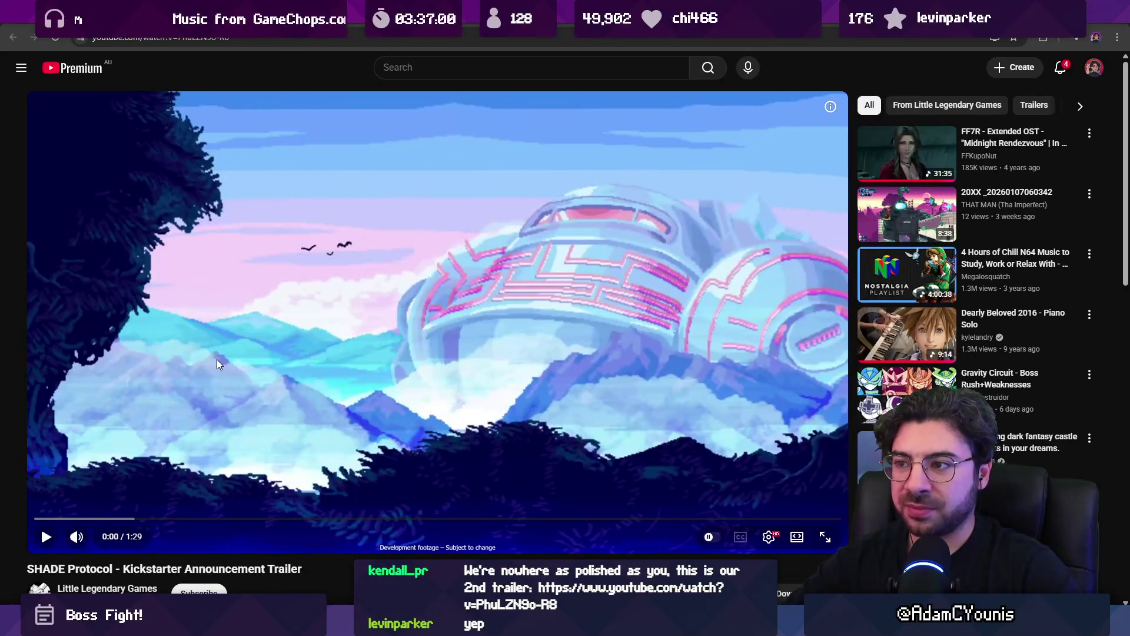
Play the SHADE Protocol trailer through to its Follow Us On Kickstarter end card.
click(217, 412)
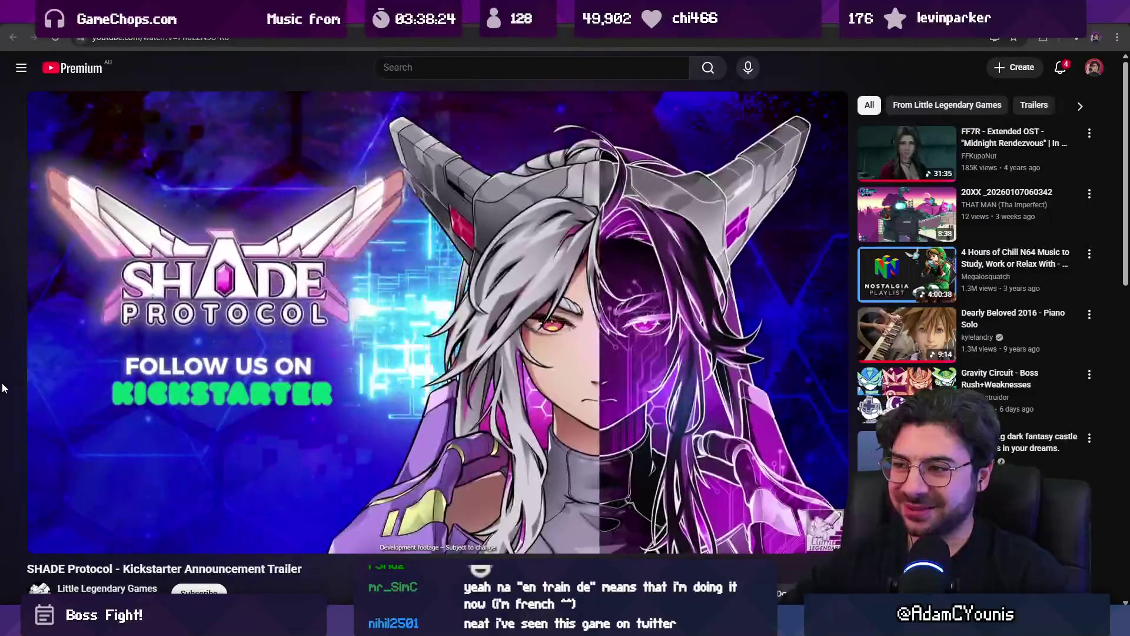
mouse_move(97, 330)
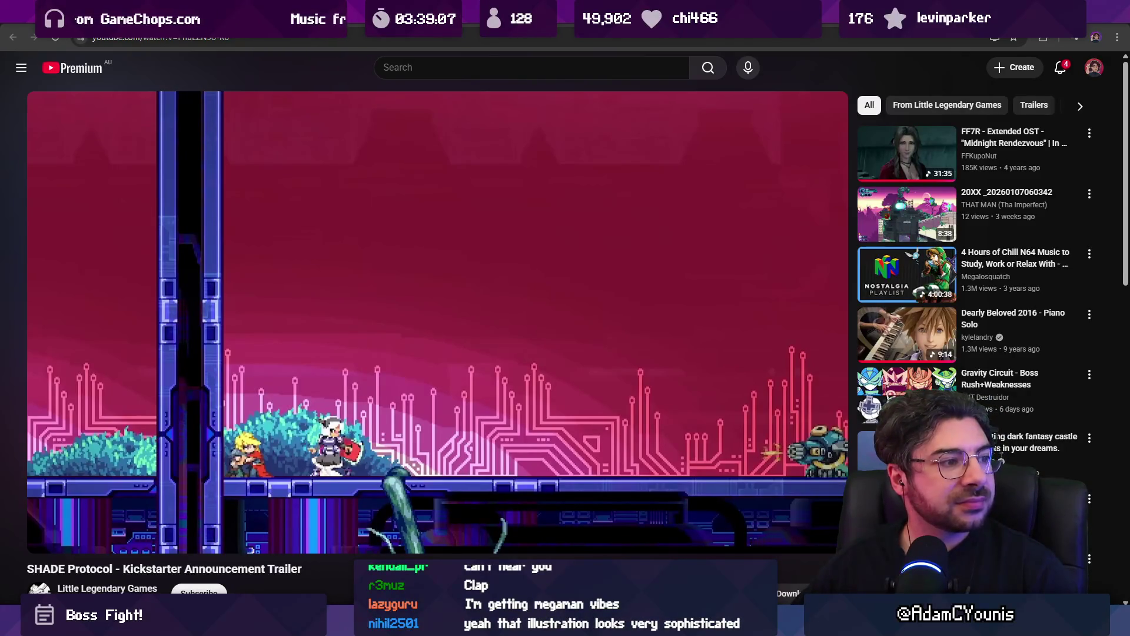
Watch the trailer full screen, pausing on several scenes including the boss fight.
double_click(389, 348)
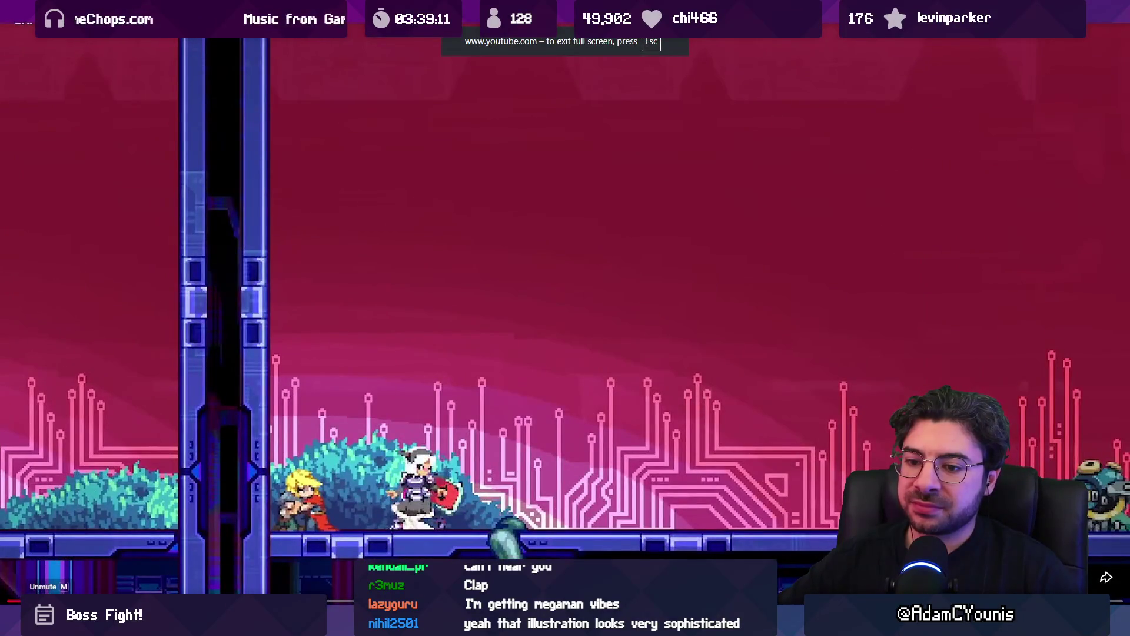
click(399, 489)
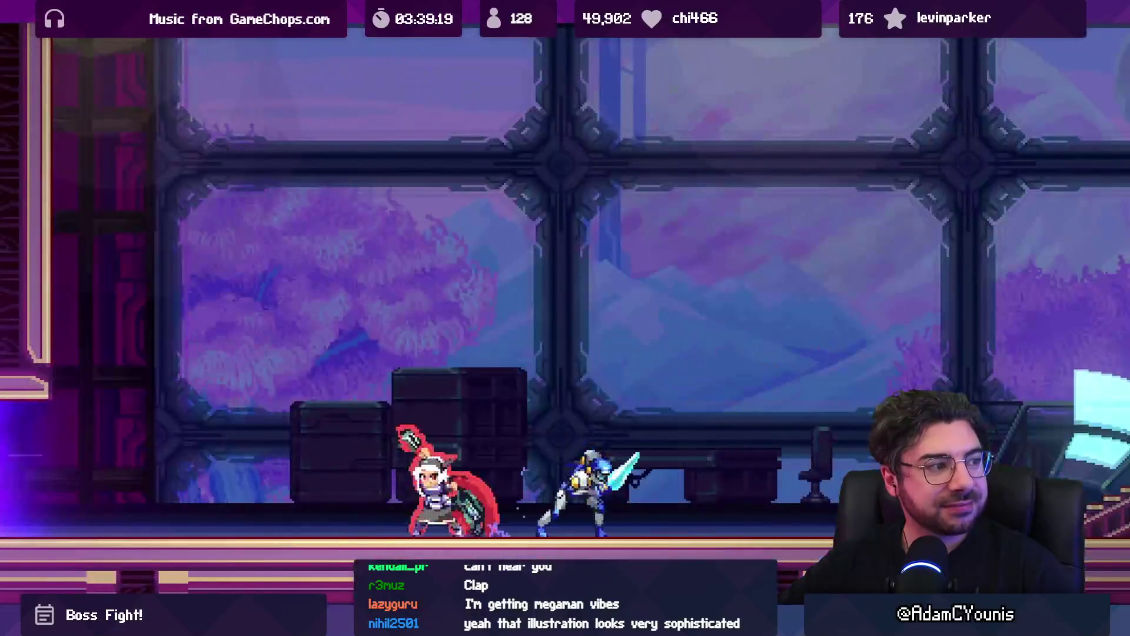
click(400, 494)
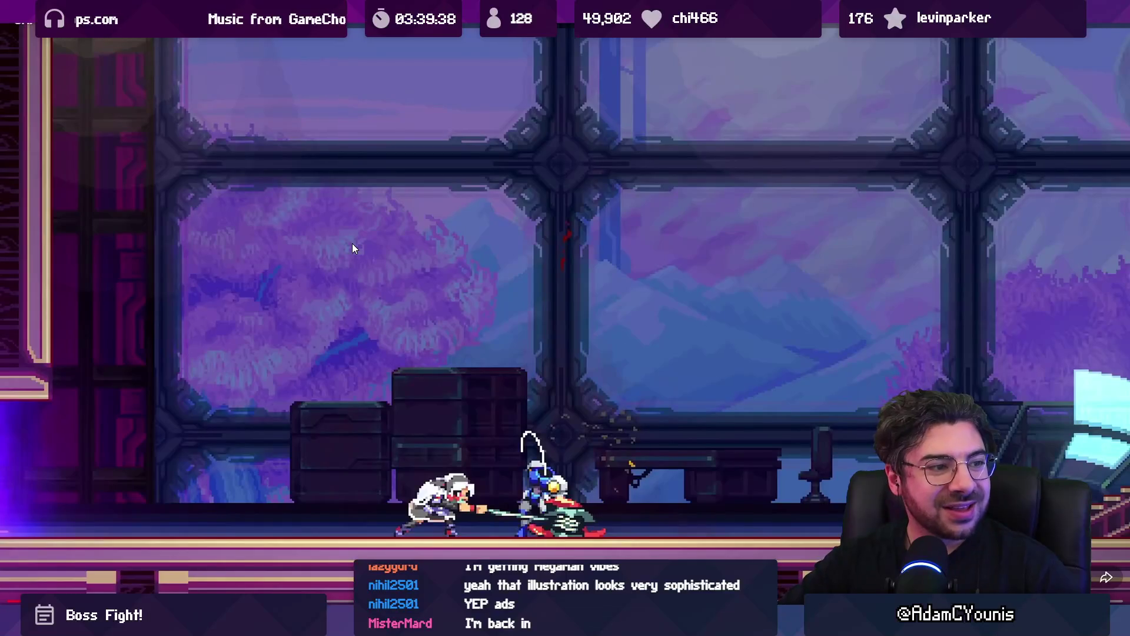
click(352, 242)
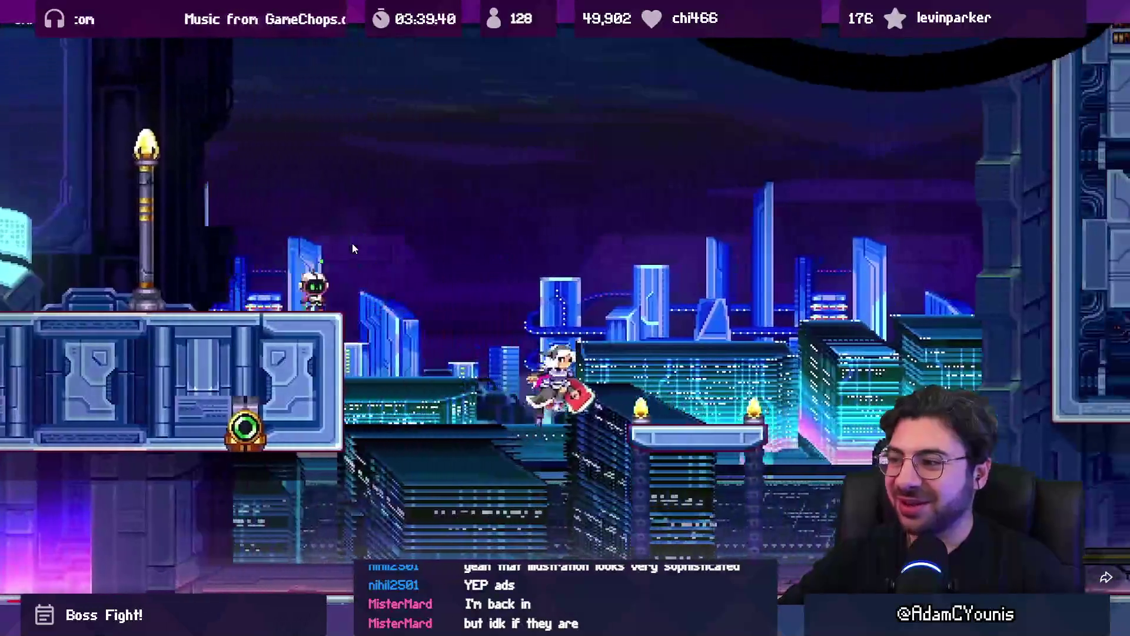
click(352, 242)
click(352, 243)
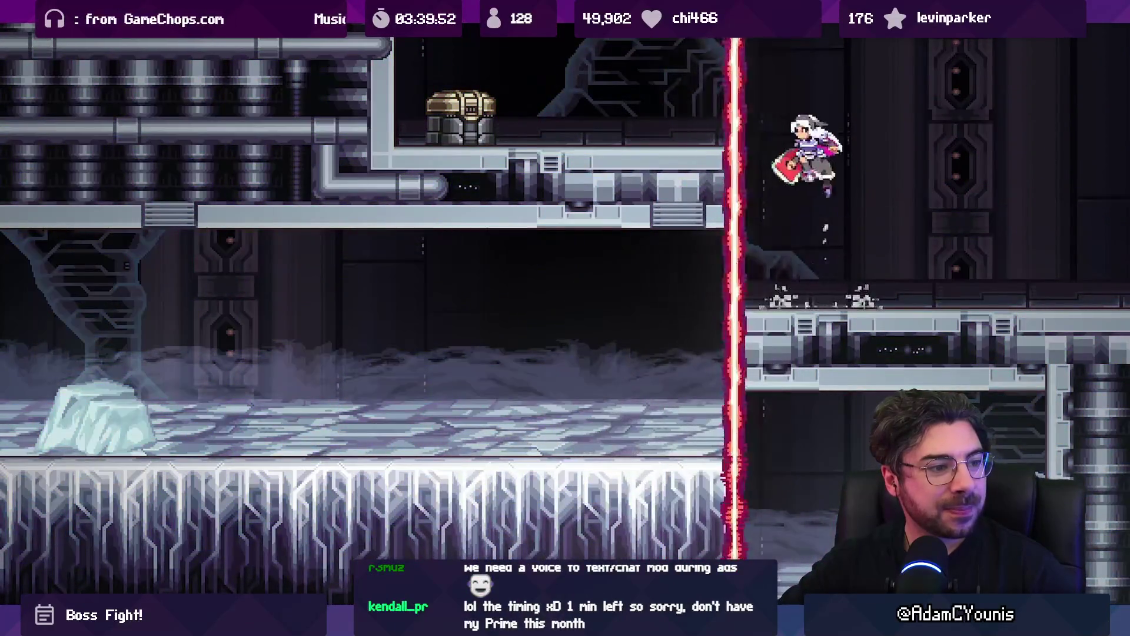
click(352, 247)
click(353, 245)
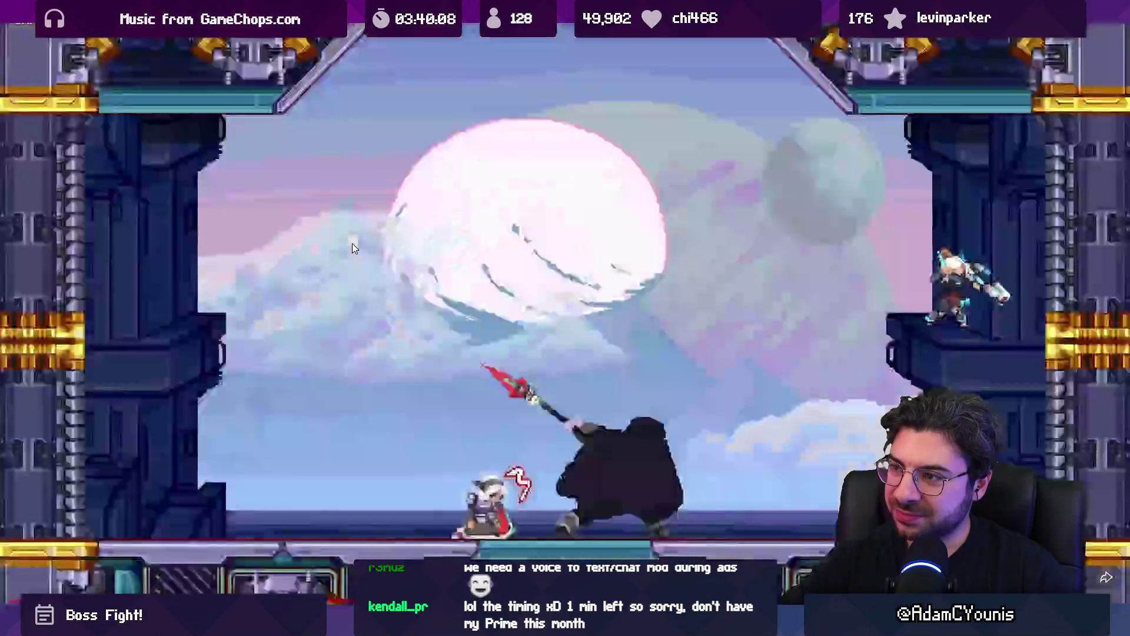
click(353, 244)
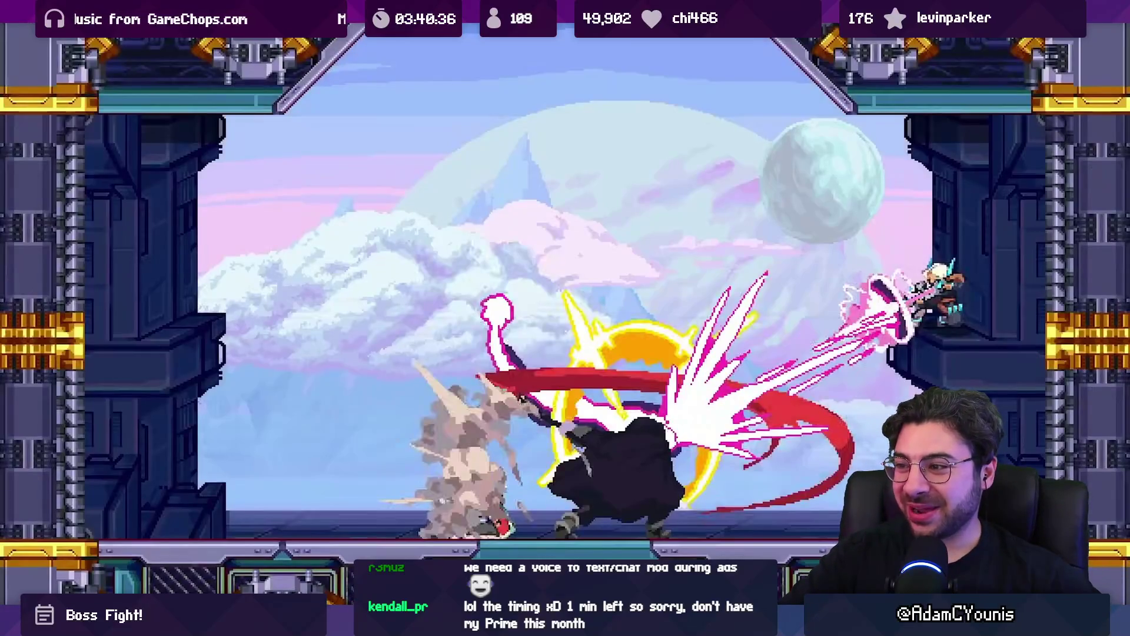
click(566, 391)
click(566, 391)
click(566, 391)
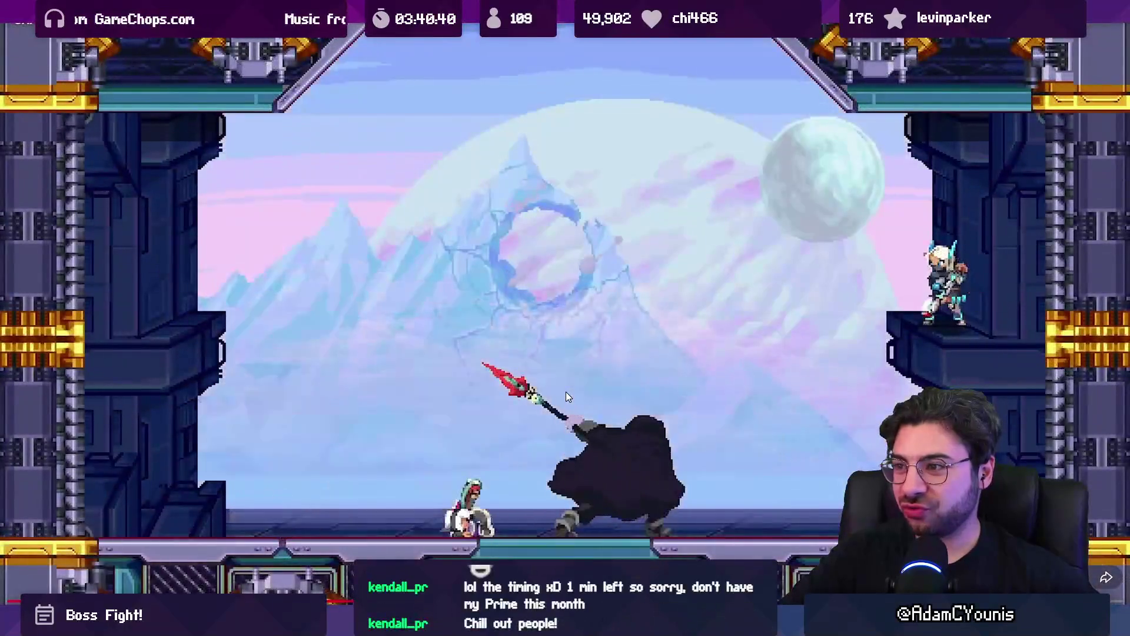
click(567, 391)
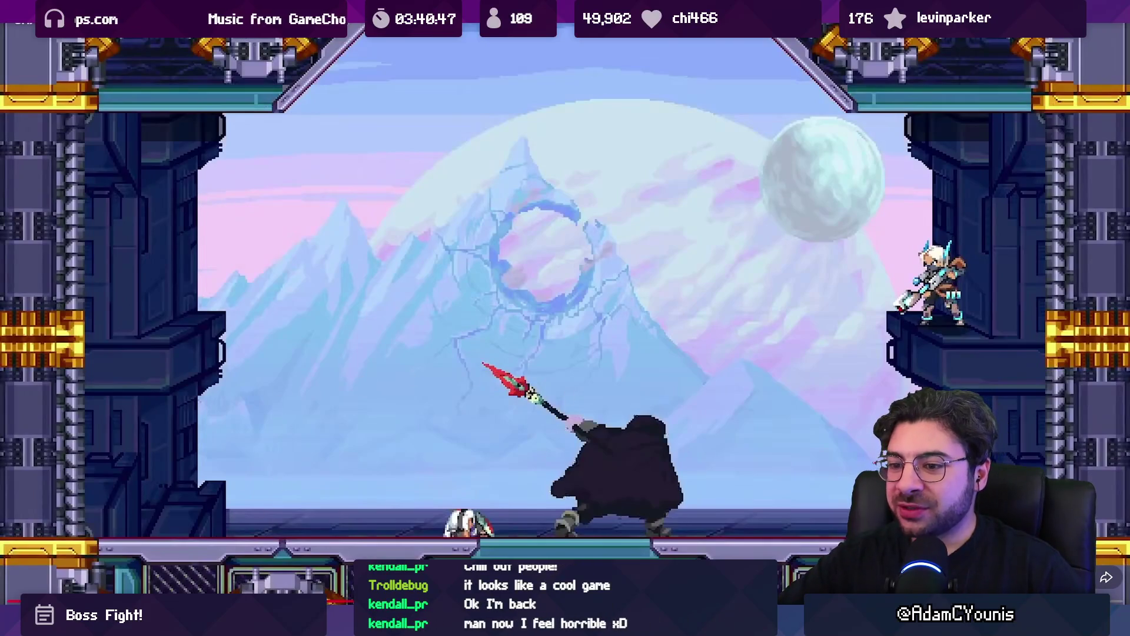
Seek back near the start and replay the grid and laser scenes, pausing along the way.
mouse_move(530, 601)
mouse_down()
mouse_move(18, 601)
mouse_move(177, 490)
mouse_move(232, 408)
mouse_up()
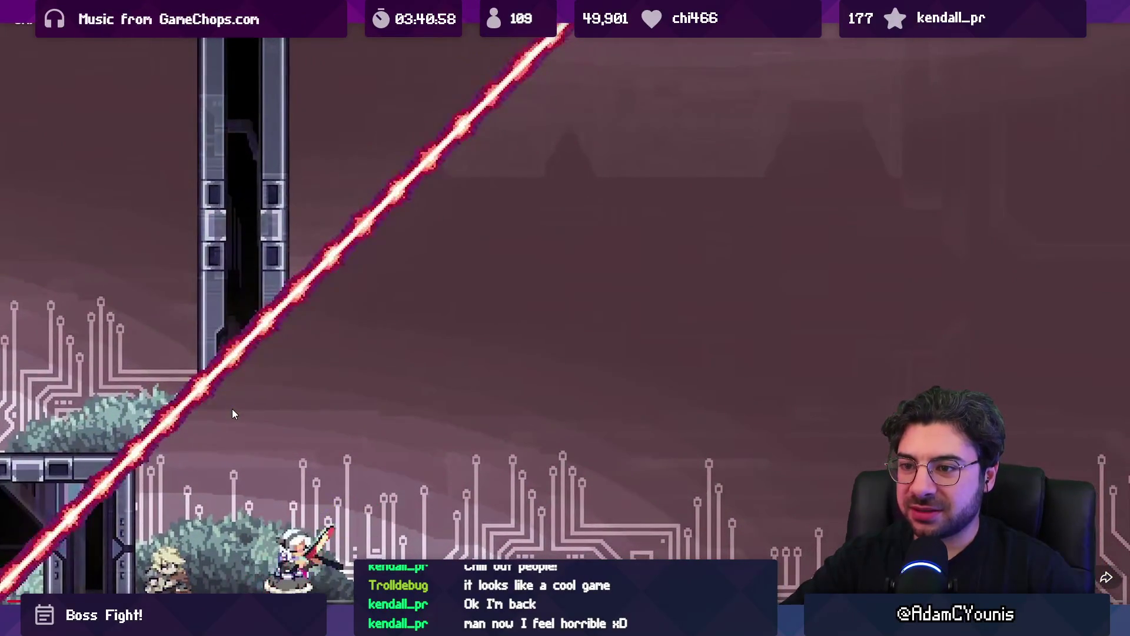
key(Left)
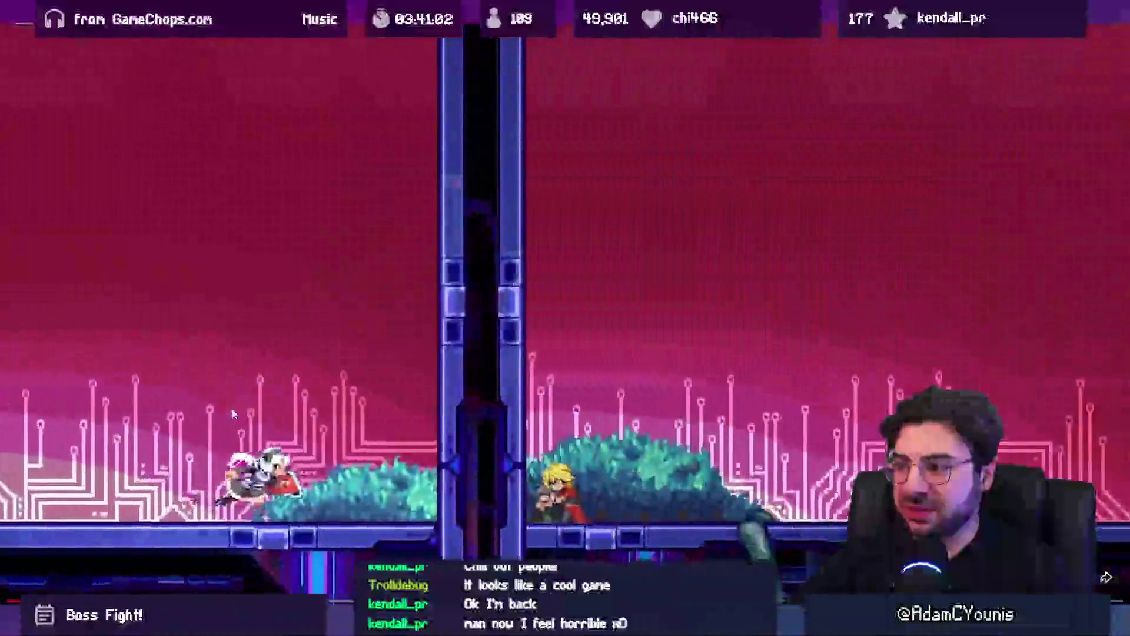
key(space)
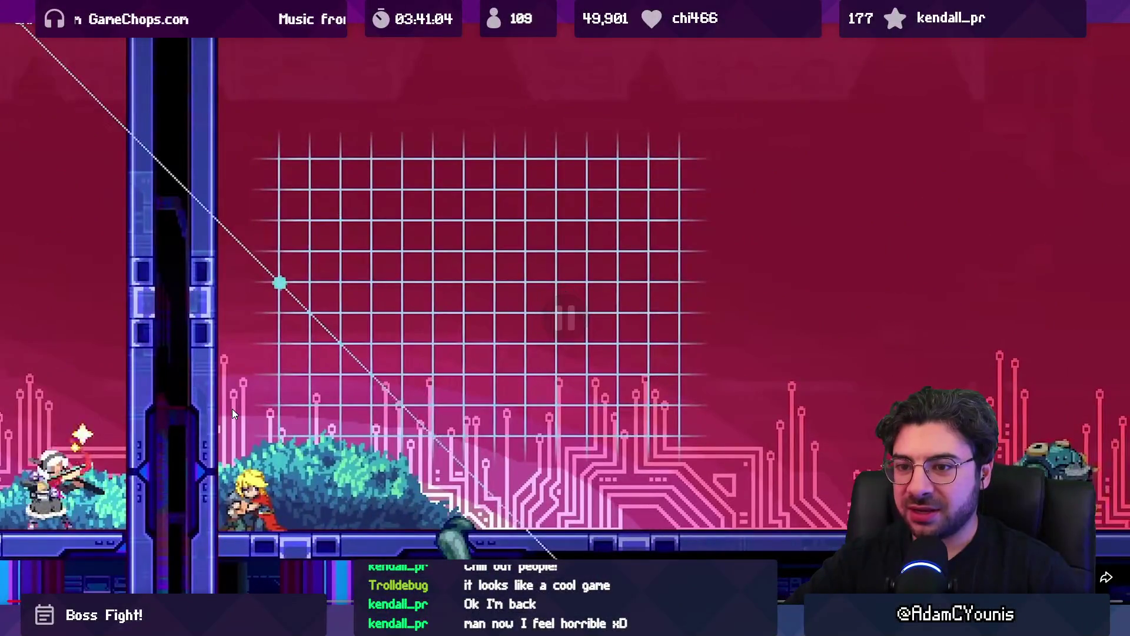
key(space)
key(space)
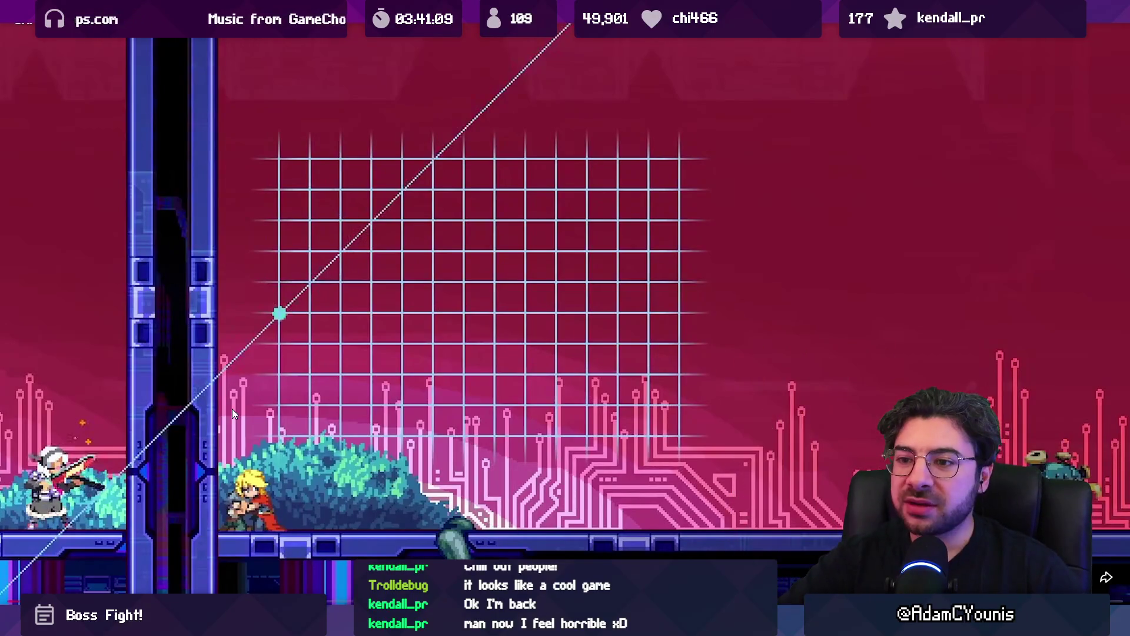
key(space)
key(space)
key(space)
key(space)
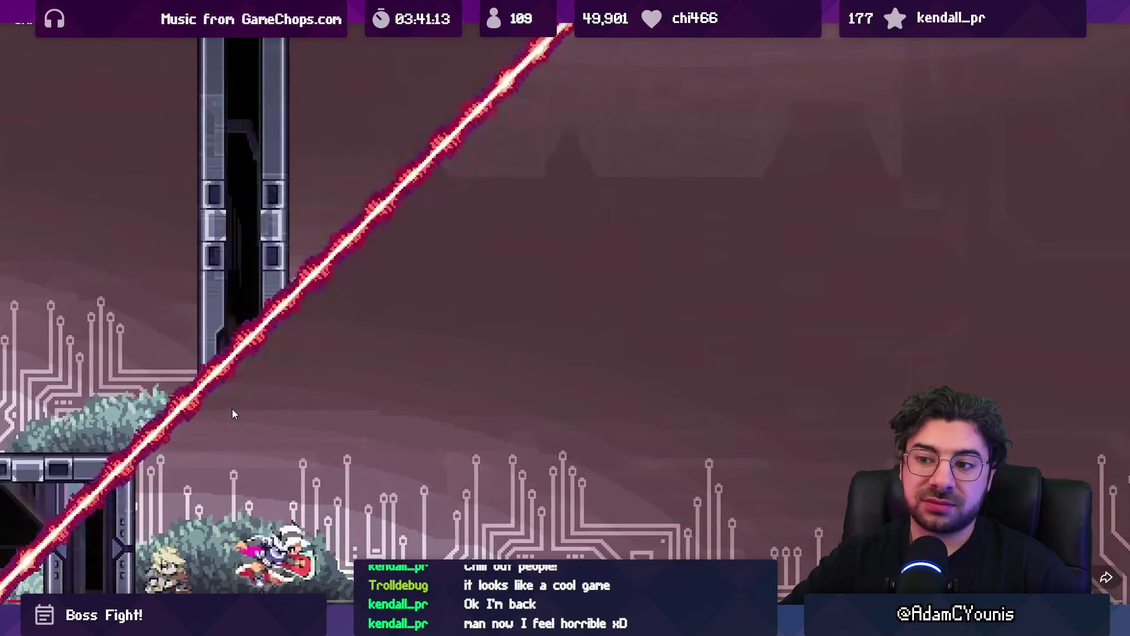
key(space)
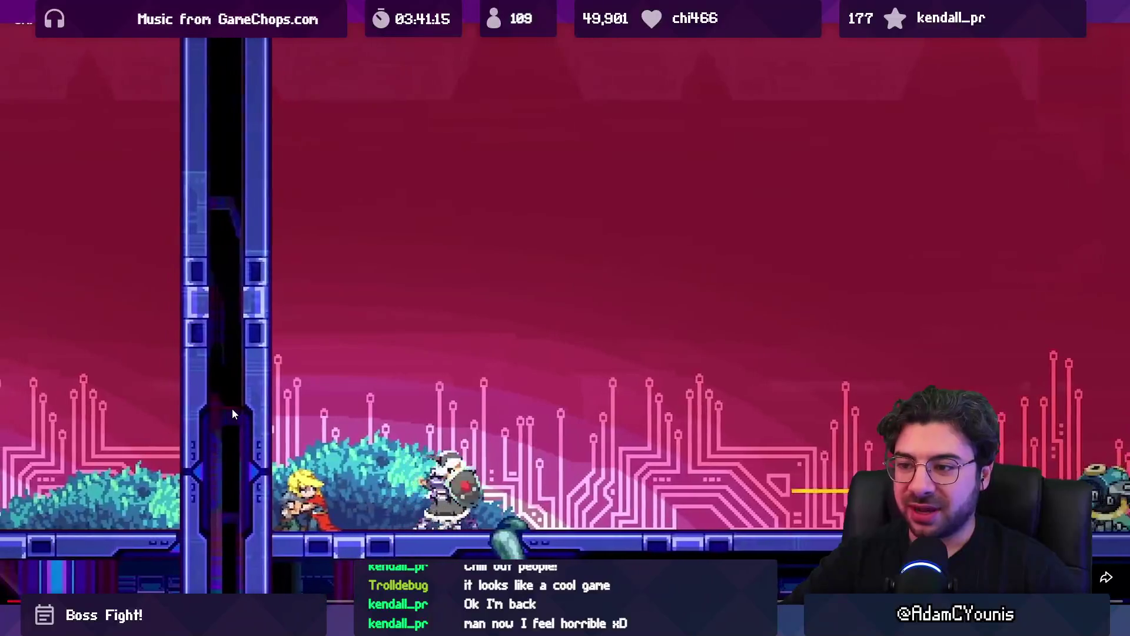
key(space)
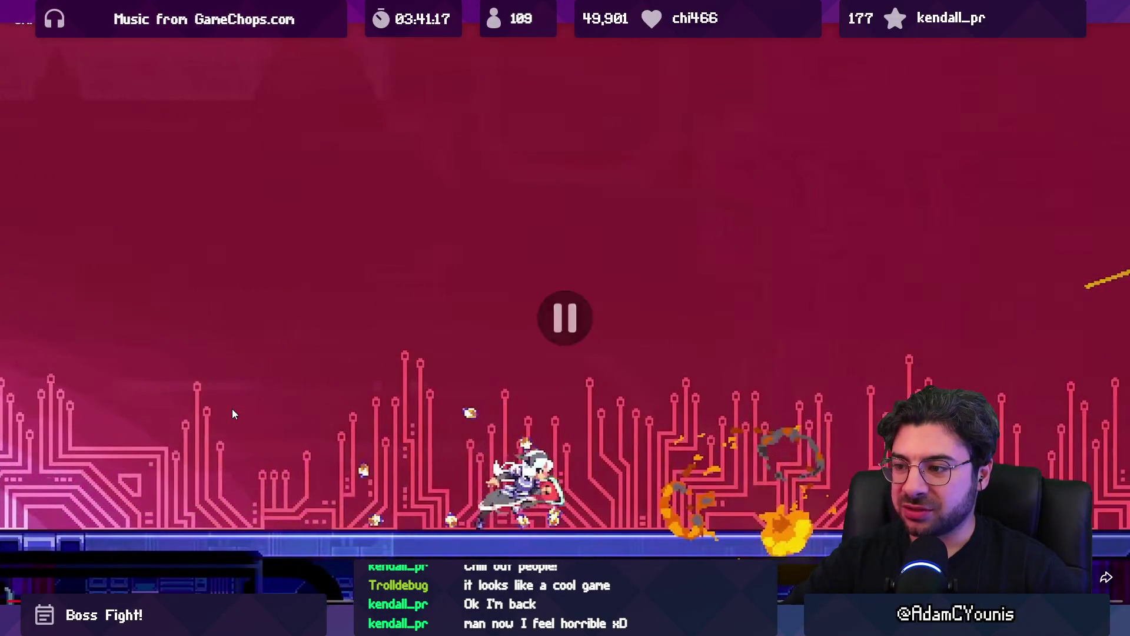
key(space)
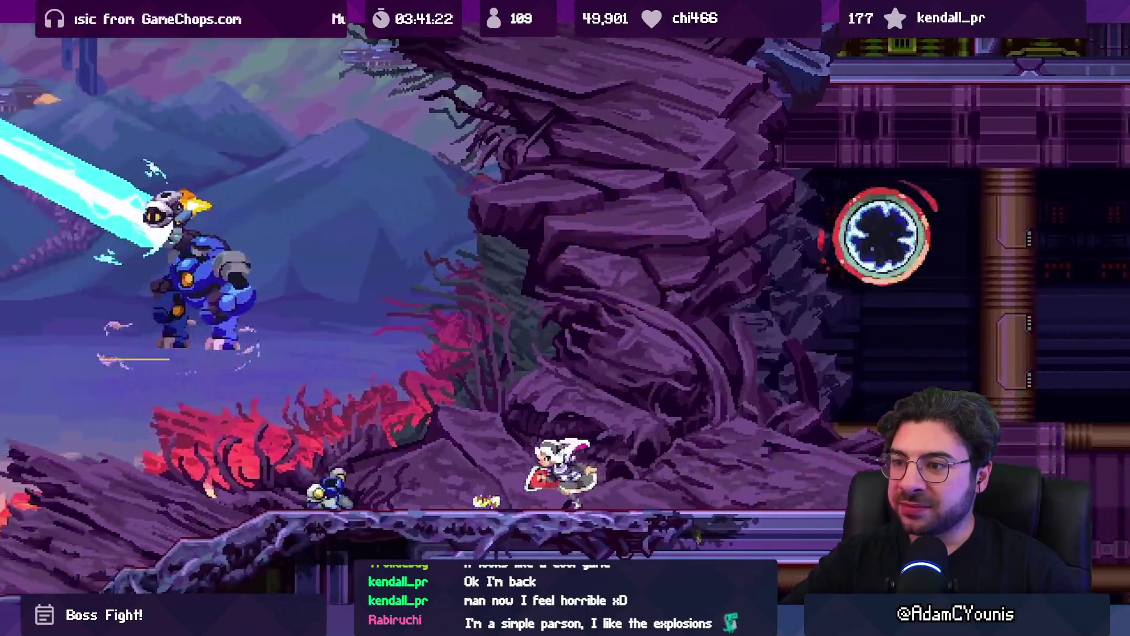
click(233, 410)
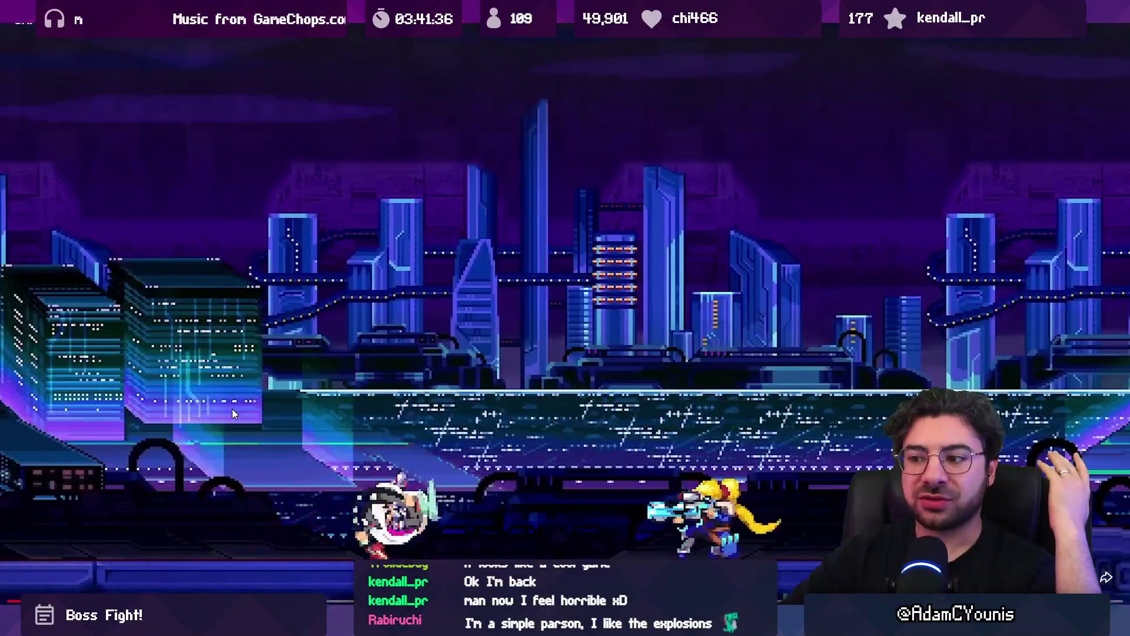
Pause and resume the trailer while commenting, letting it reach the tech-facility boss fight.
click(232, 409)
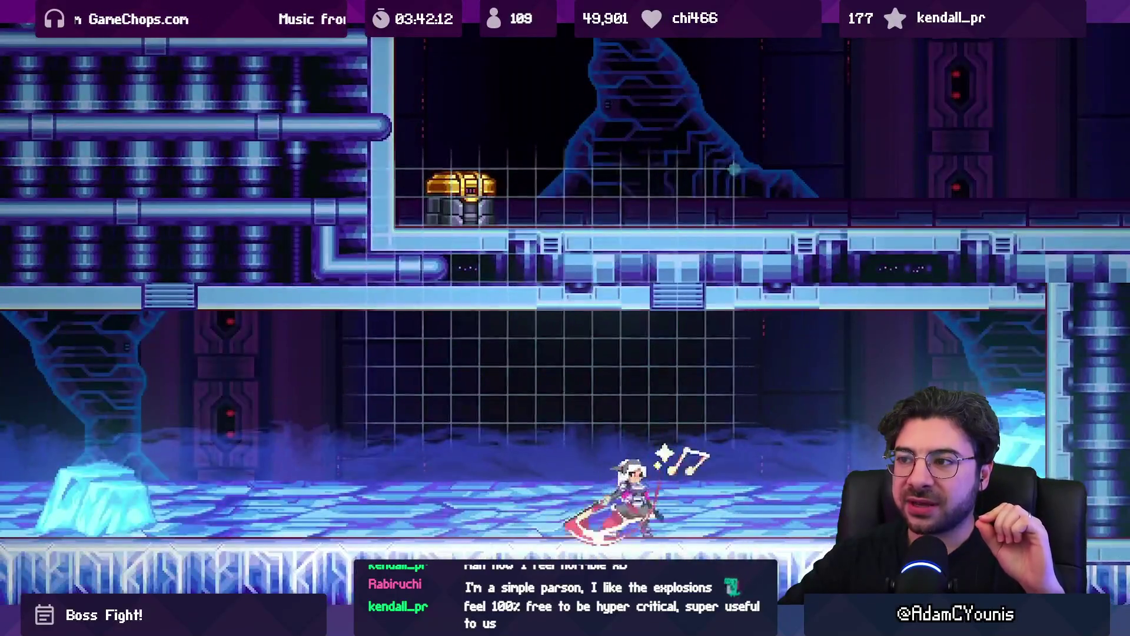
click(232, 408)
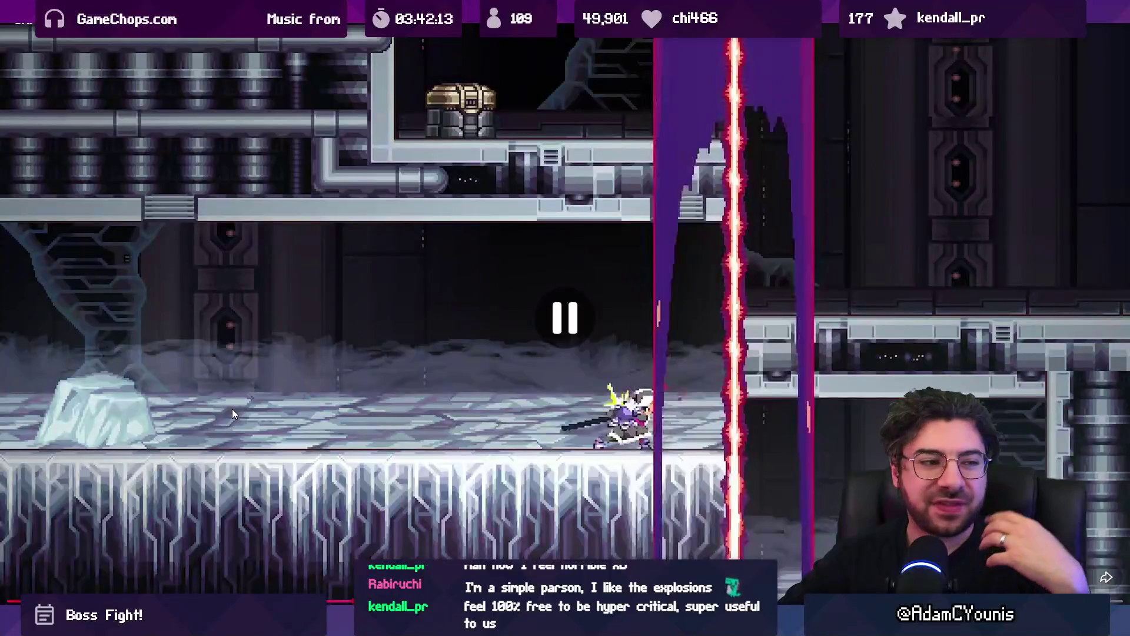
click(232, 409)
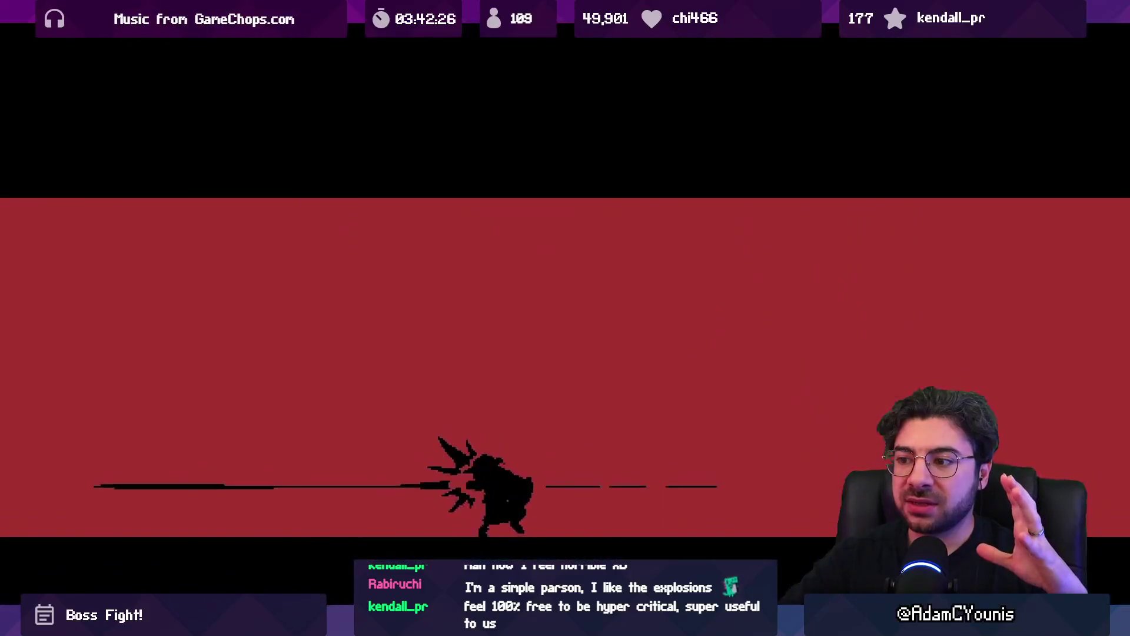
click(232, 410)
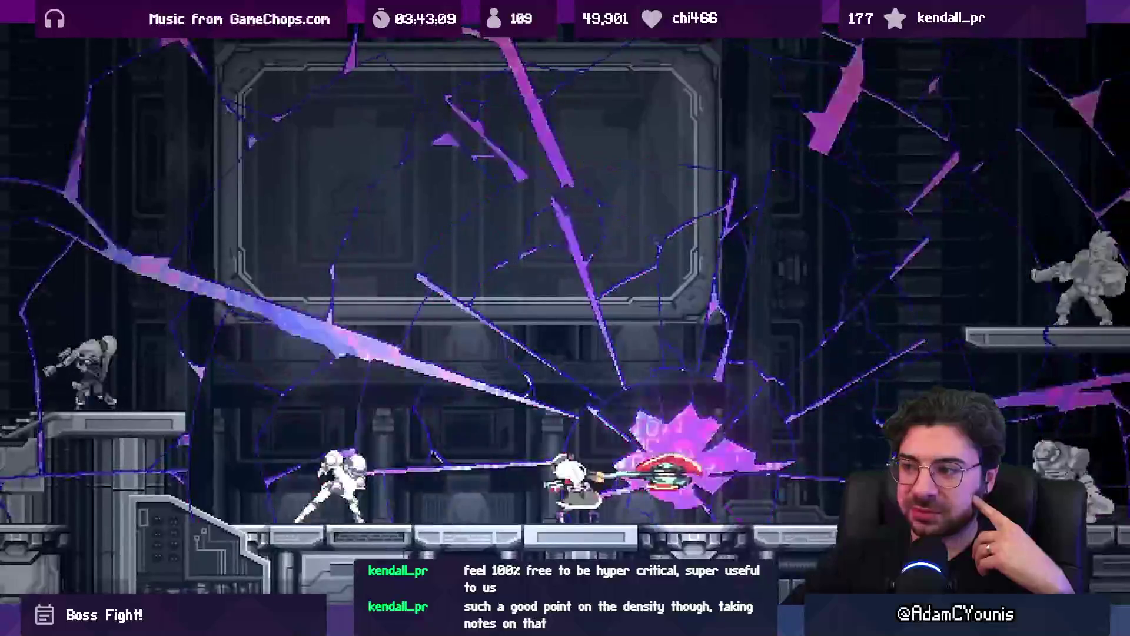
click(233, 414)
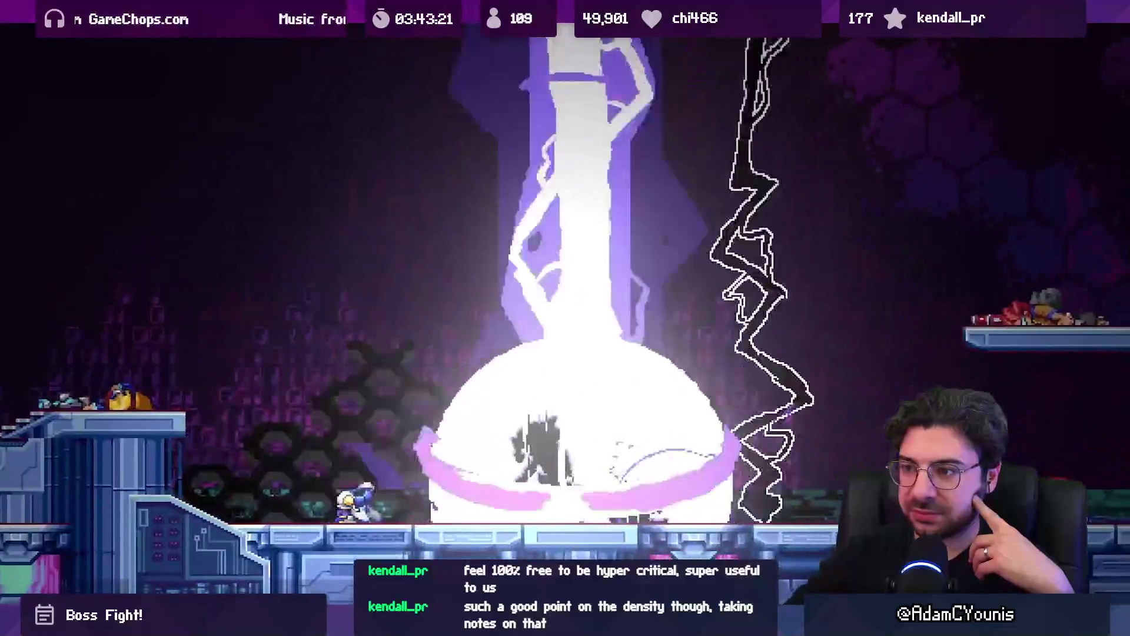
Rewind from the Kickstarter end card with J and the Left arrow back to the red circuit-board level.
key(k)
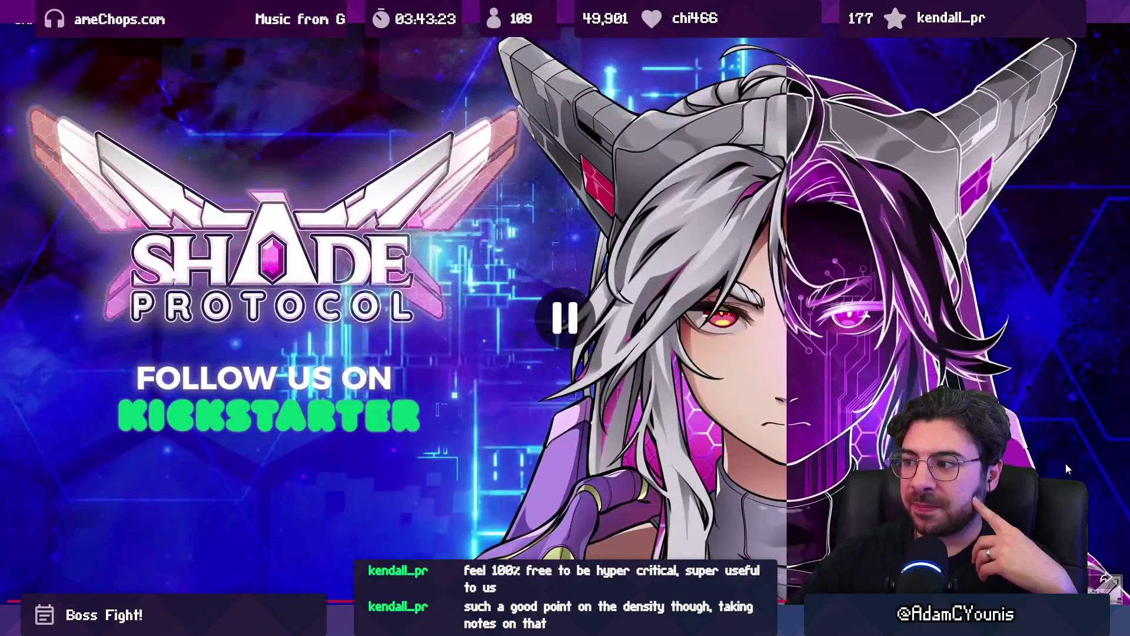
key(j)
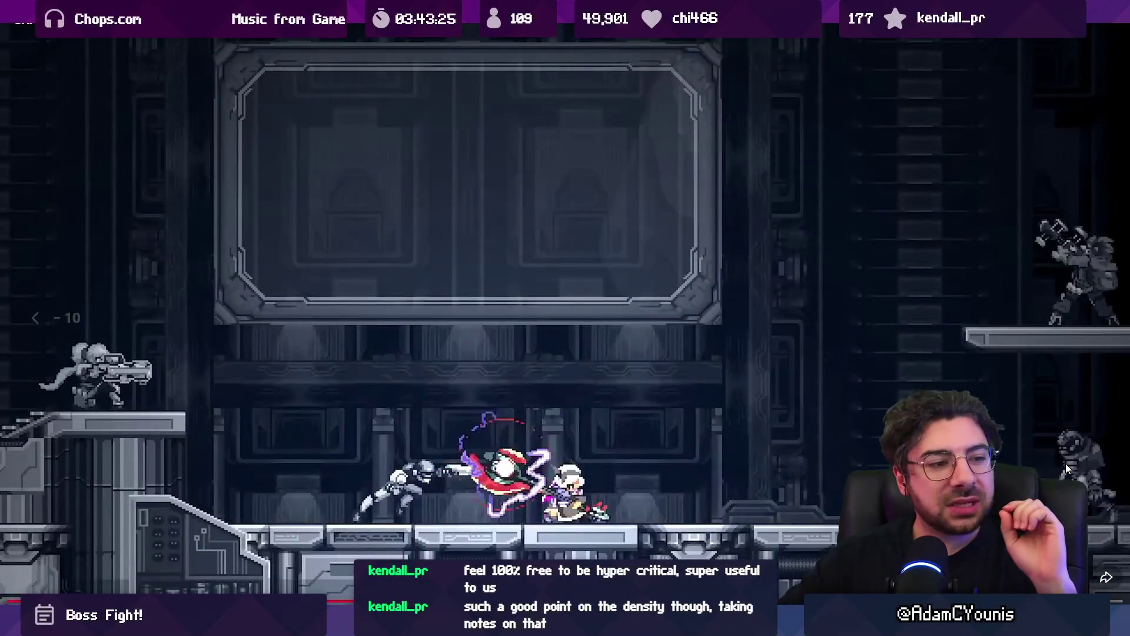
key(Left)
key(Left)
key(Left)
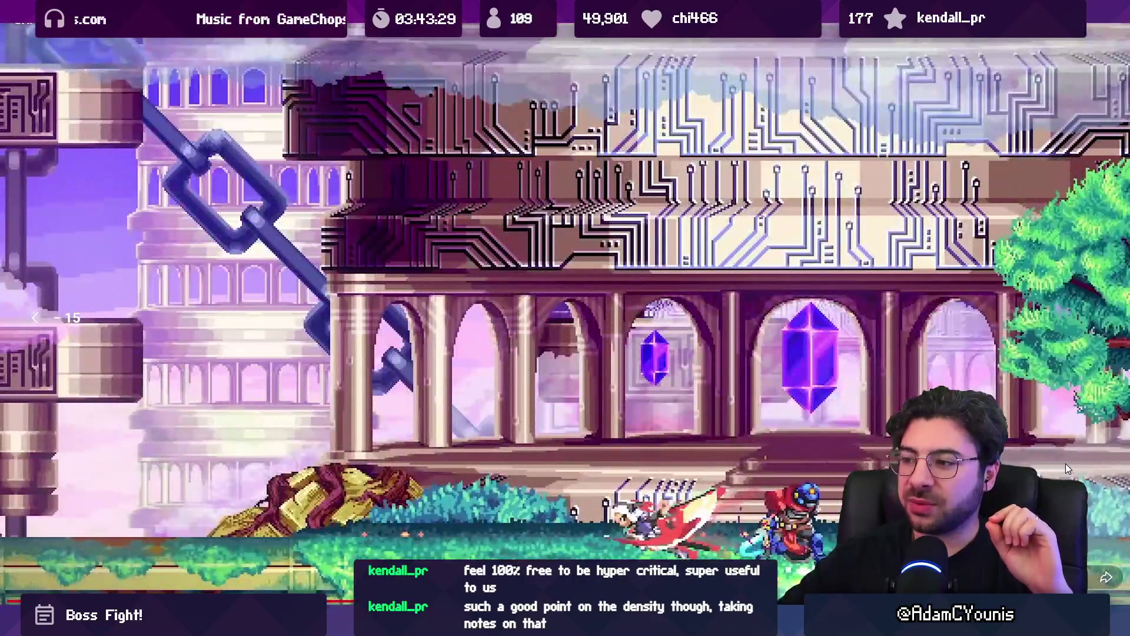
key(k)
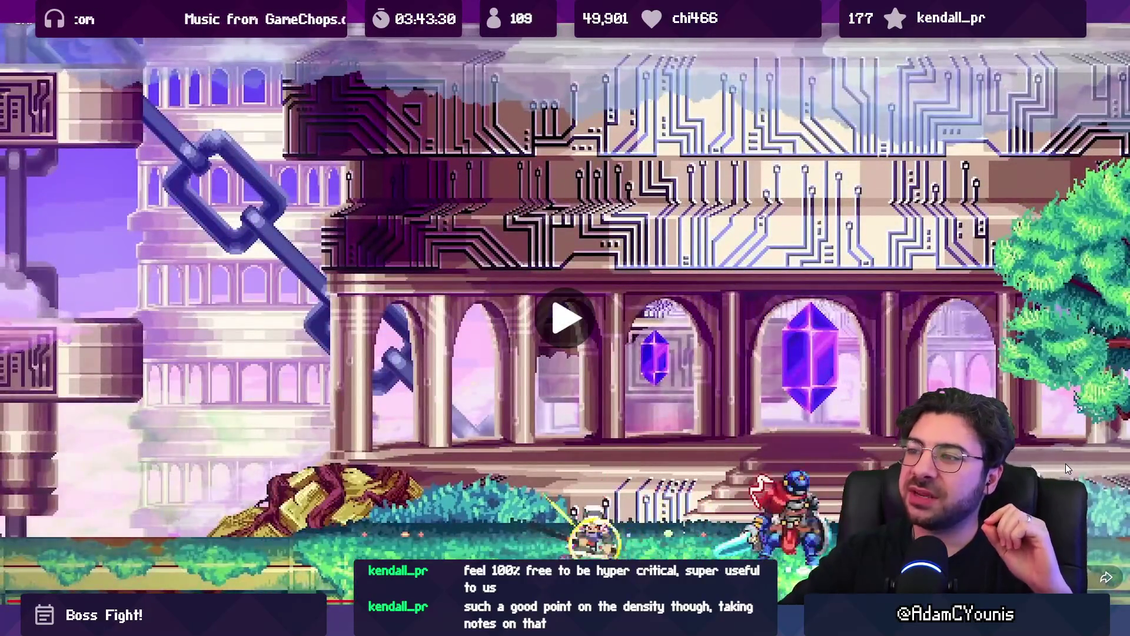
key(k)
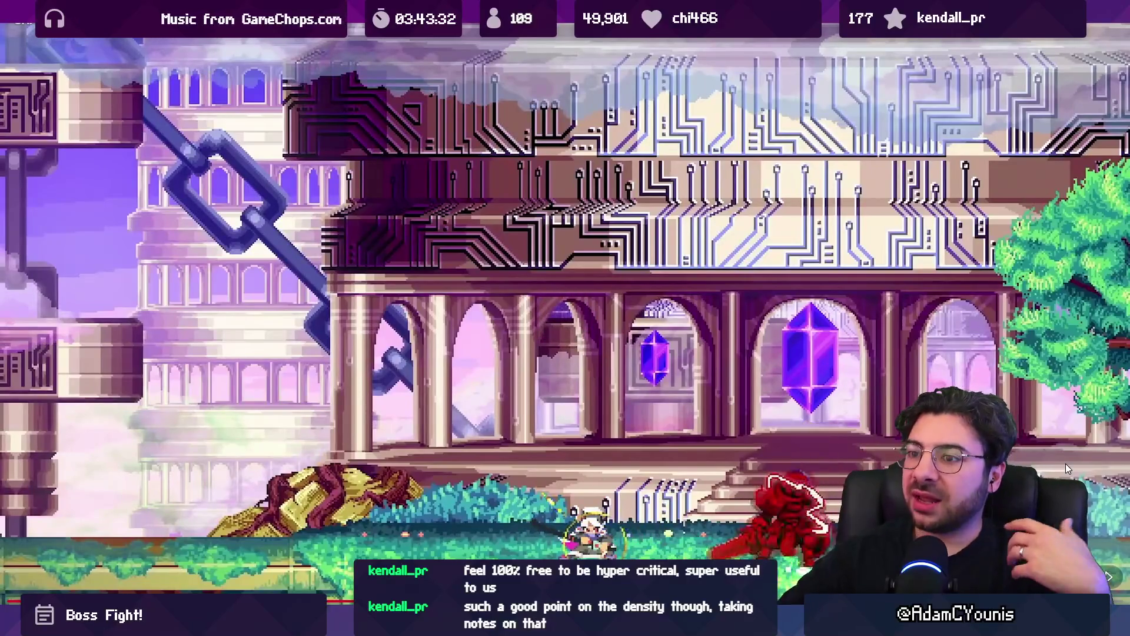
key(Left)
key(Left)
key(Left)
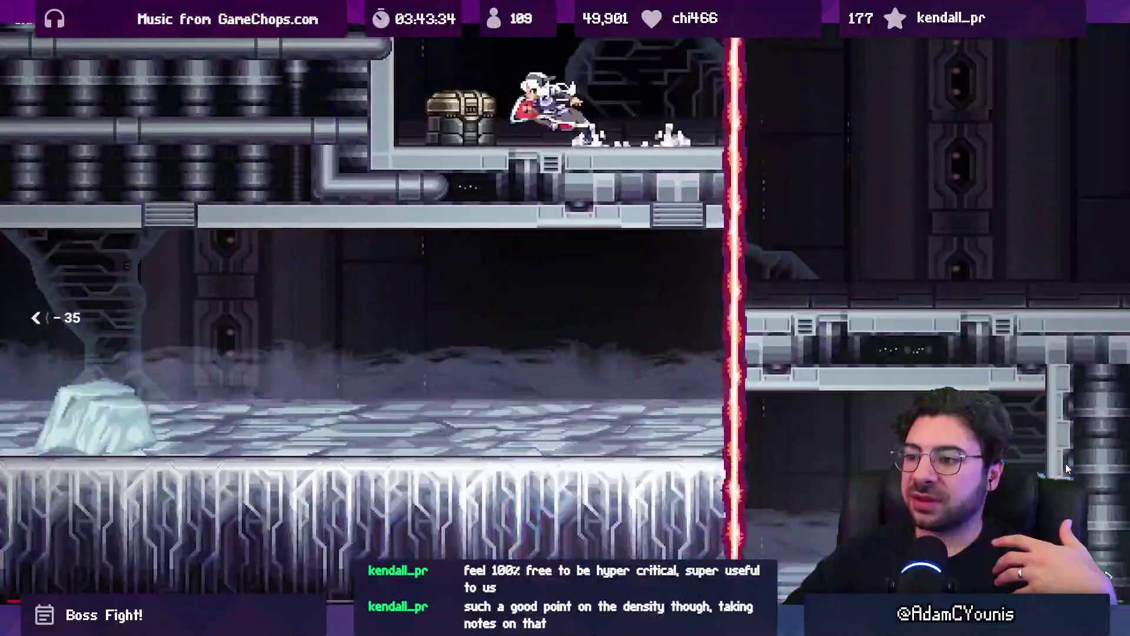
key(Right)
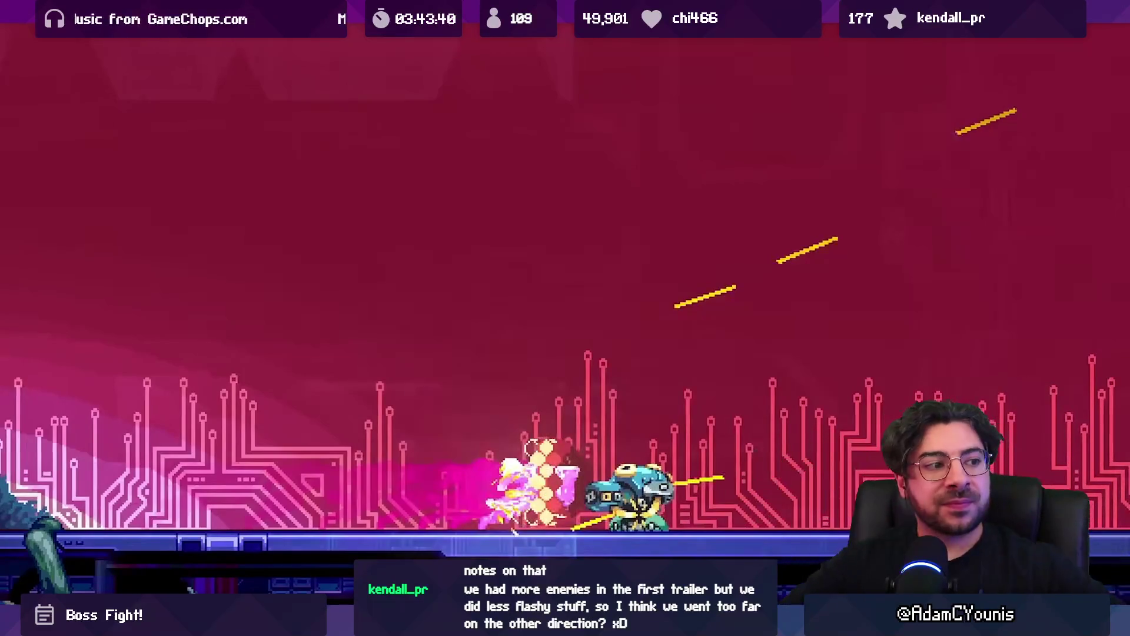
key(Left)
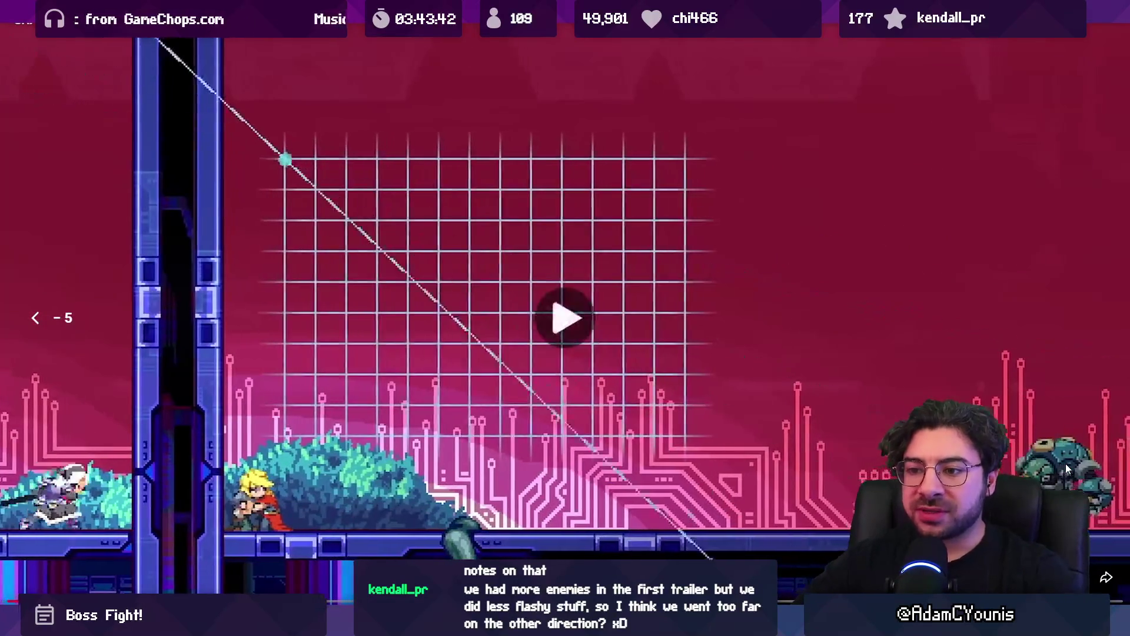
key(Left)
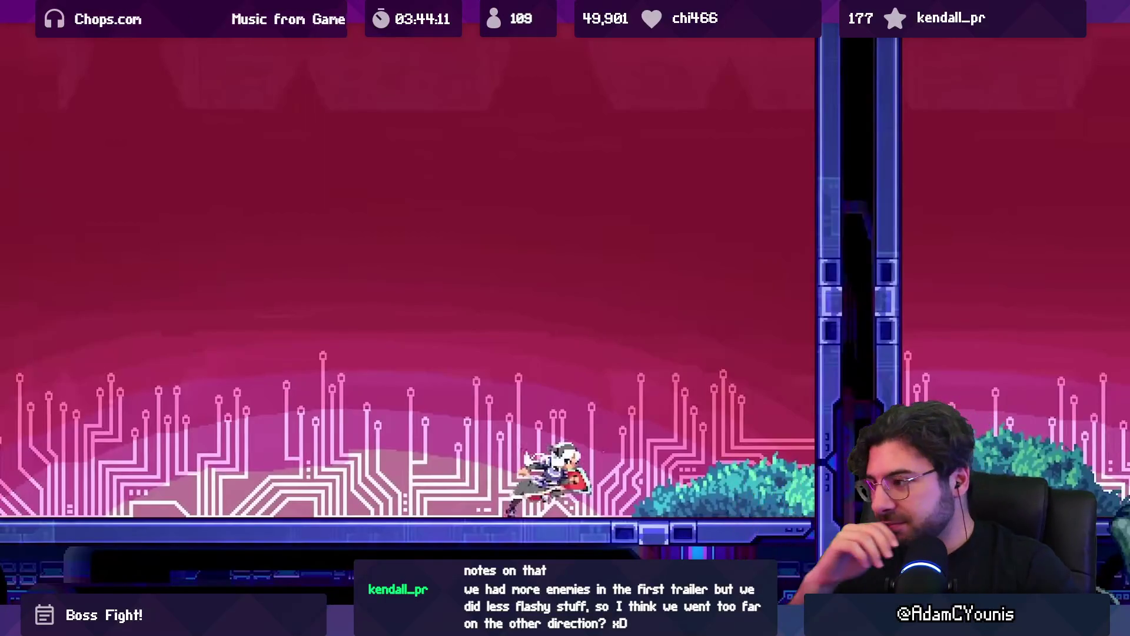
click(1065, 464)
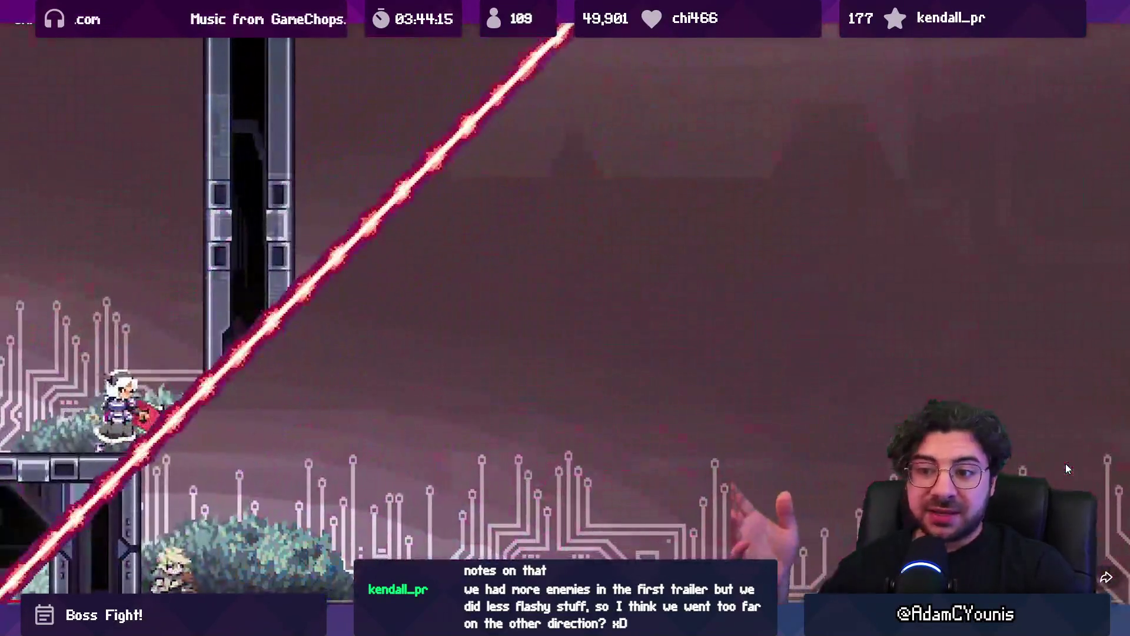
Pause and resume the trailer through the circuit-board room and its diagonal laser-beam shot.
click(1065, 464)
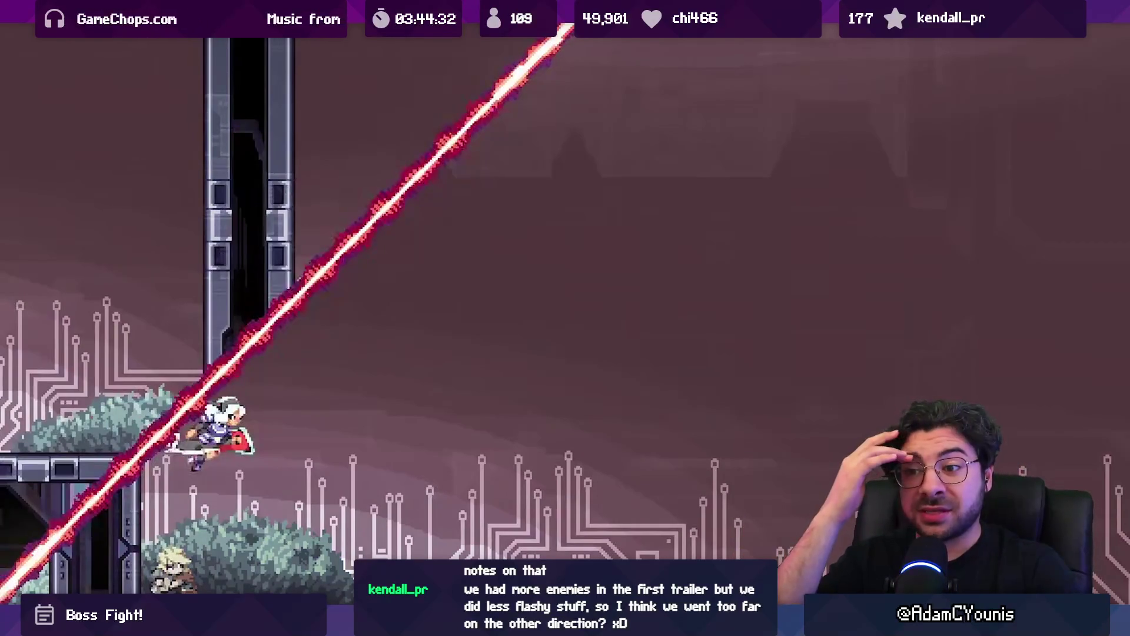
key(space)
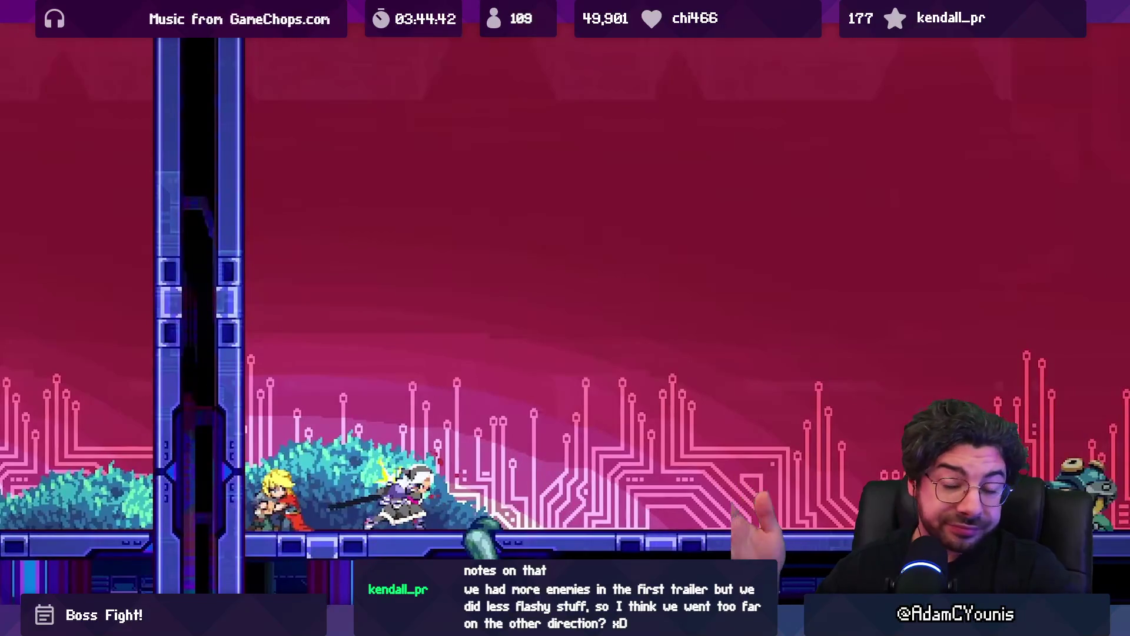
click(1066, 464)
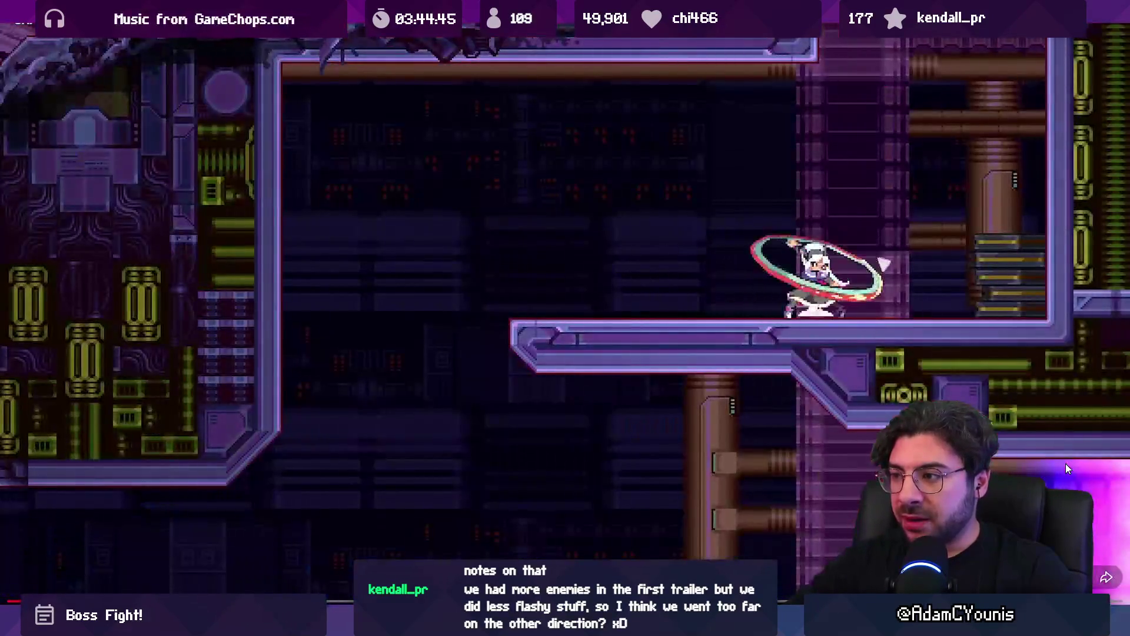
click(1065, 464)
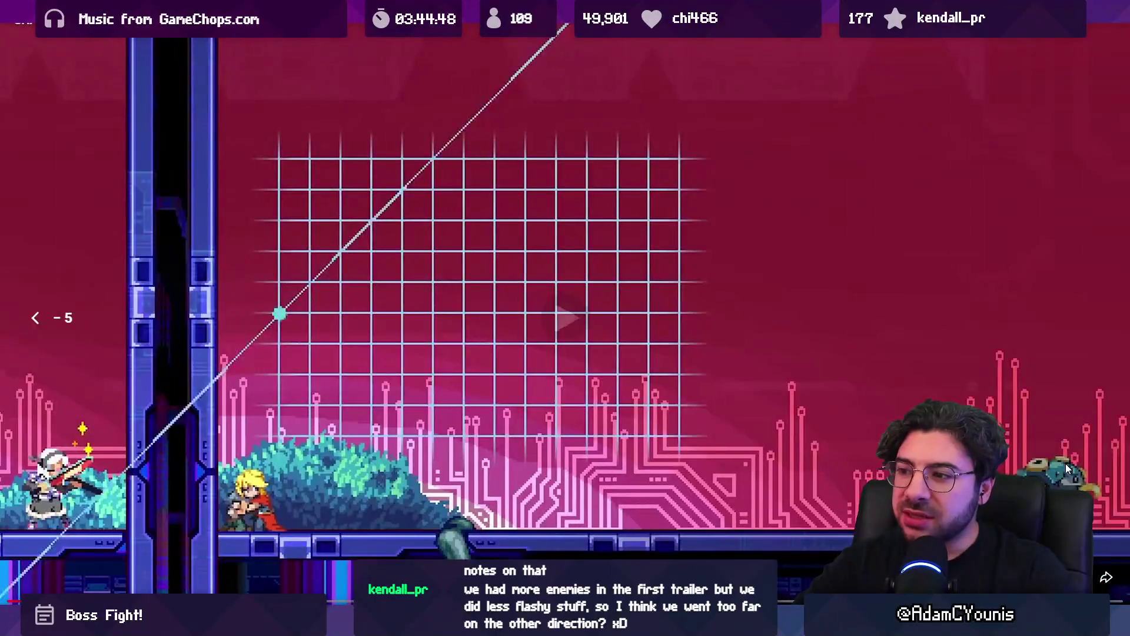
click(1066, 464)
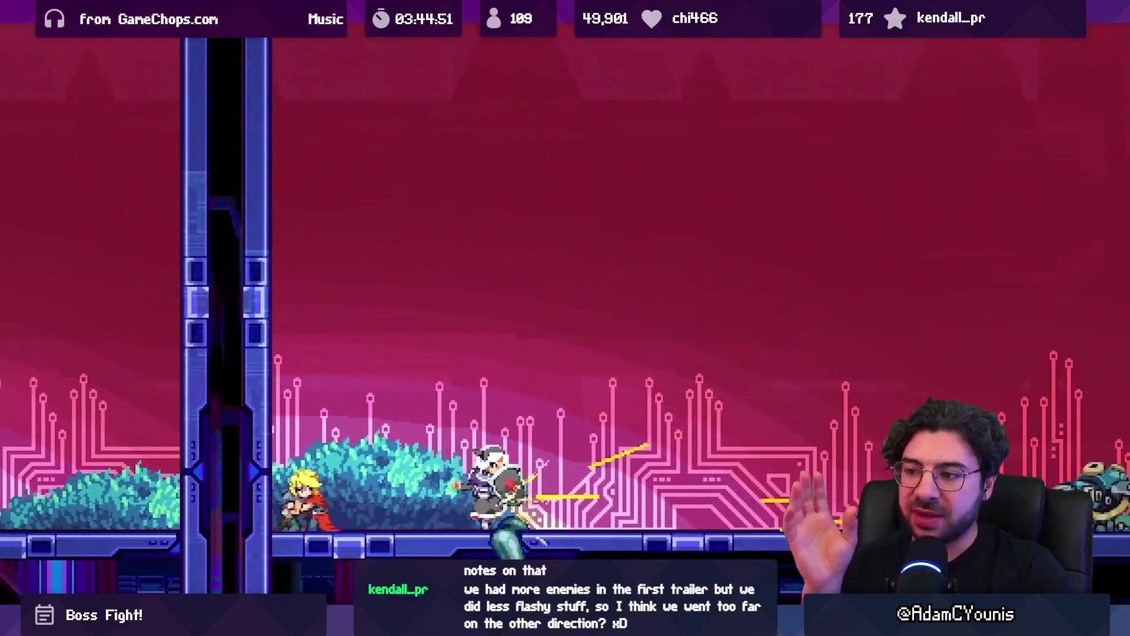
click(1066, 464)
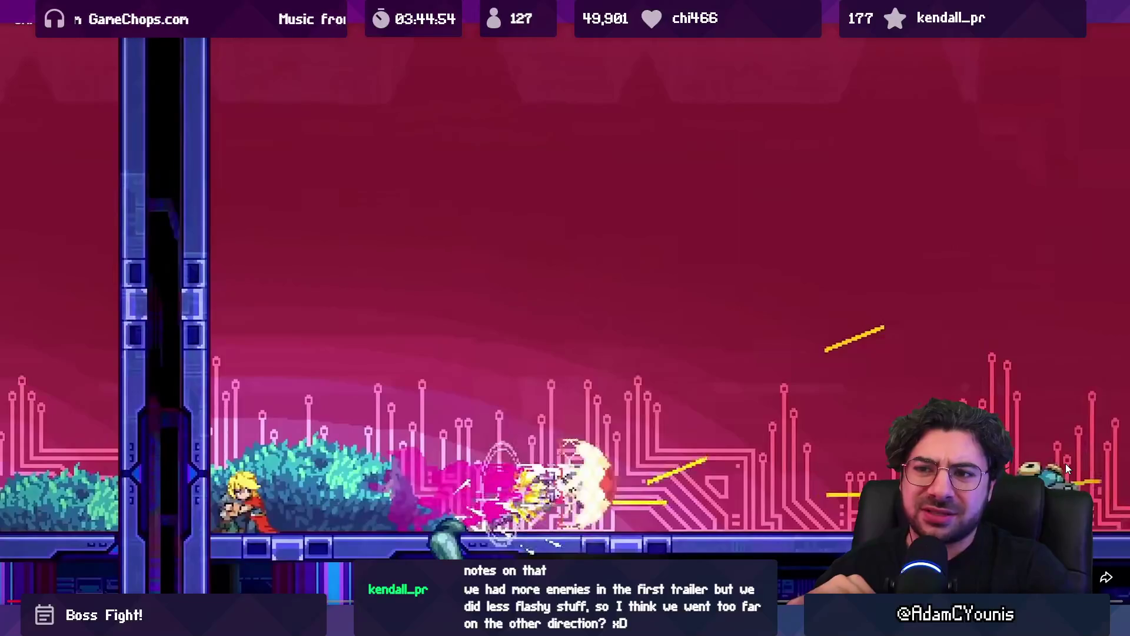
click(1066, 463)
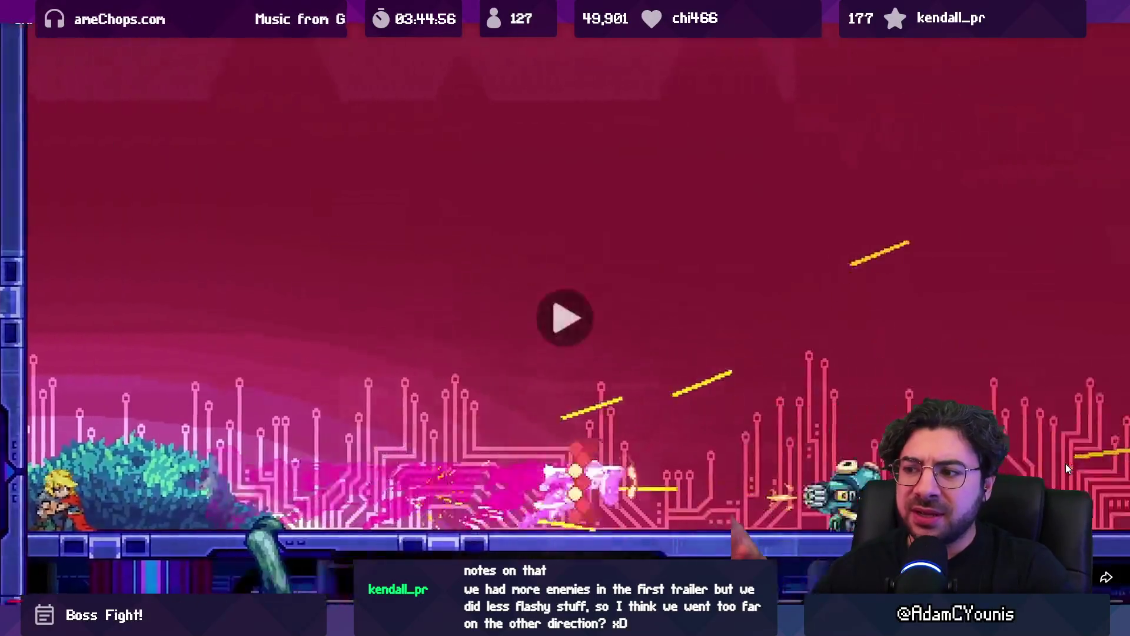
click(1066, 464)
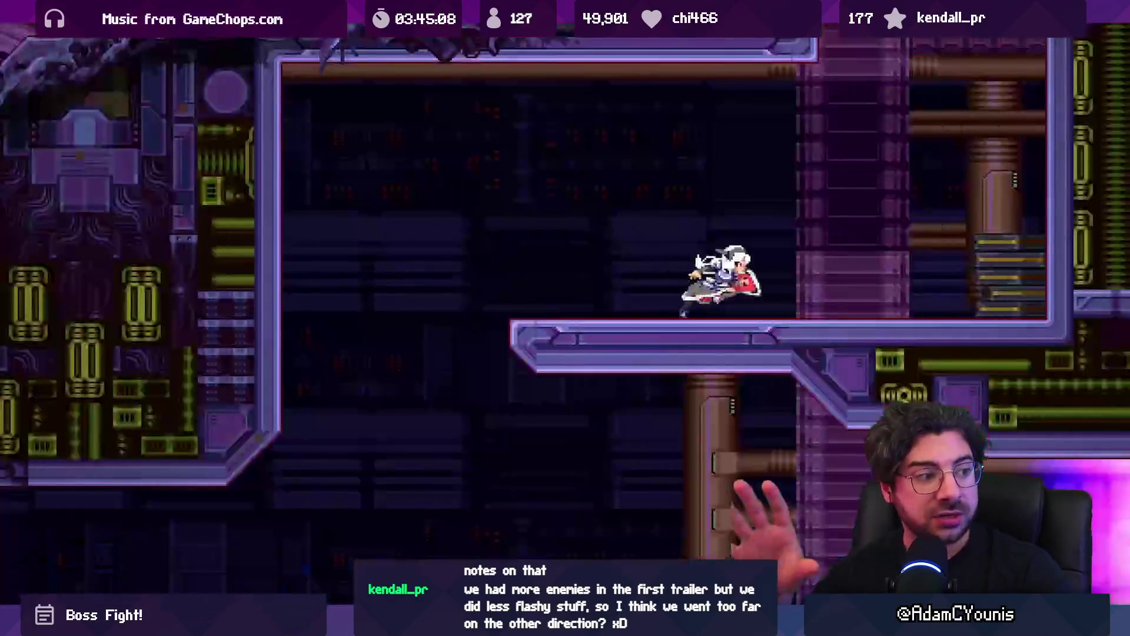
Pause and resume the SHADE Protocol trailer repeatedly, leaving it paused at the glowing-portal scene.
click(795, 387)
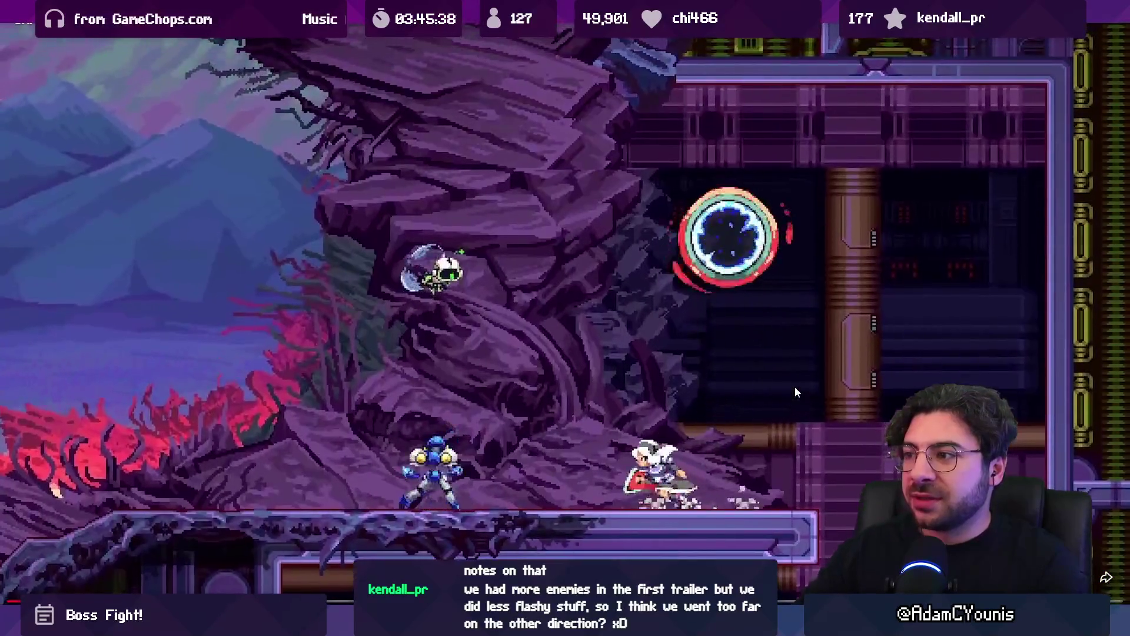
click(794, 393)
click(795, 393)
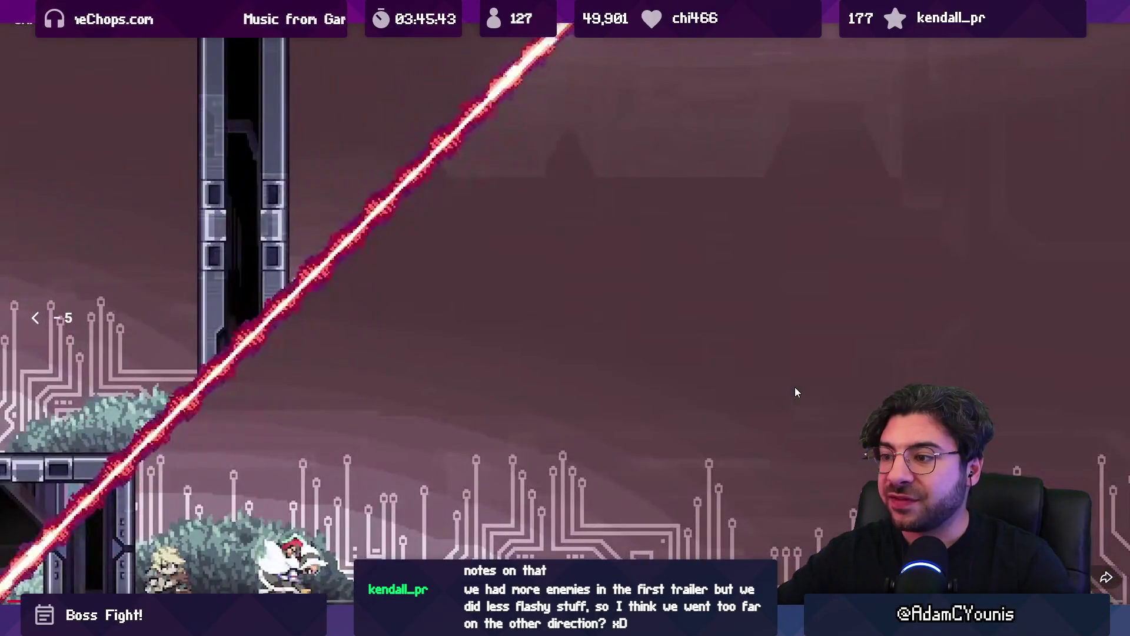
click(795, 386)
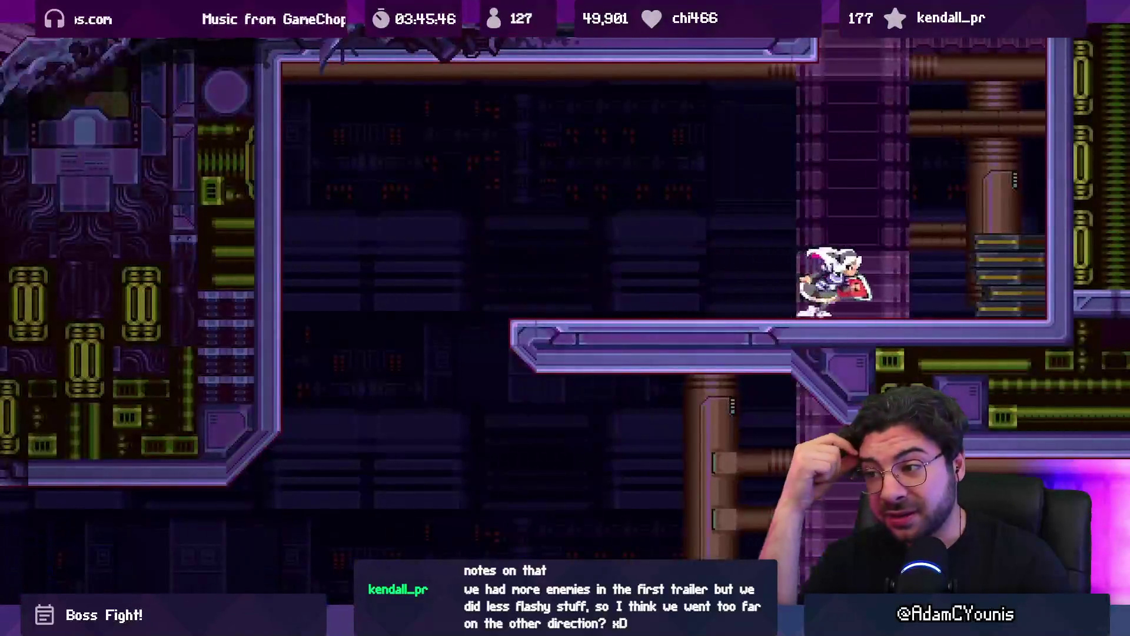
click(795, 387)
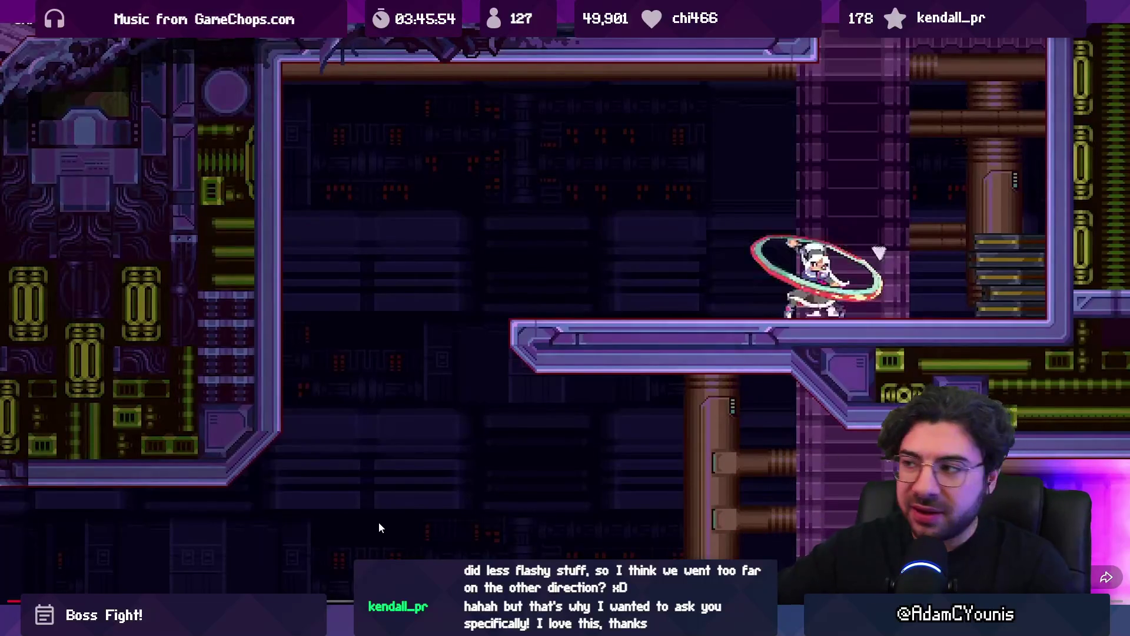
key(space)
key(space)
click(691, 326)
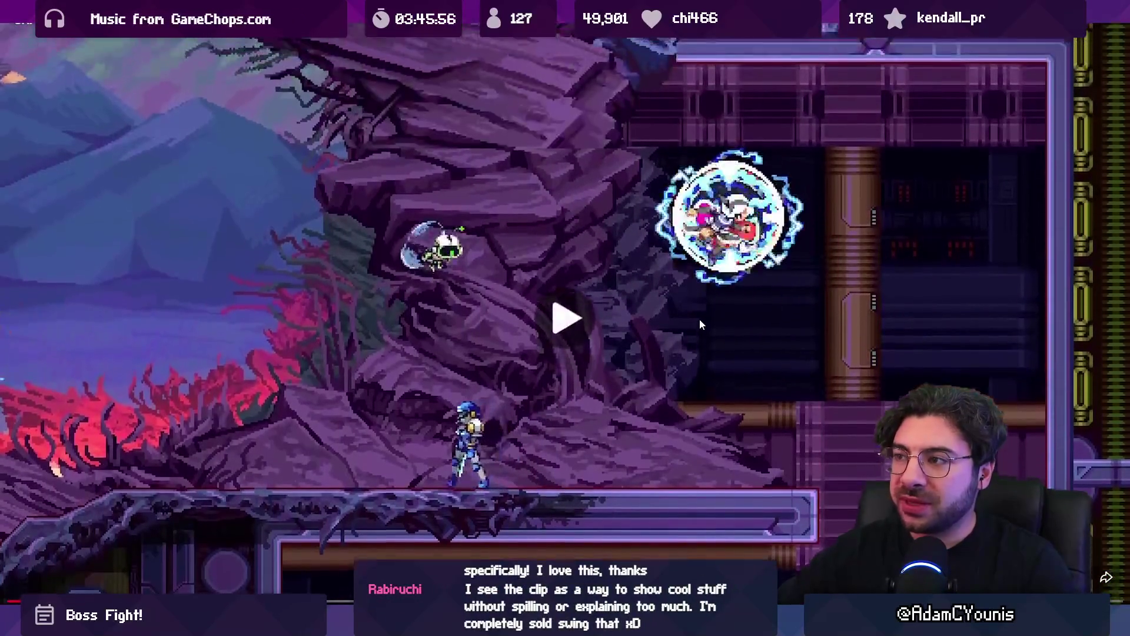
click(496, 381)
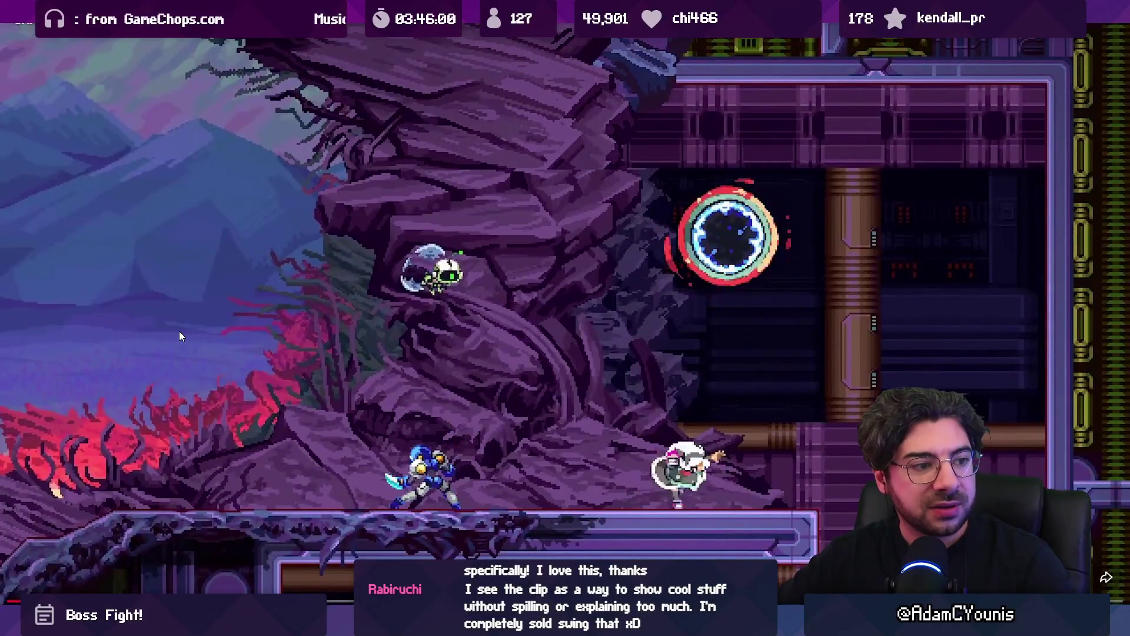
key(space)
click(570, 399)
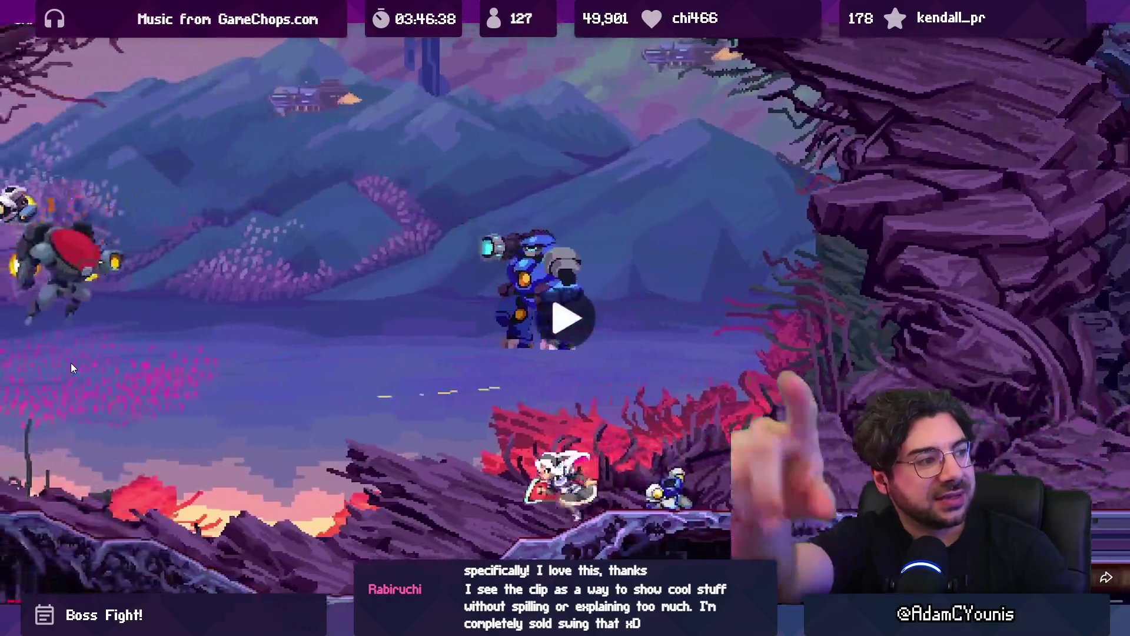
Let the trailer play on, pausing at the sword clash before the large windows.
key(space)
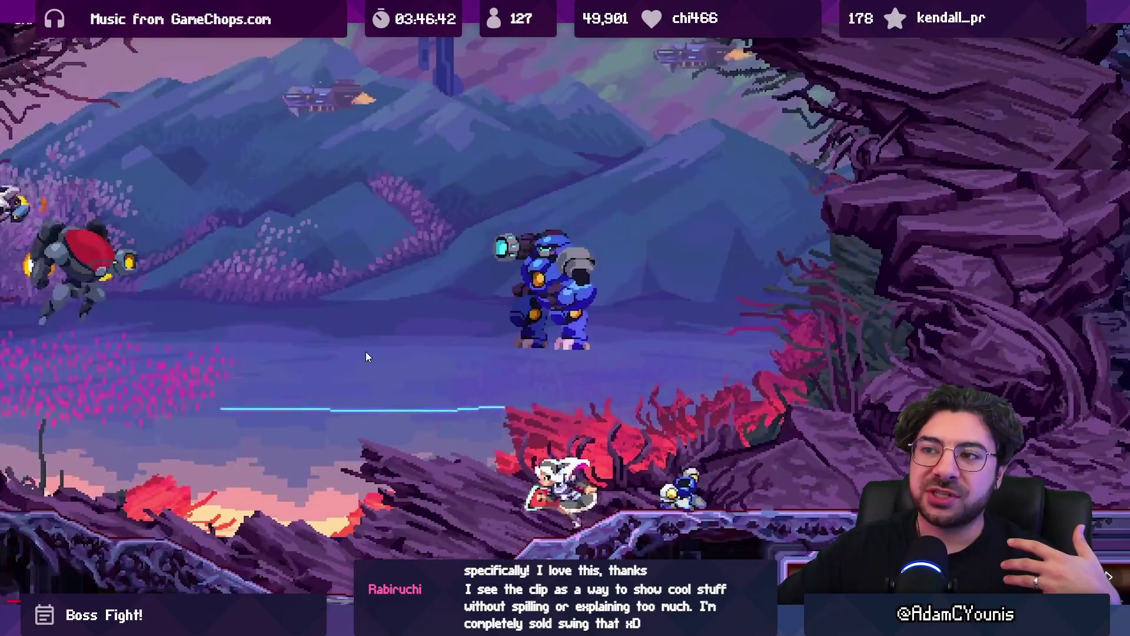
click(346, 292)
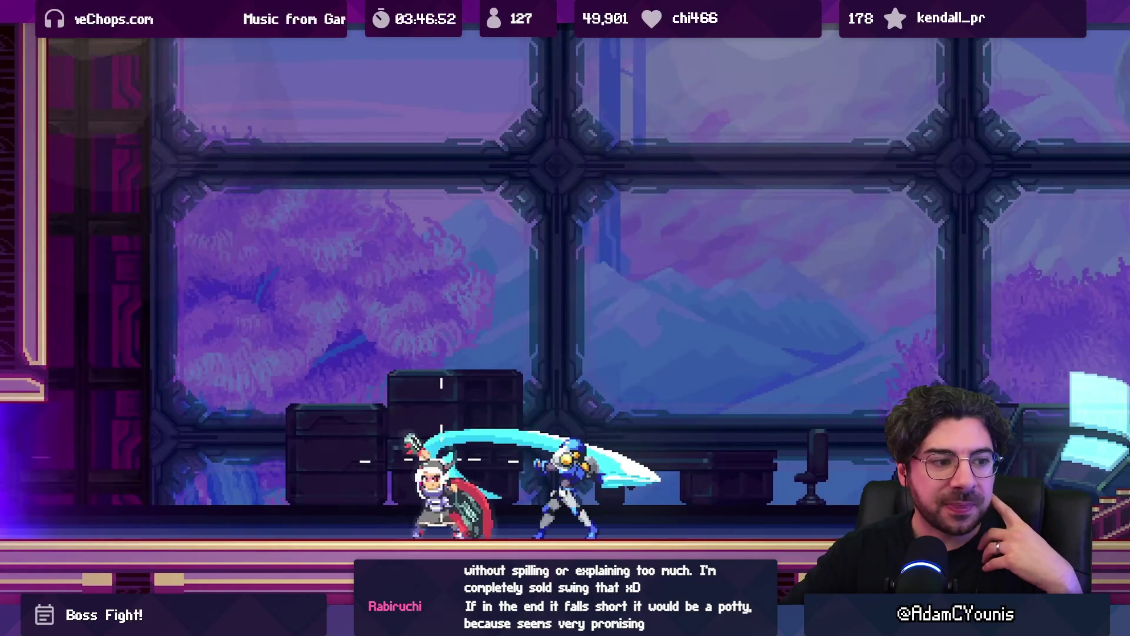
click(346, 292)
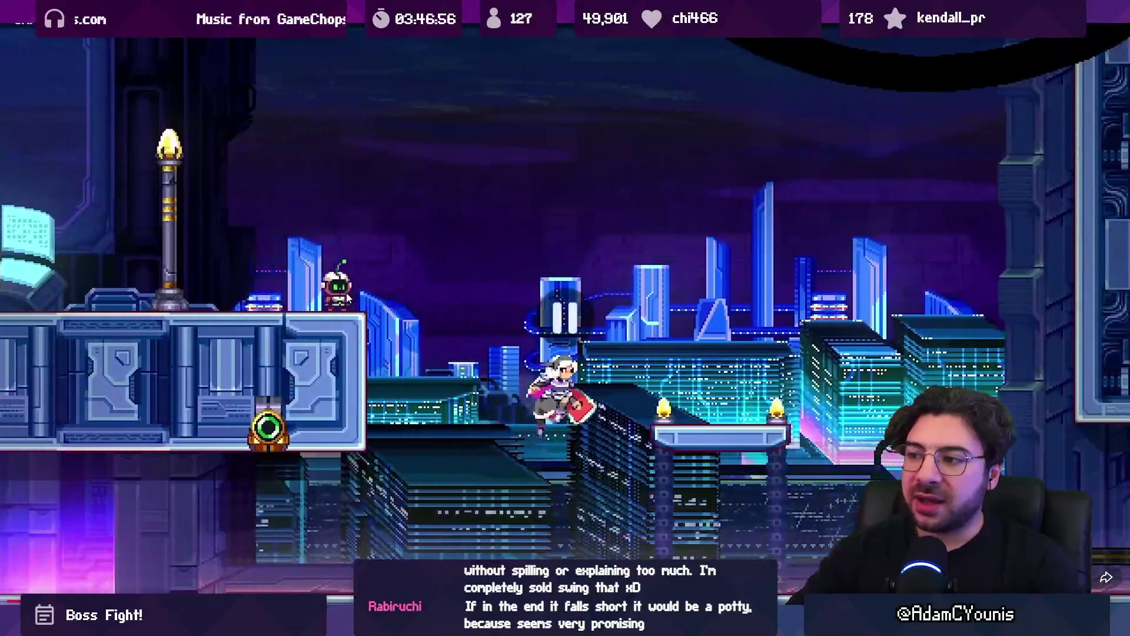
Play the trailer through the city level, pausing at the boss fight's white flash, then continue.
click(346, 292)
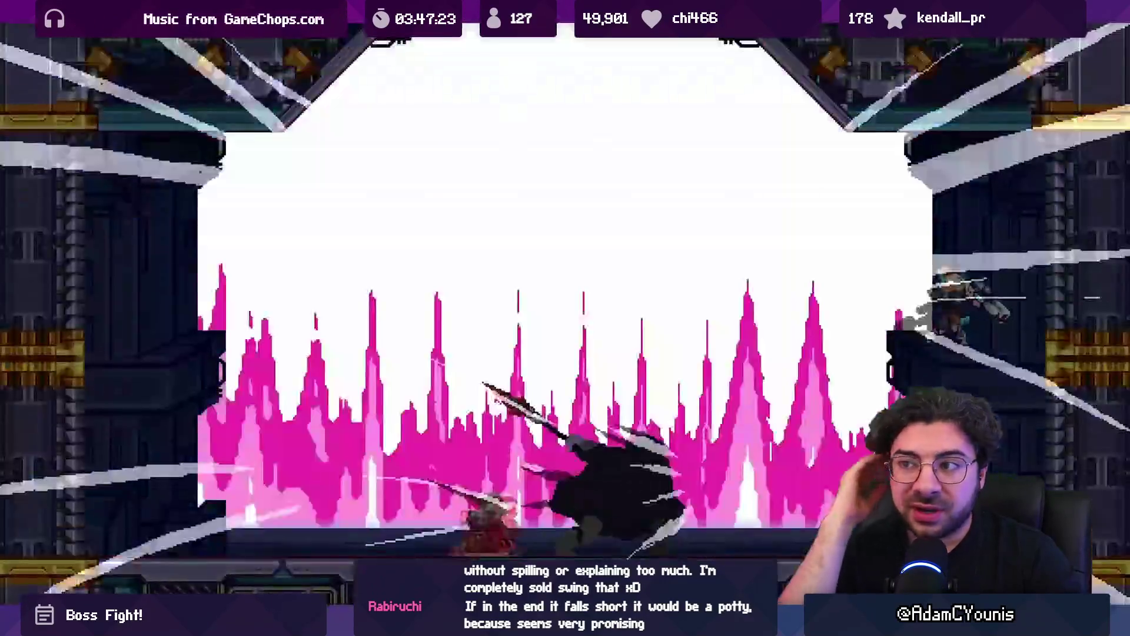
click(348, 298)
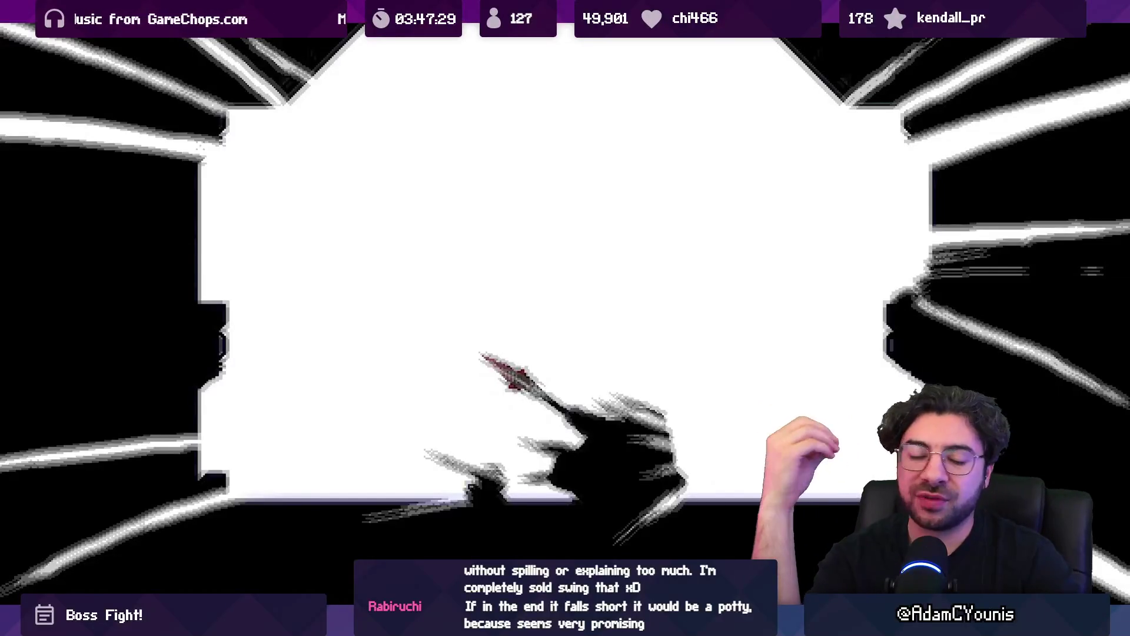
click(347, 298)
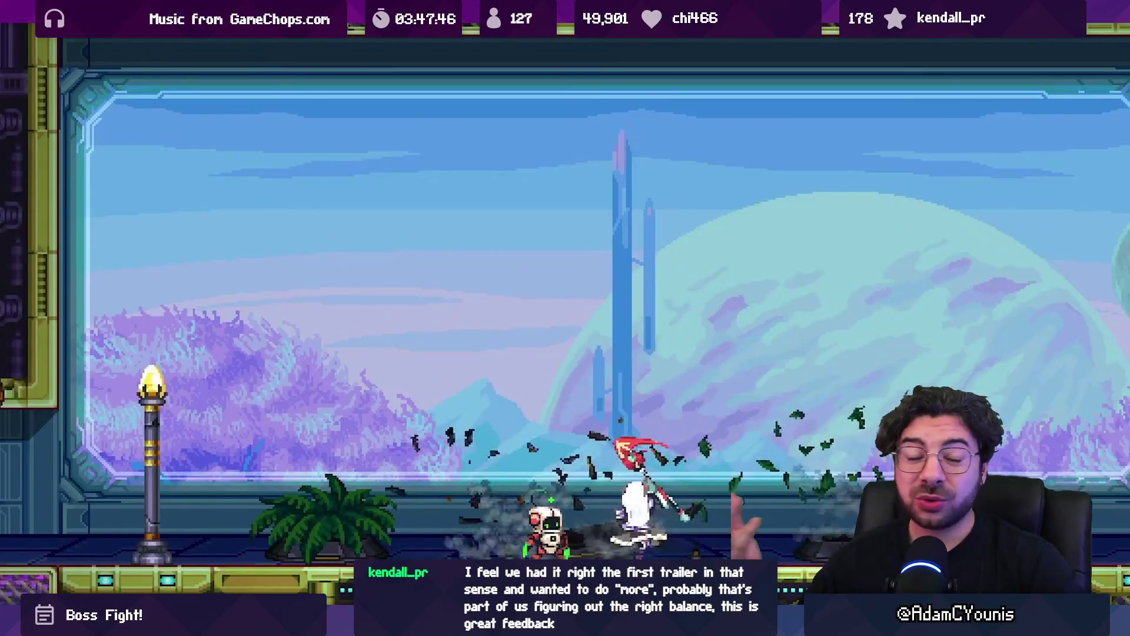
click(347, 292)
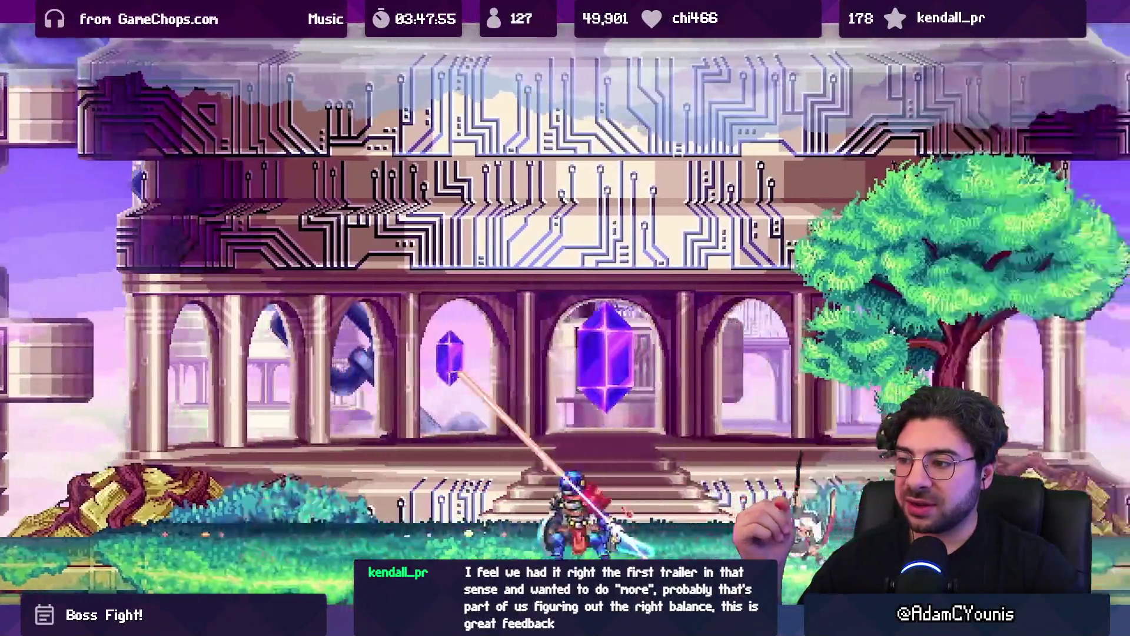
Pause the trailer past the crystal temple, skip back 5 seconds, then let it play on.
mouse_move(346, 292)
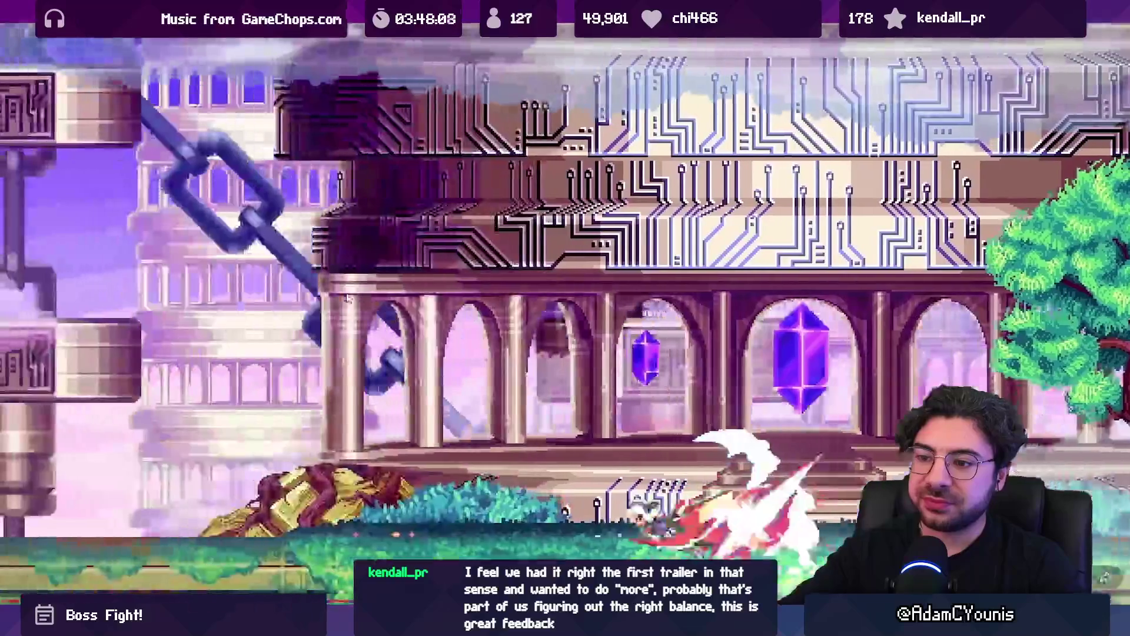
click(348, 298)
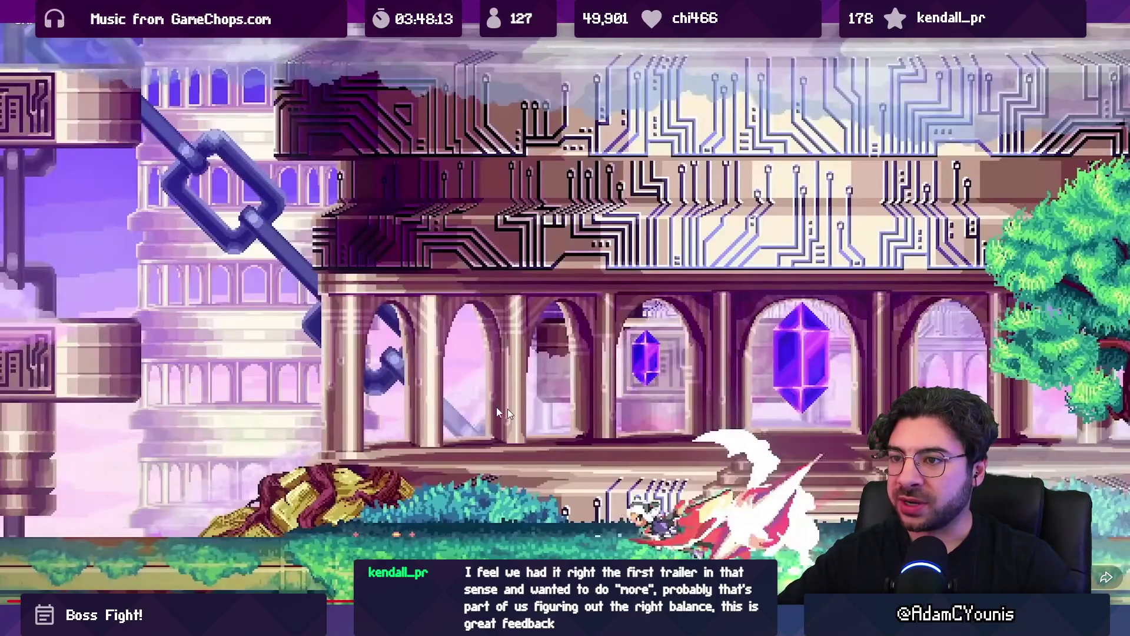
click(686, 482)
click(765, 524)
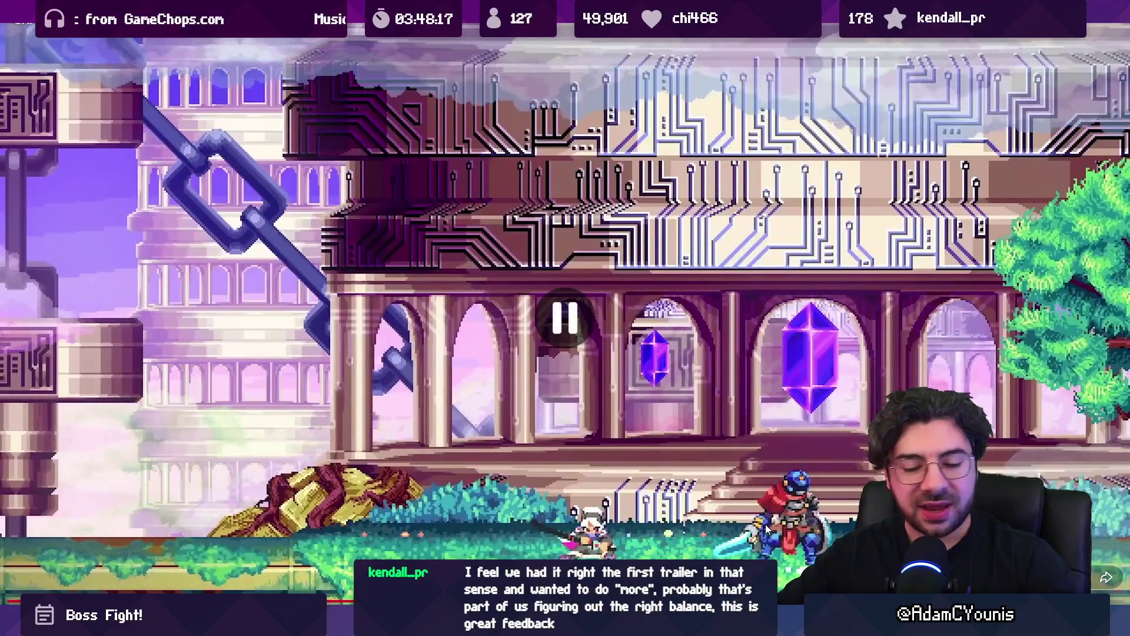
key(Left)
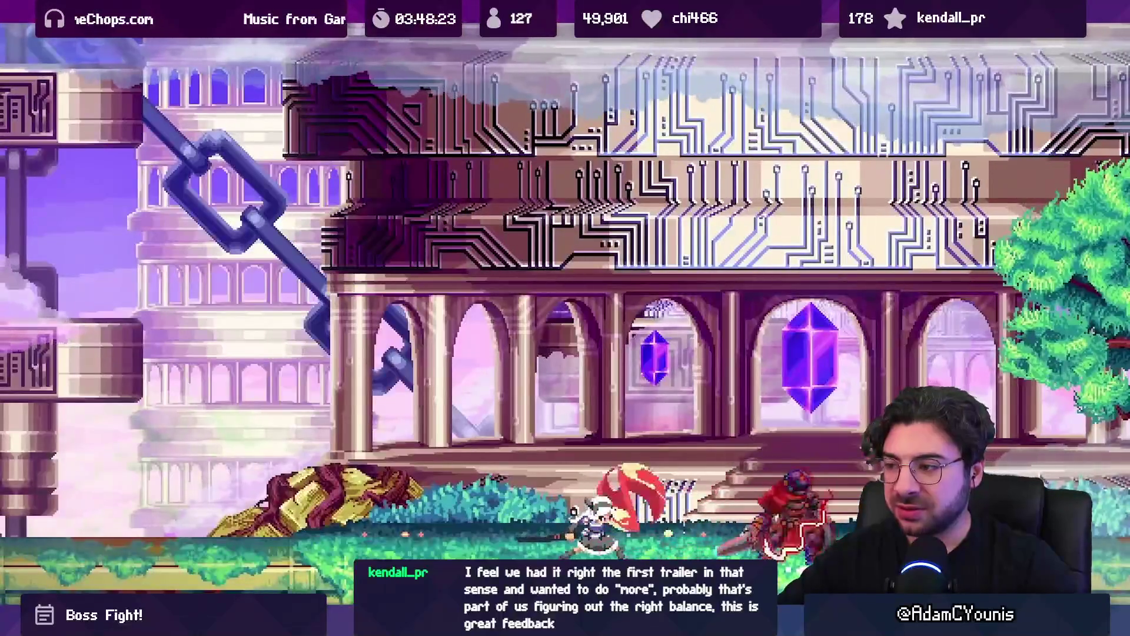
click(765, 524)
click(765, 524)
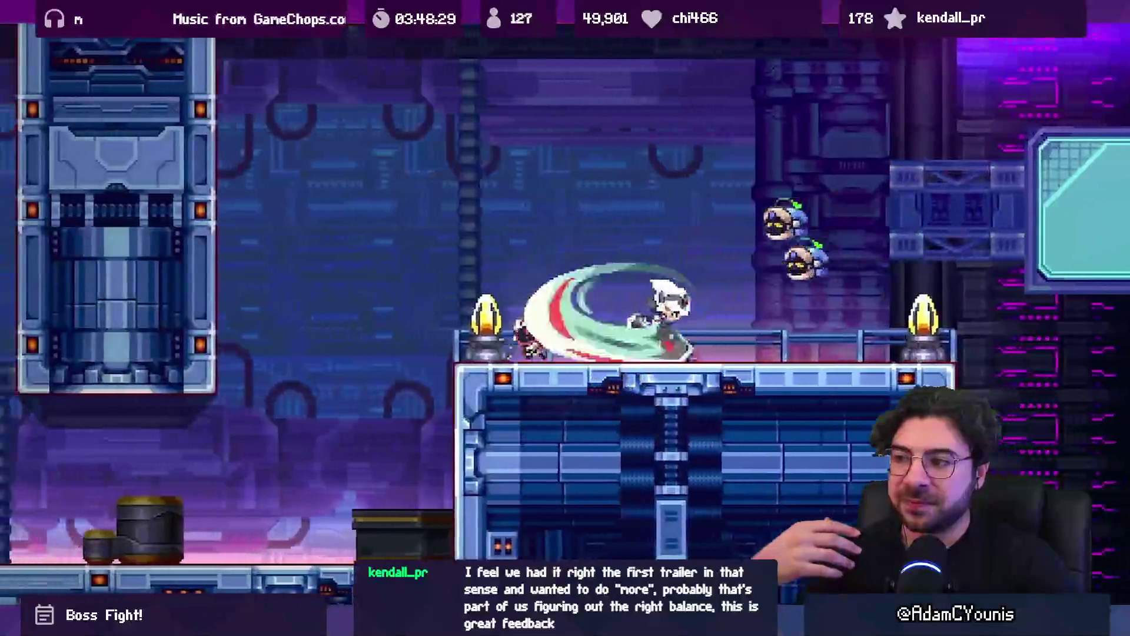
Pause and resume through the blue beast boss fight until the Kickstarter end card.
click(765, 524)
click(765, 524)
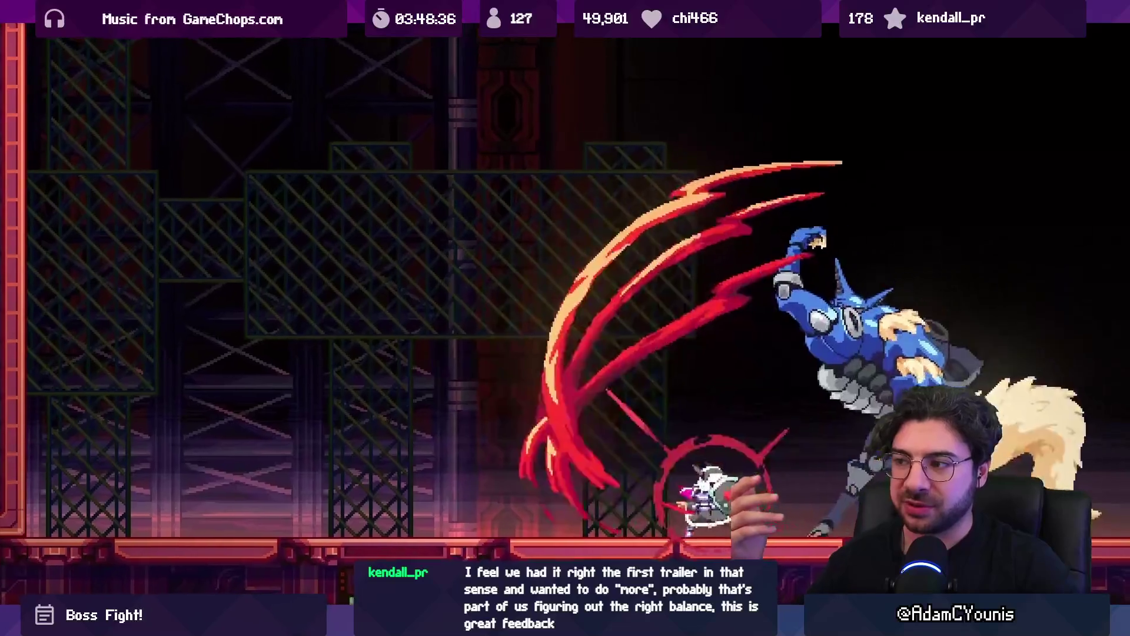
click(765, 524)
click(766, 524)
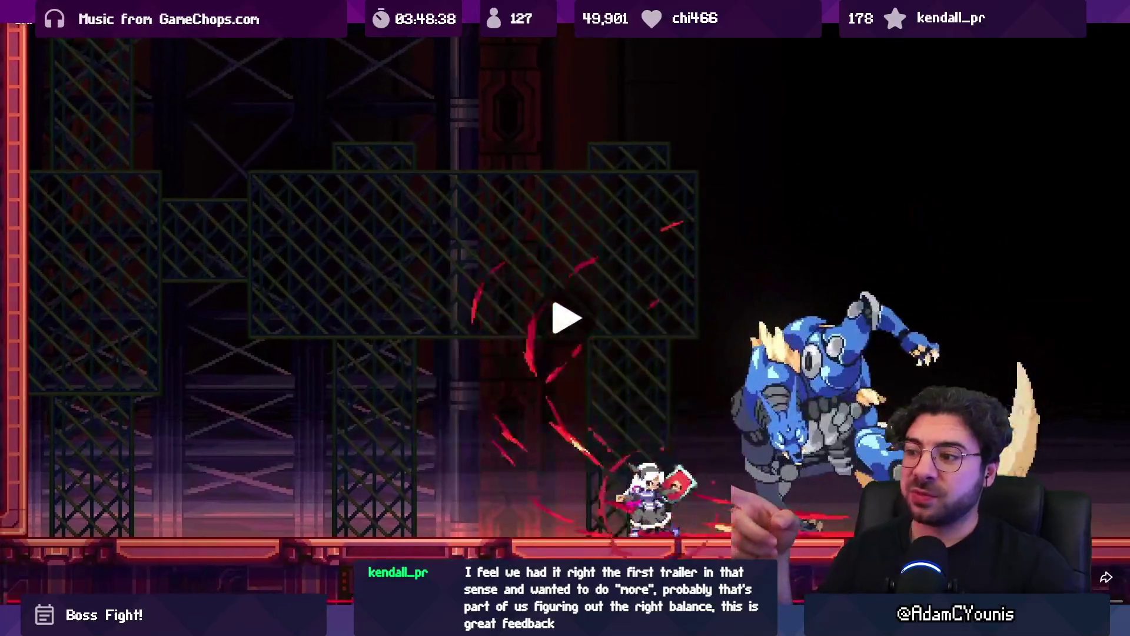
click(765, 524)
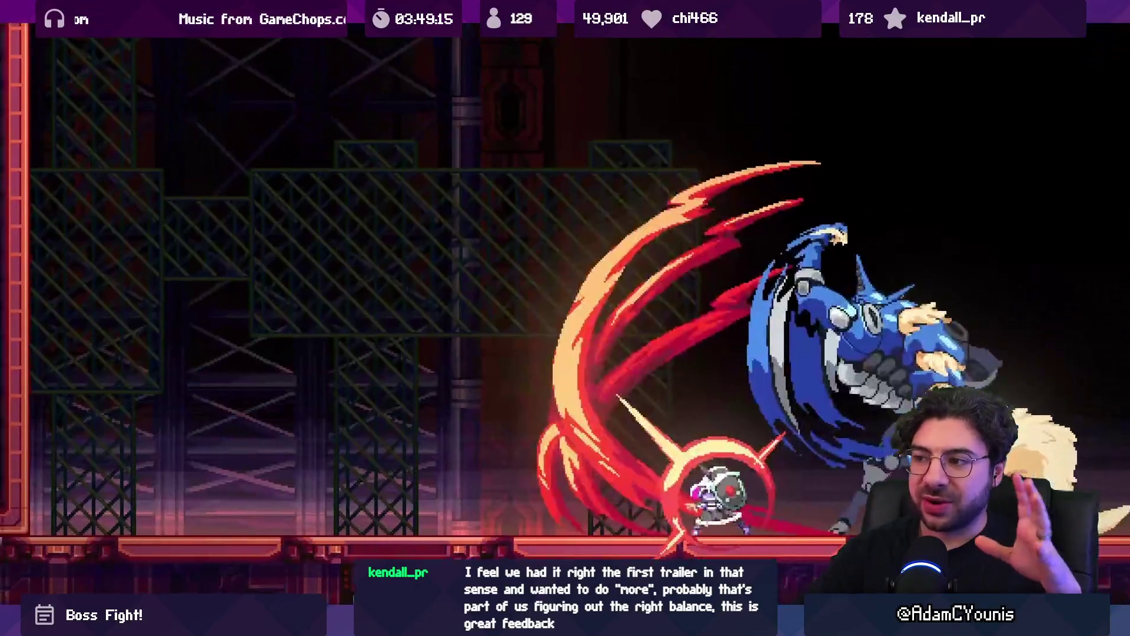
click(766, 527)
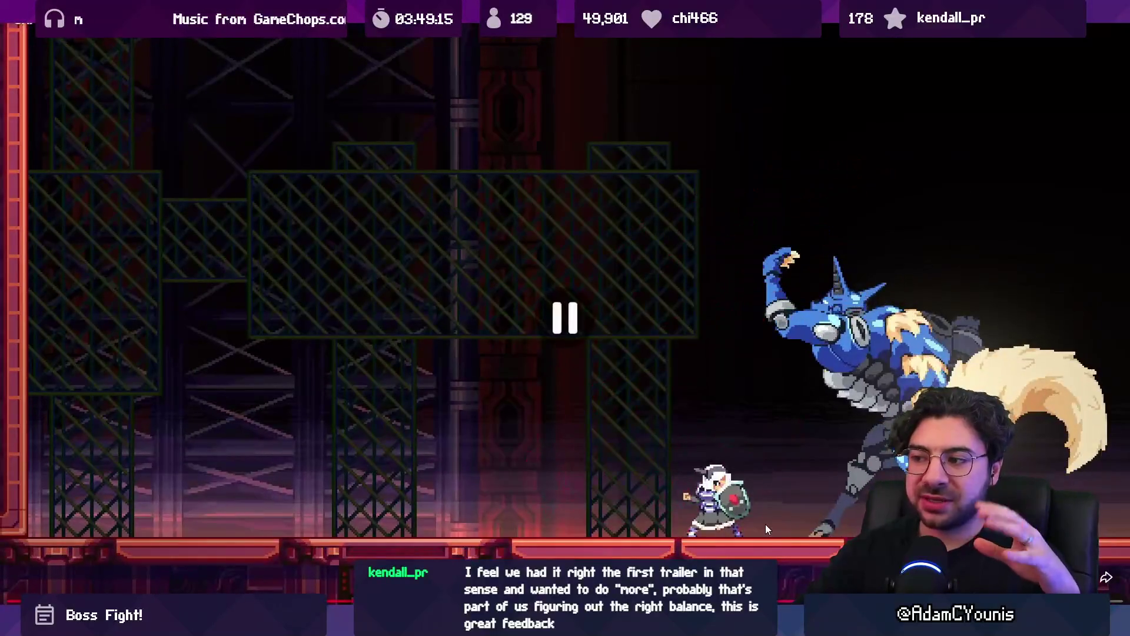
click(765, 527)
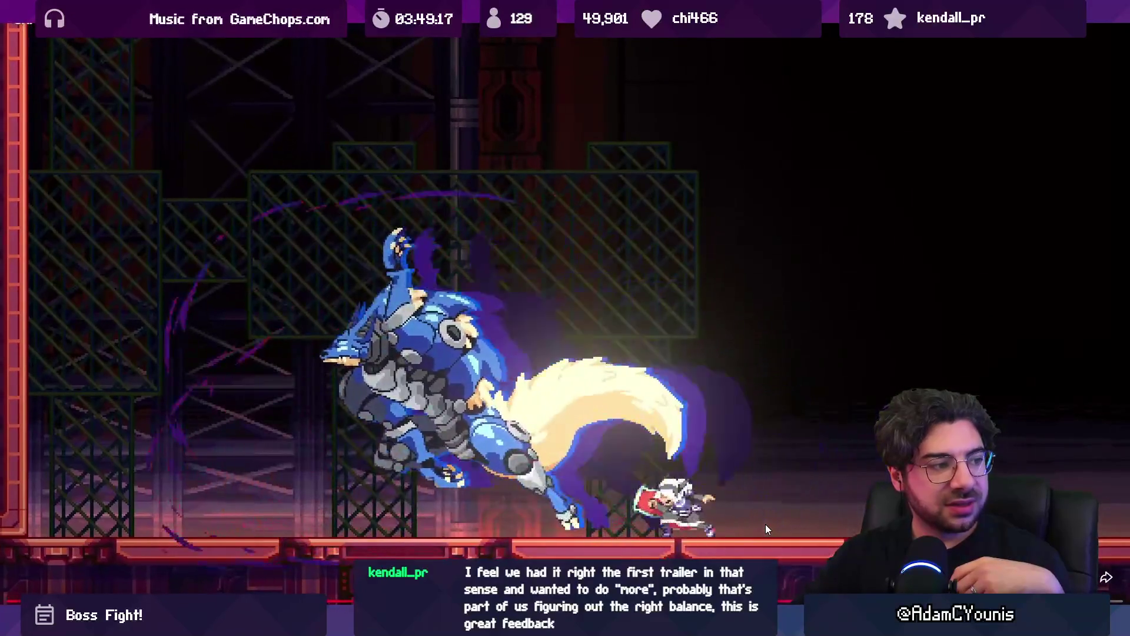
click(766, 525)
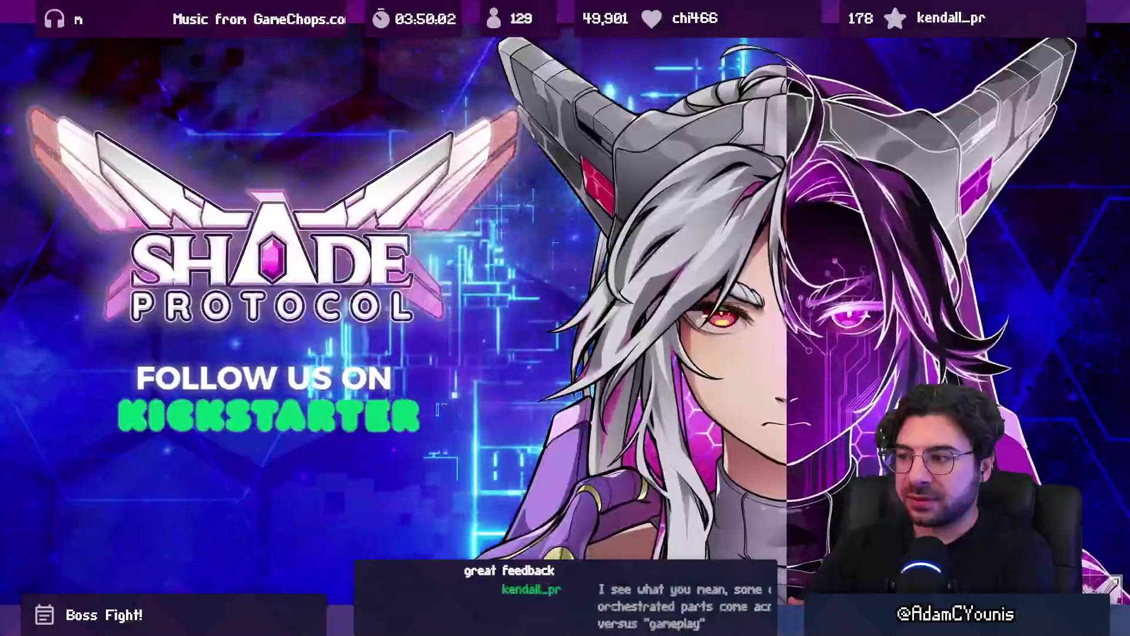
Pause on the Follow Us On Kickstarter end card and drag along the progress bar to preview.
key(space)
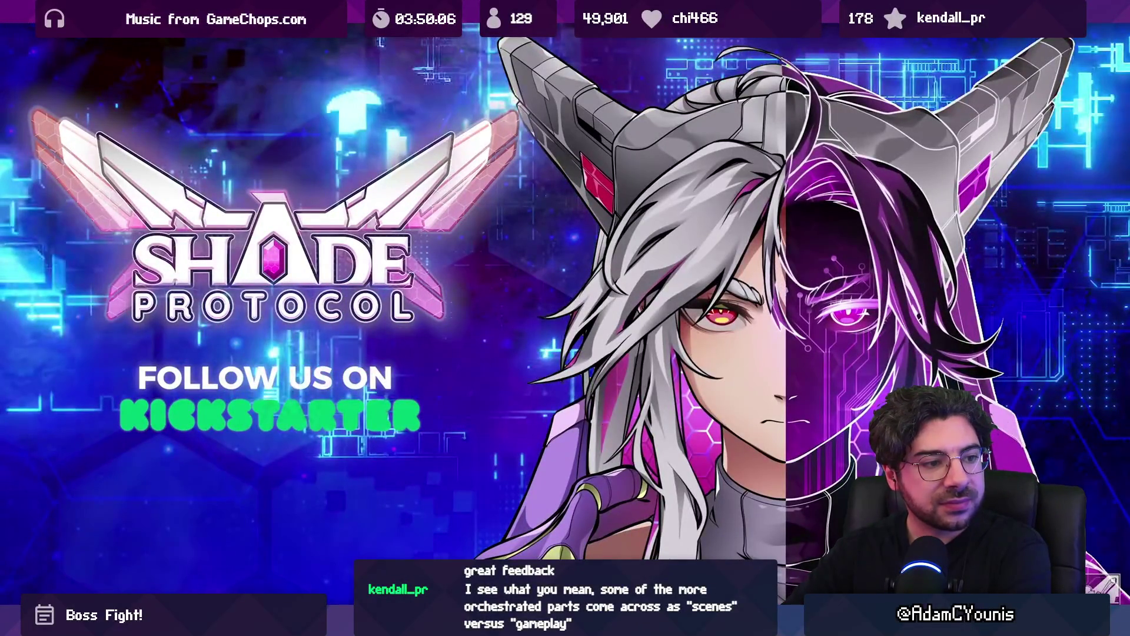
drag(497, 600, 346, 597)
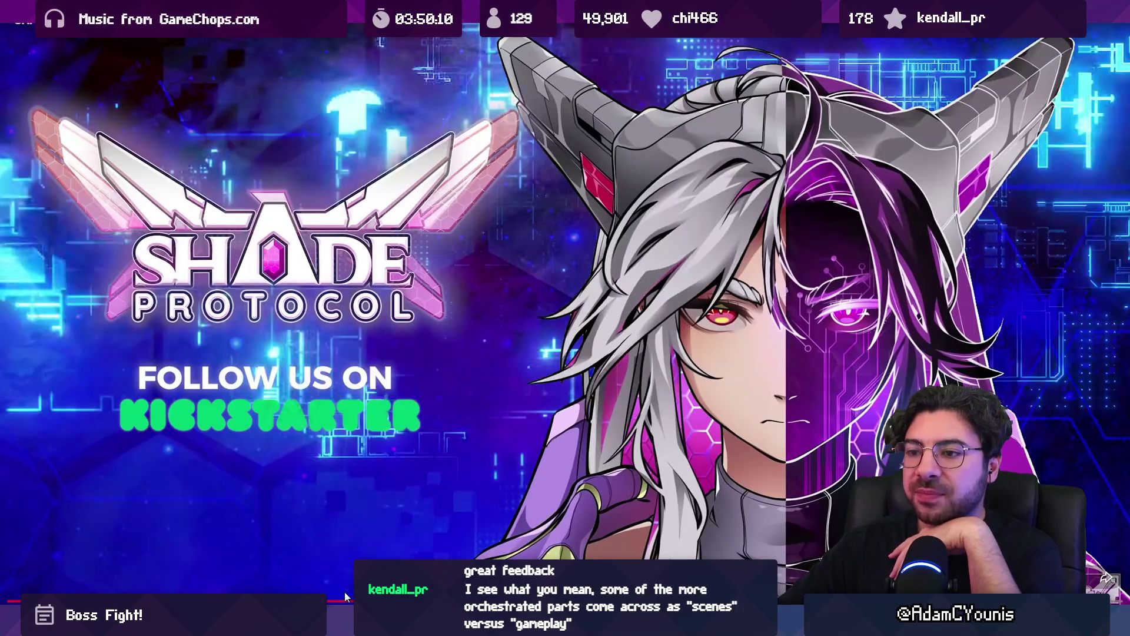